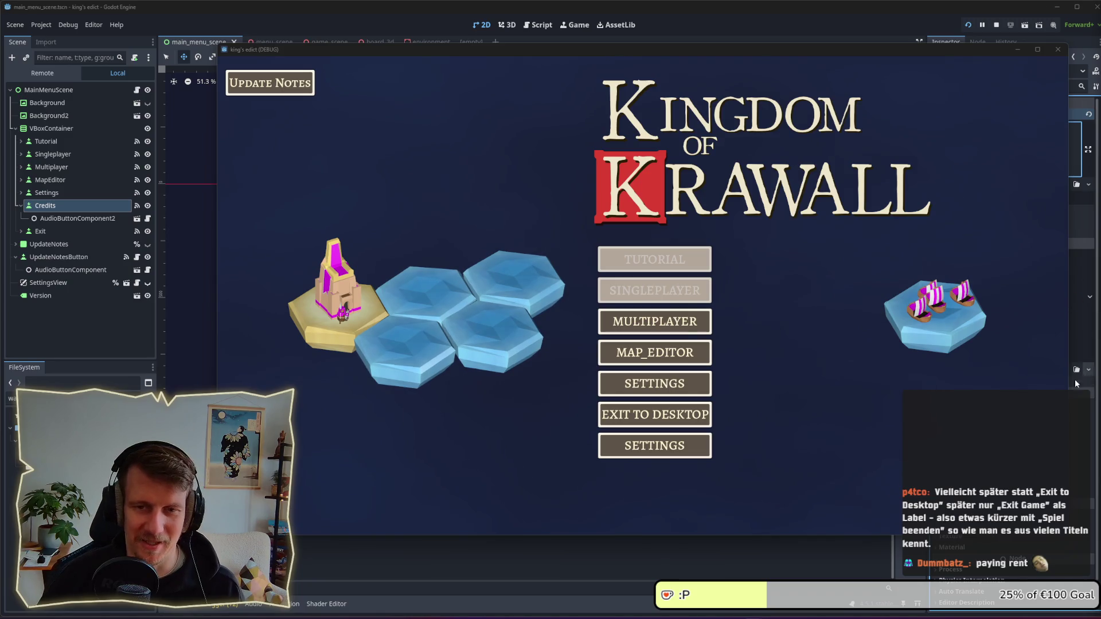
Step: Move the 'king's edict (DEBUG)' game window a little to the left
drag(656, 53, 605, 52)
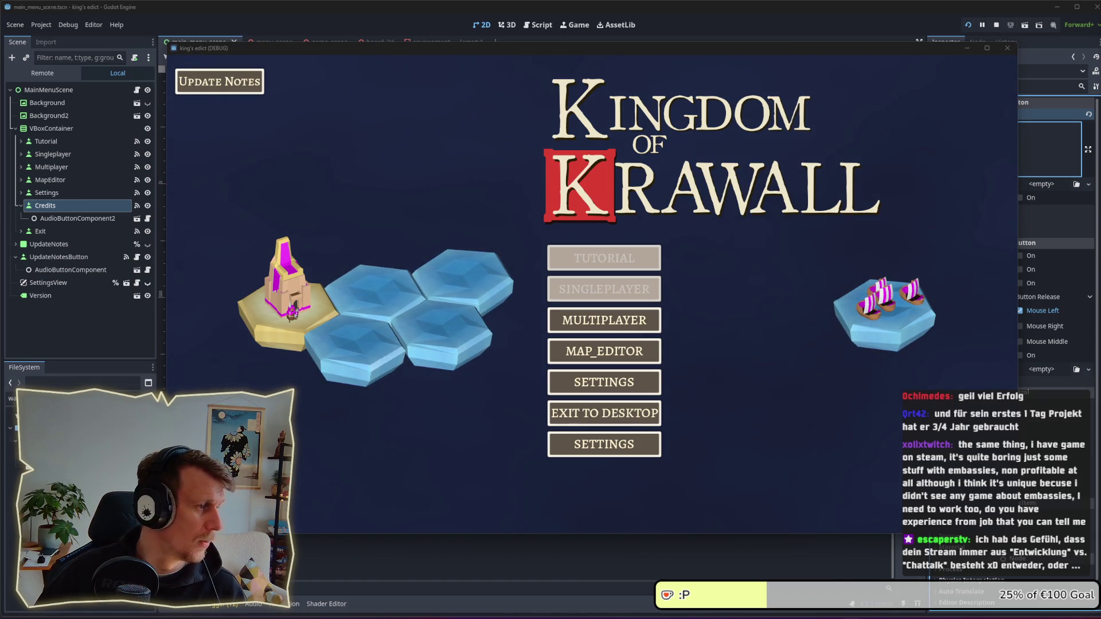
Step: Enlarge and reposition the Discord window, then nudge the game window slightly left
key(alt+Tab)
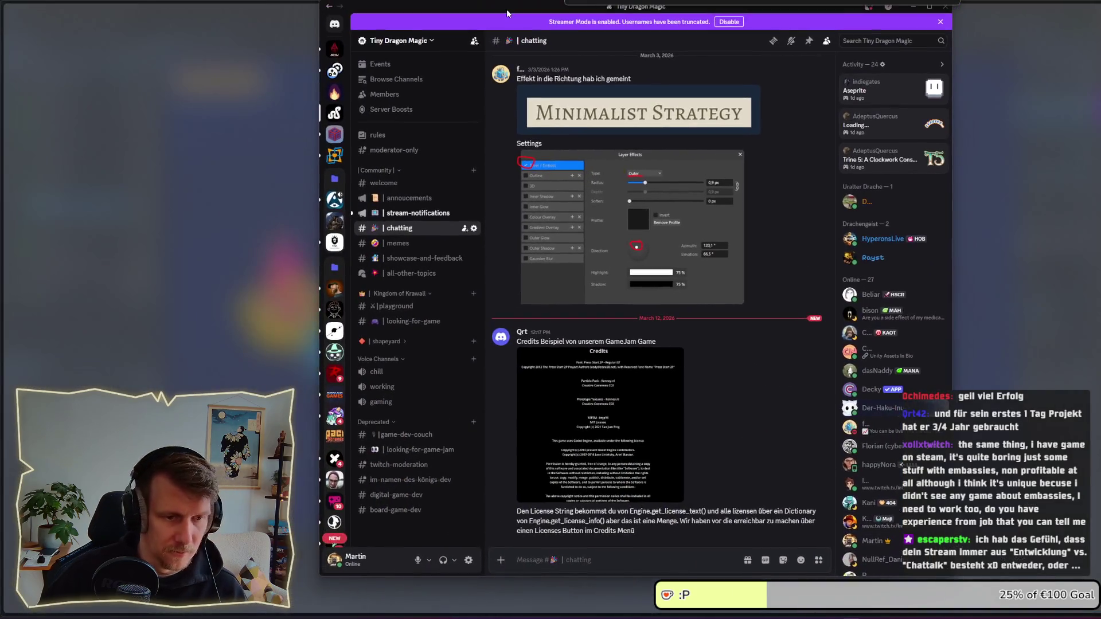
double_click(507, 11)
mouse_move(469, 20)
mouse_down()
mouse_move(571, 6)
mouse_move(714, 29)
mouse_move(674, 42)
mouse_move(654, 67)
mouse_up()
click(717, 27)
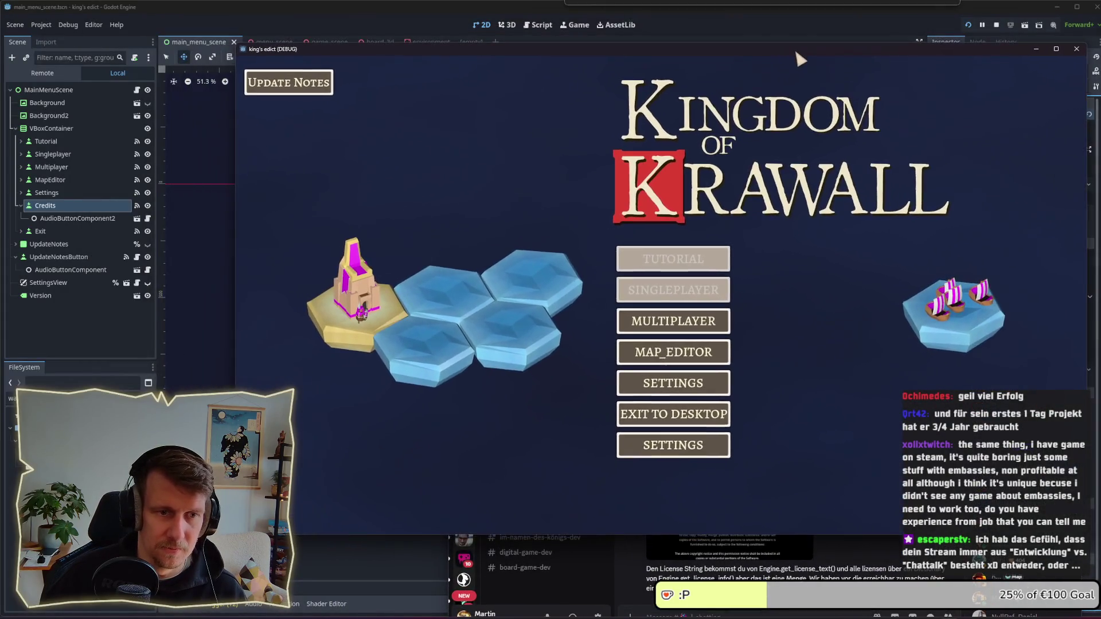
drag(795, 48, 784, 53)
Step: Bring Discord forward and view the Credits example image full size, then close it
key(alt+Tab)
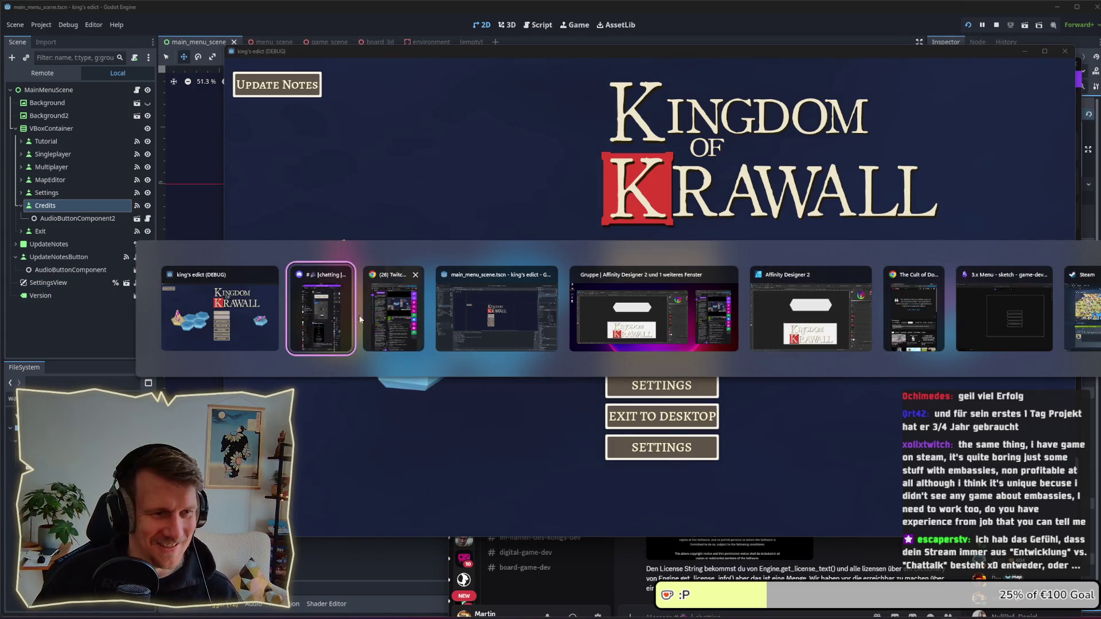
click(338, 313)
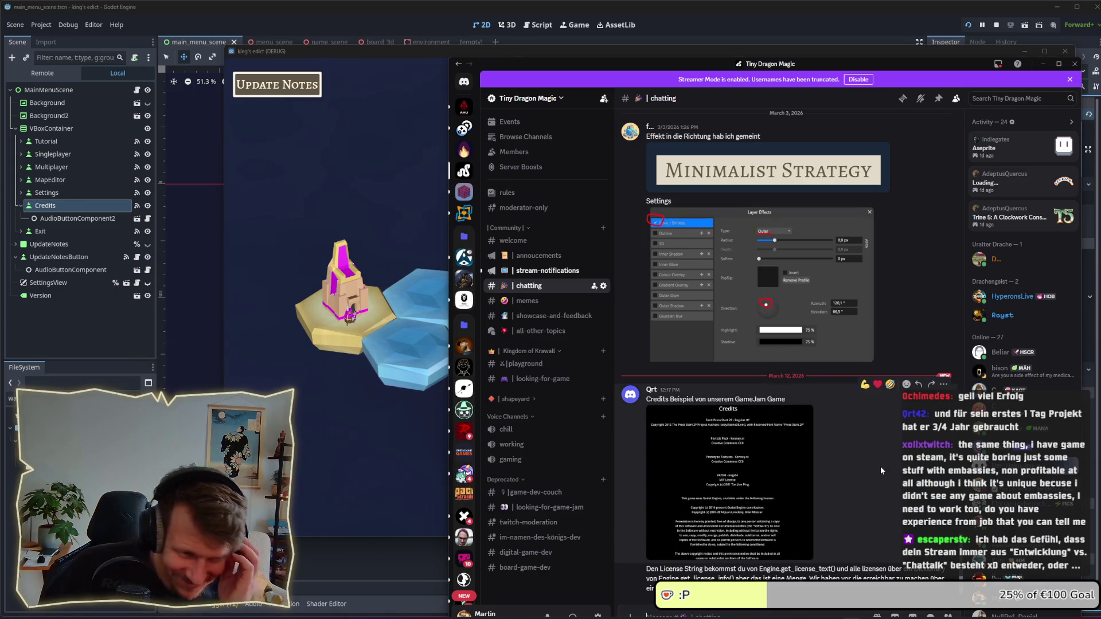
click(787, 468)
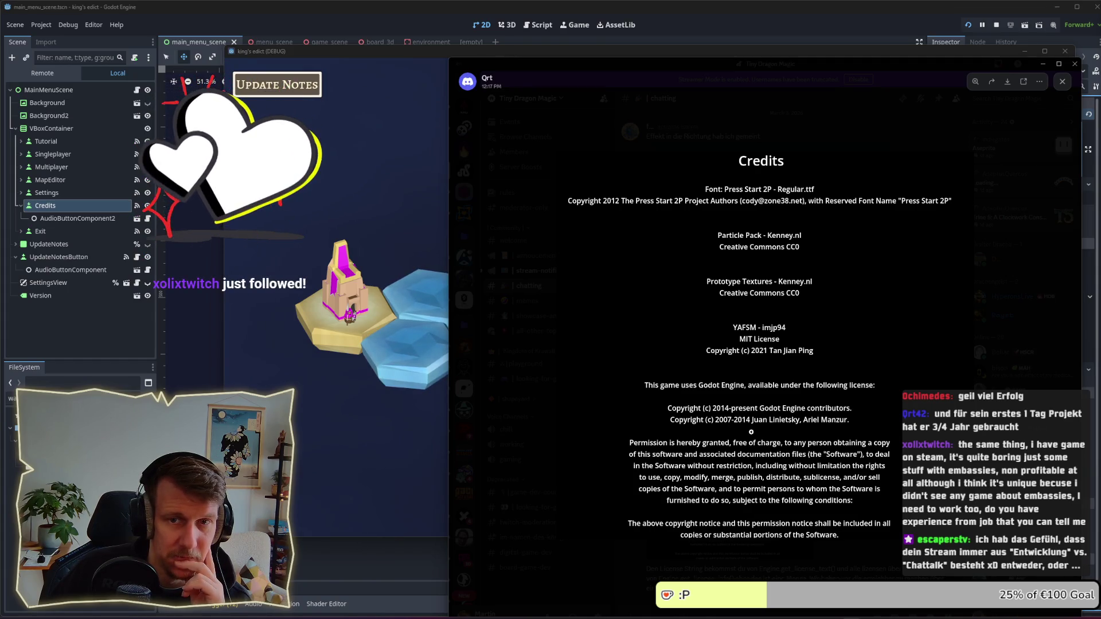
click(1062, 82)
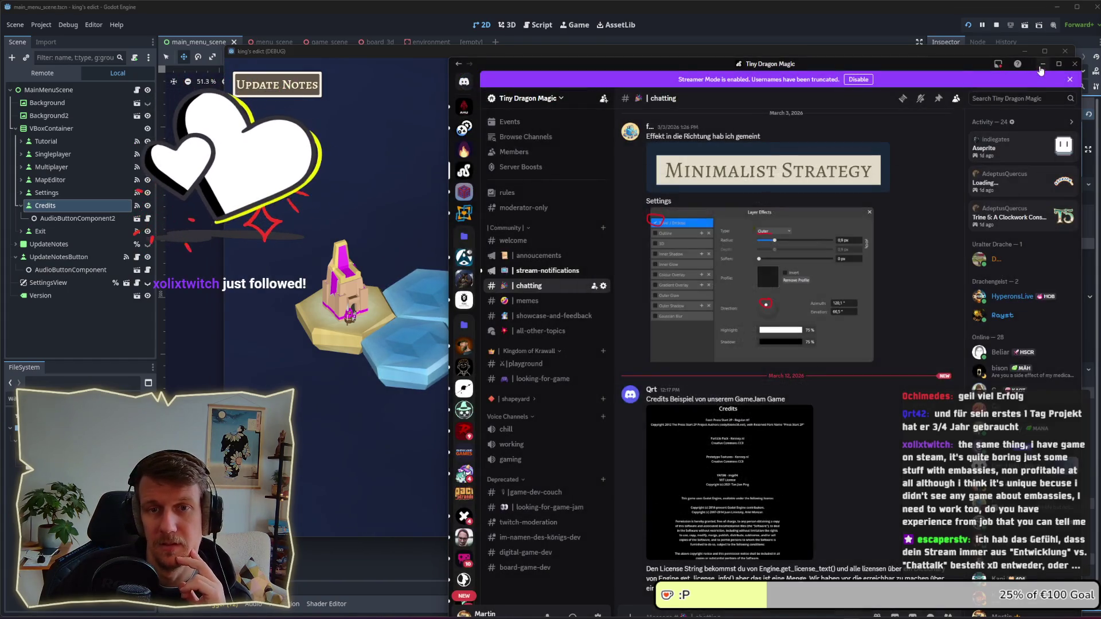
Step: Return to the Discord chat view, bringing it in front of the raised game window
click(1043, 63)
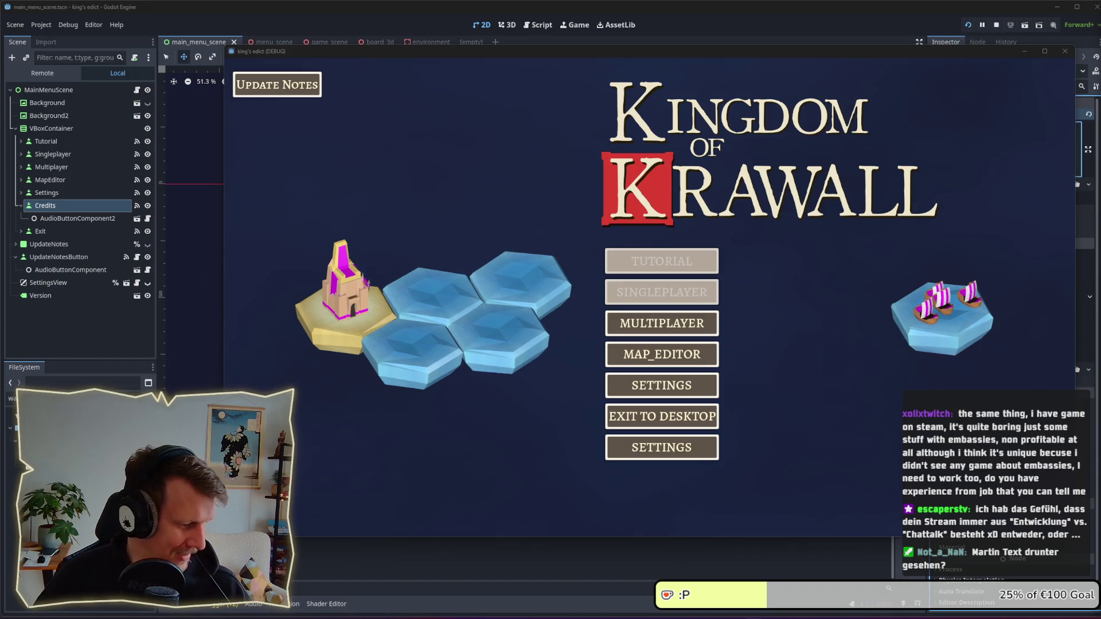
key(alt+Tab)
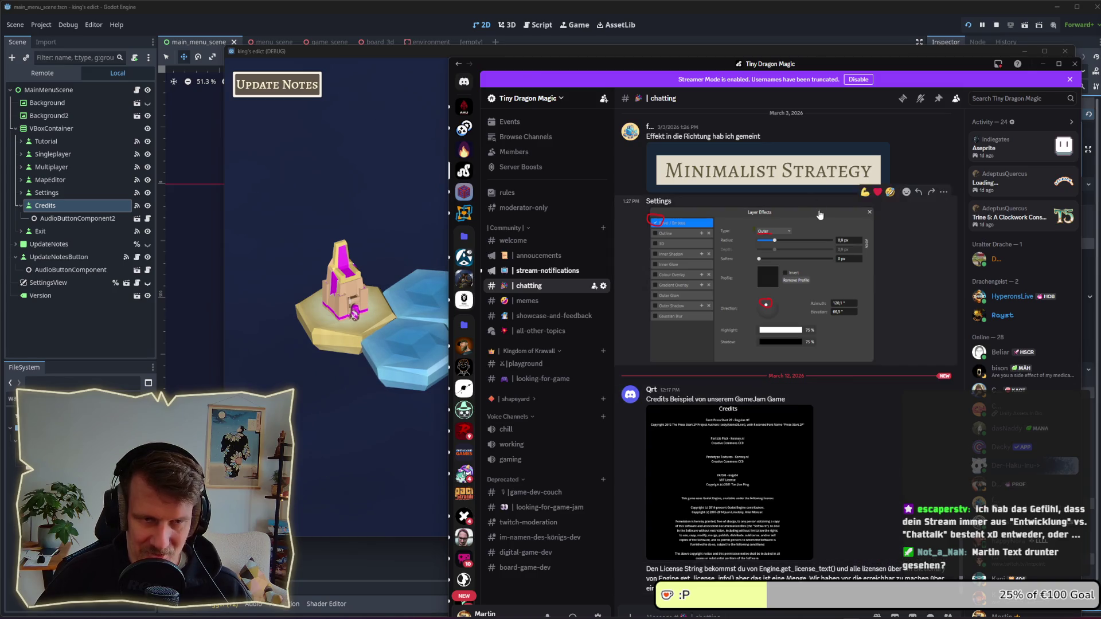
mouse_move(831, 55)
mouse_down()
mouse_move(827, 23)
mouse_move(830, 34)
mouse_move(797, 29)
mouse_move(786, 16)
mouse_up()
click(818, 541)
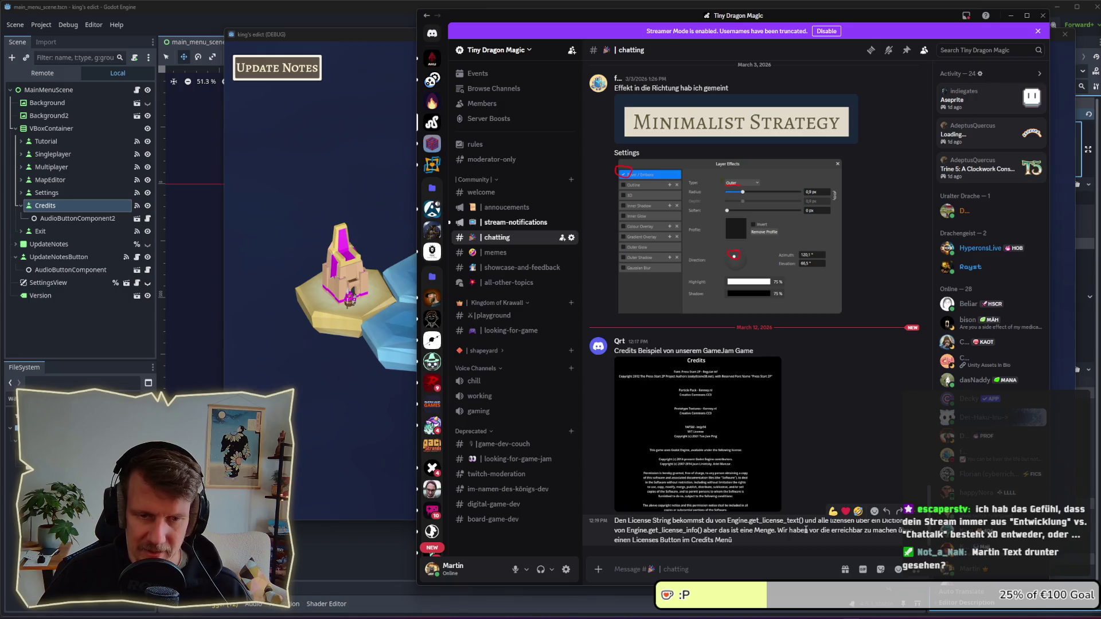
Step: React with 👍 to the last message, minimize Discord, and shift the game window left
click(833, 511)
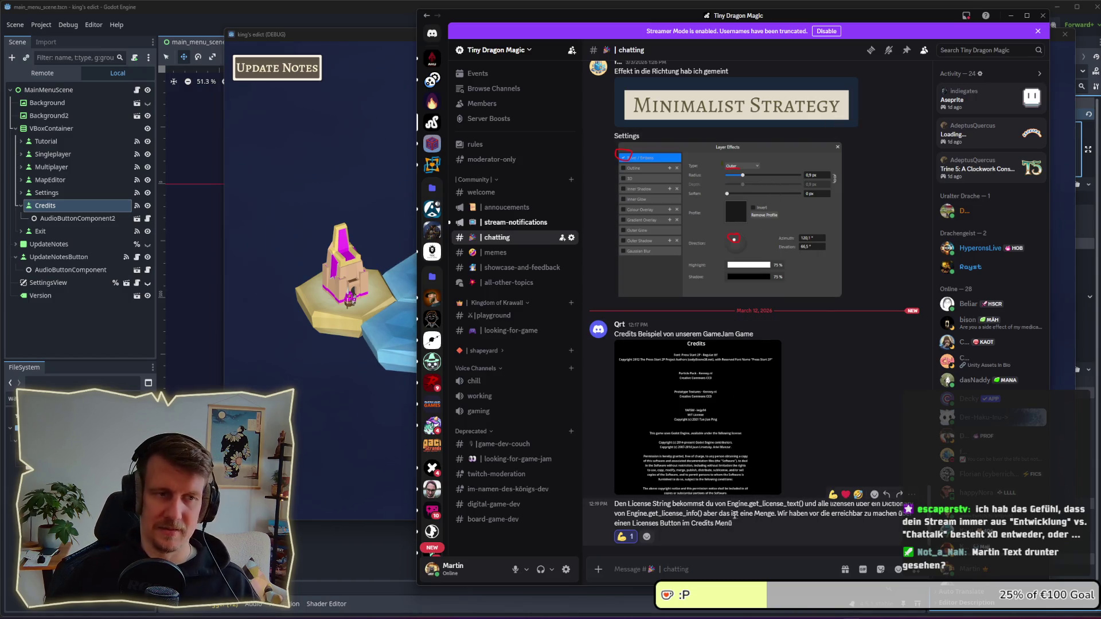
click(1011, 15)
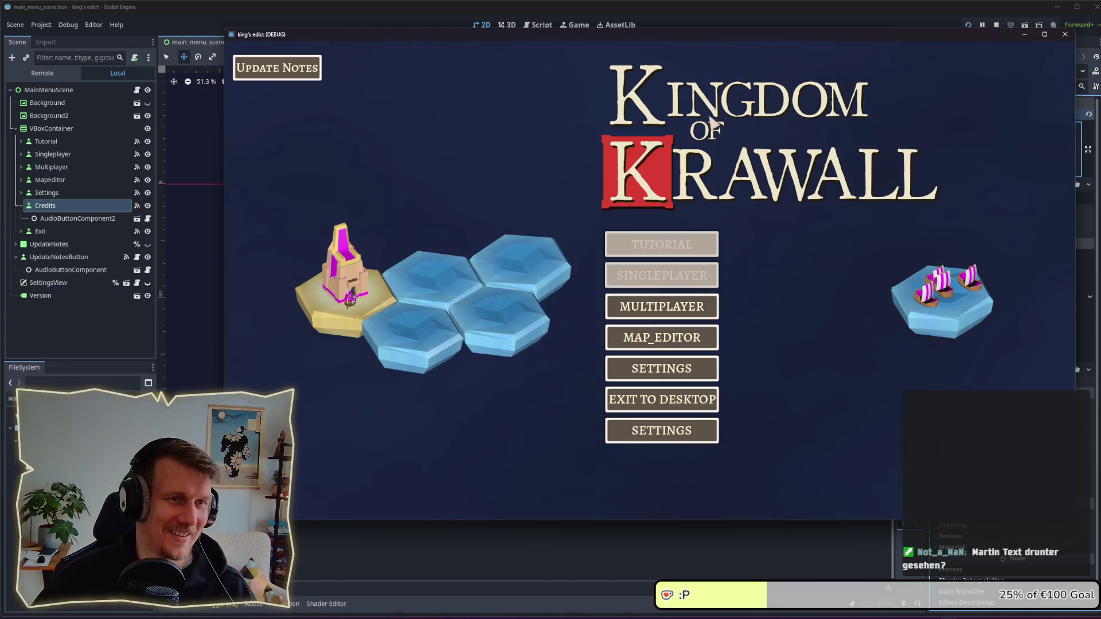
drag(743, 38, 688, 33)
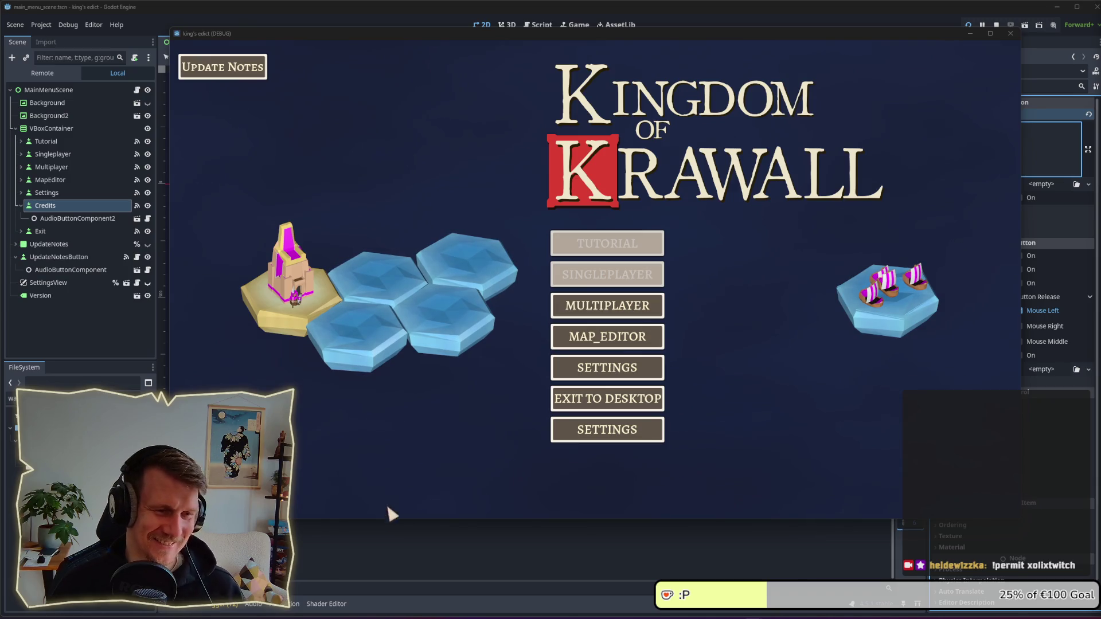
Step: Try the multiplayer entry in the running menu, then close the game back to main_menu_scene
click(569, 312)
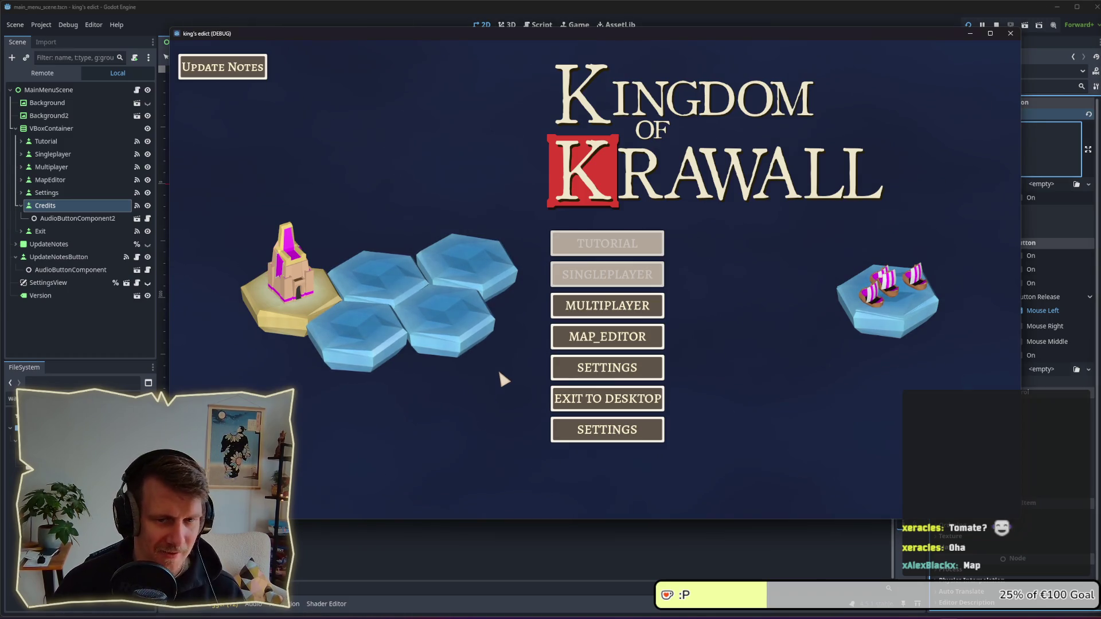
click(410, 535)
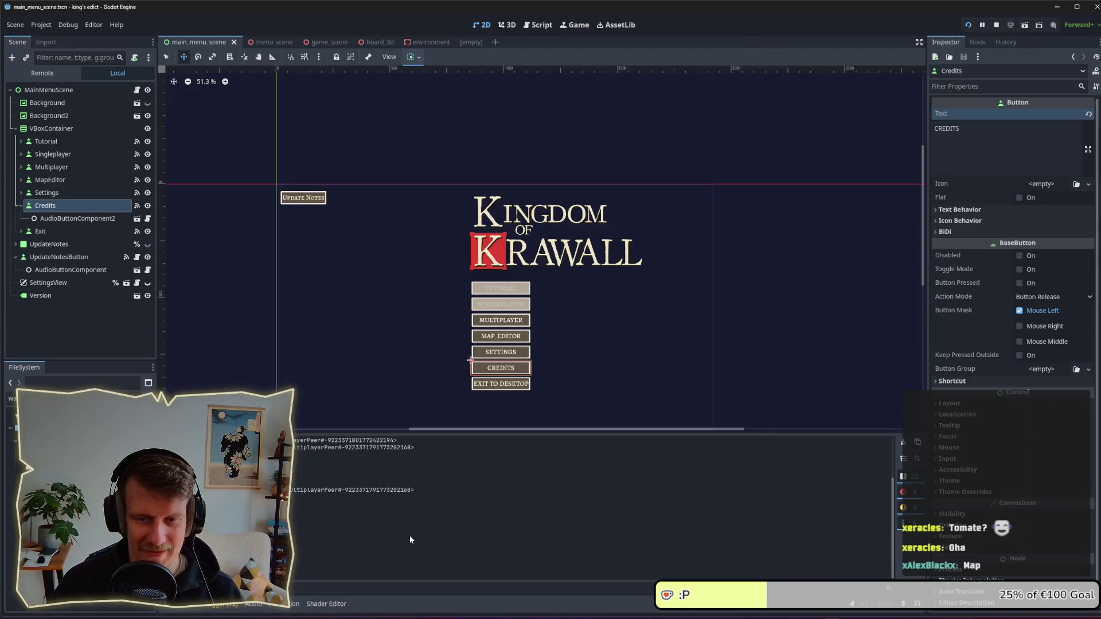
Step: Switch to the 3D workspace and bring up the game_scene tab
click(507, 25)
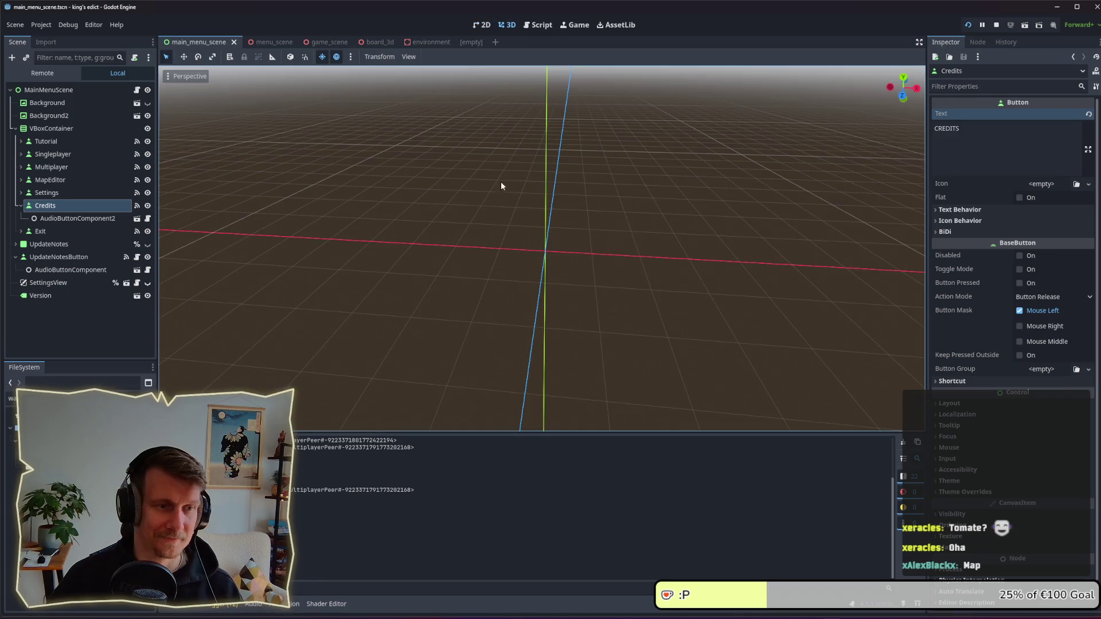
click(306, 46)
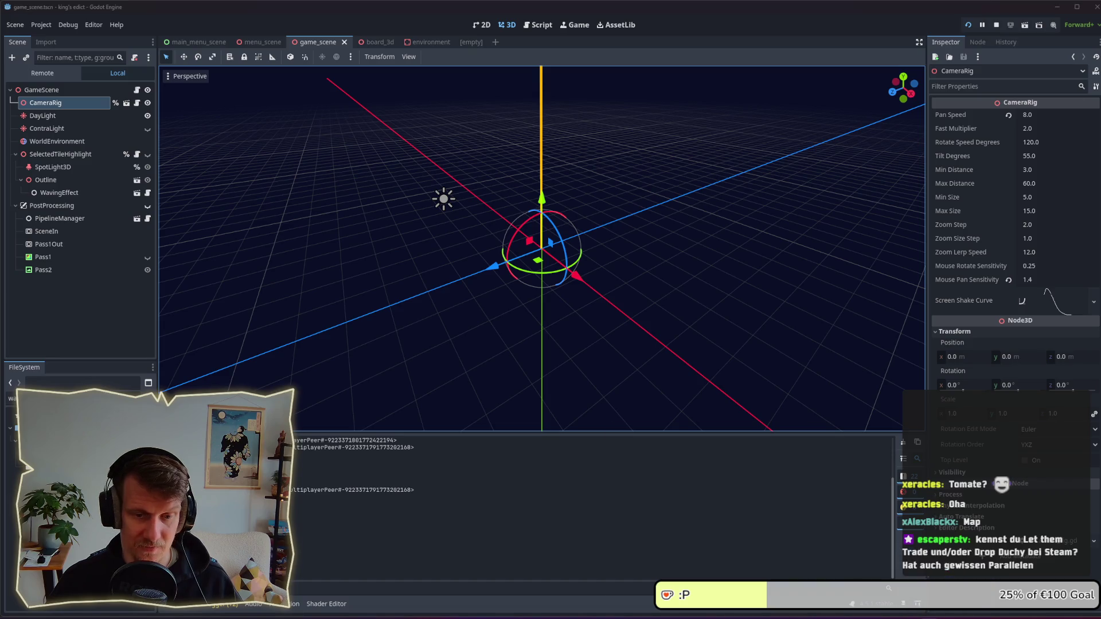
key(alt+Tab)
Step: Search the Steam store for 'let them trade', open its page, and skip the trailer to 0:36
click(743, 51)
text(let thgem)
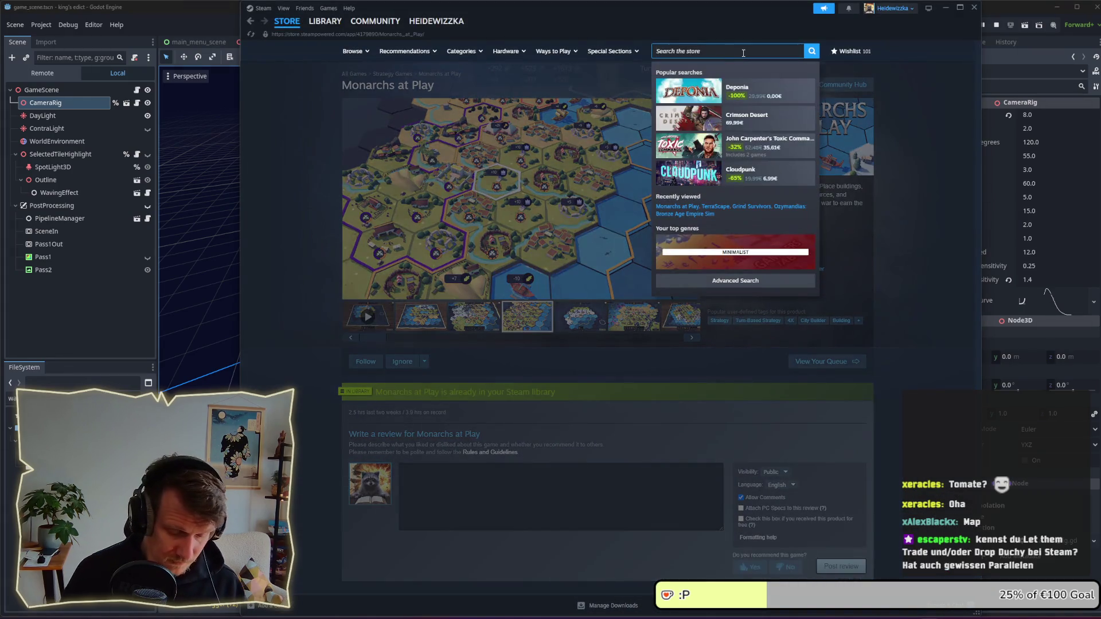
key(BackSpace)
key(BackSpace)
key(BackSpace)
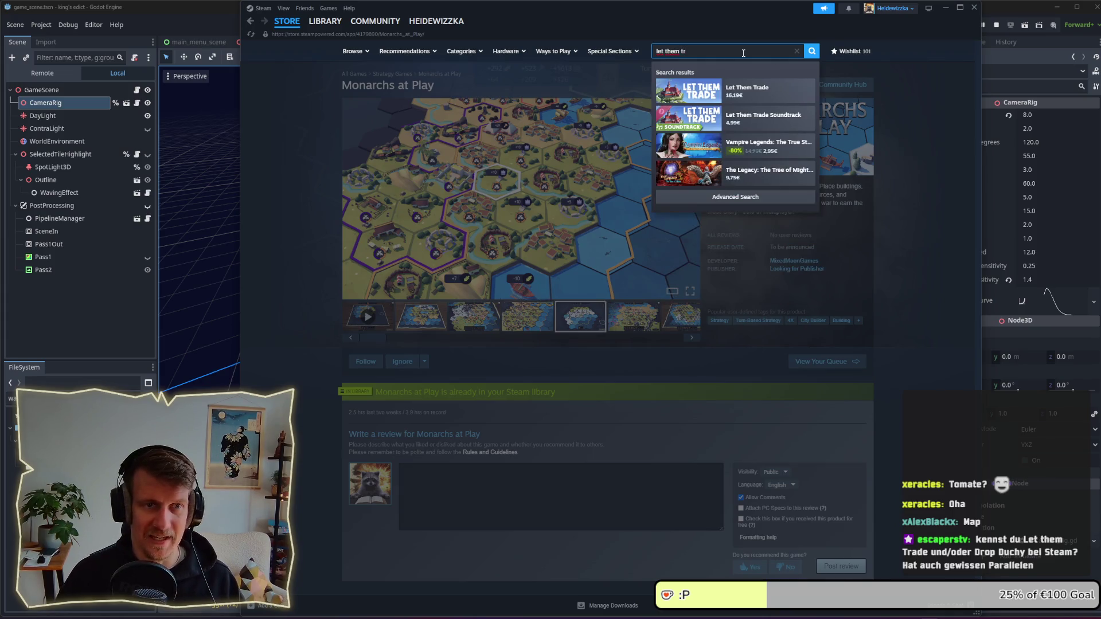
click(753, 90)
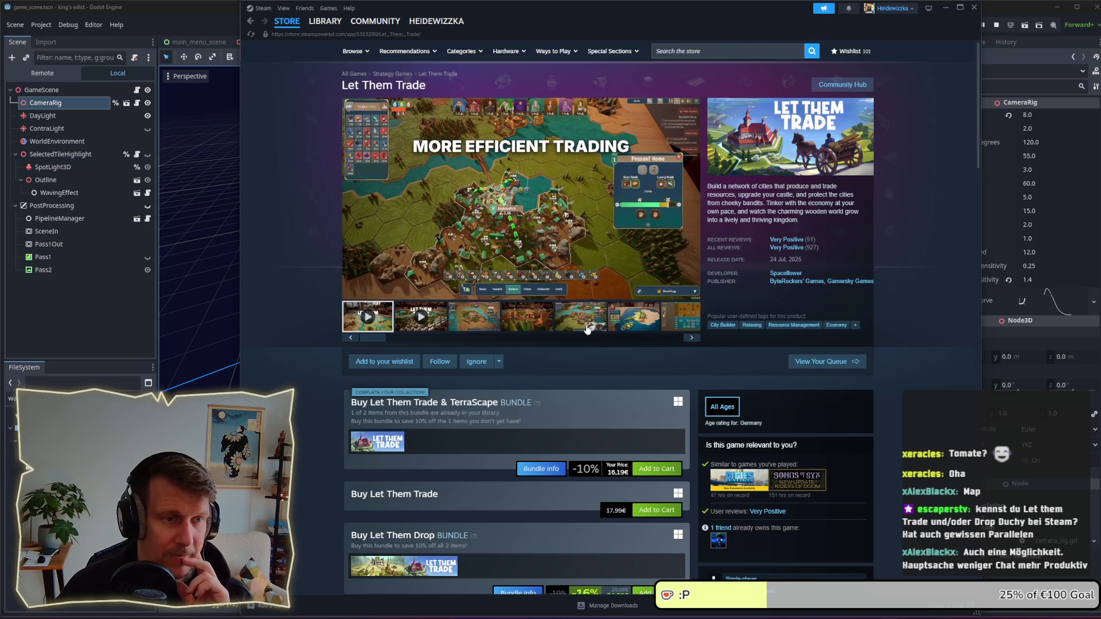
mouse_move(567, 299)
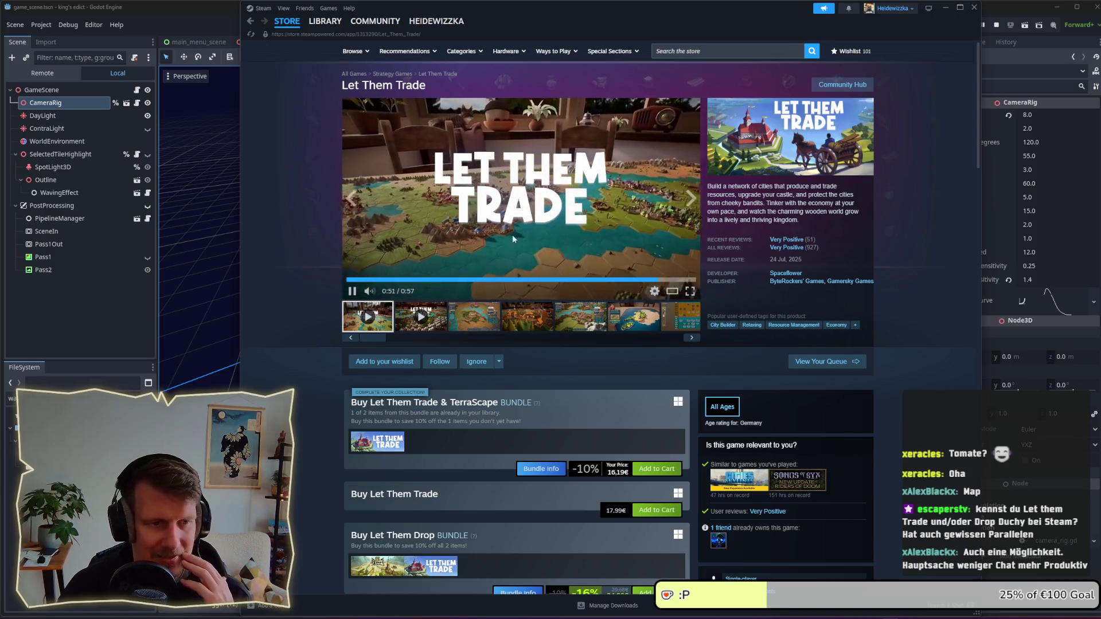
click(570, 281)
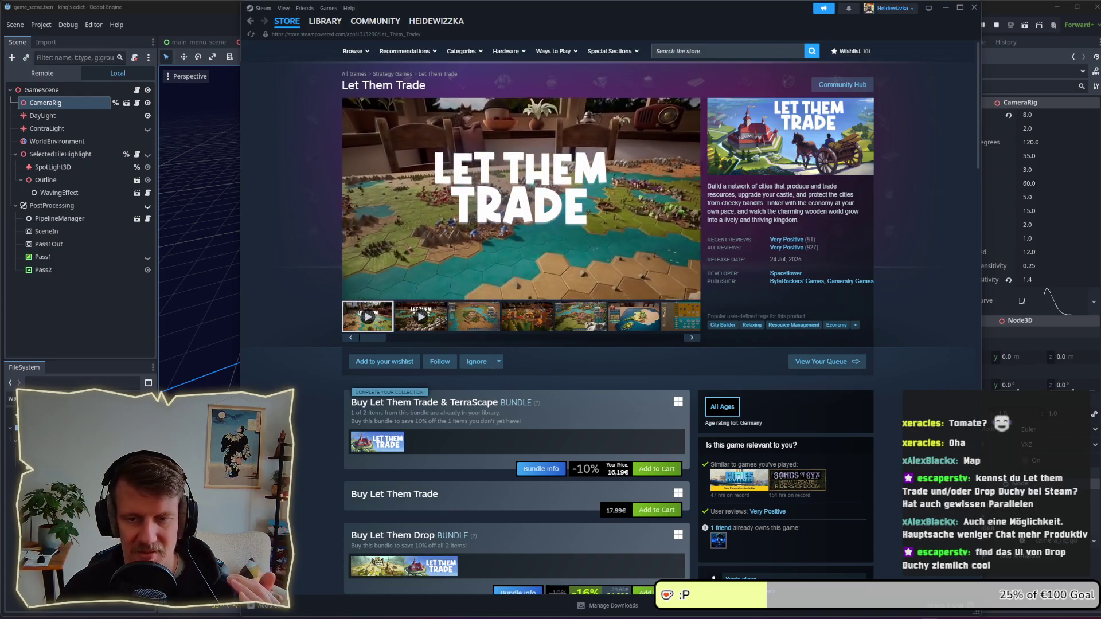
Step: Search Steam for Drop Duchy, browse its store page, then minimize Steam
click(702, 50)
text(op duch)
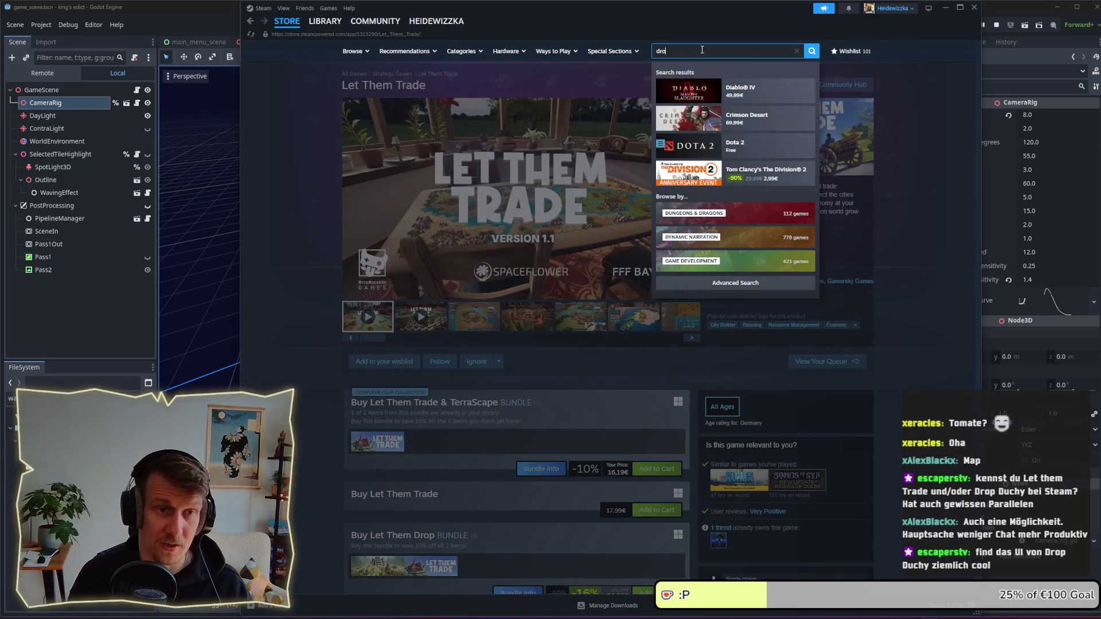
text(y)
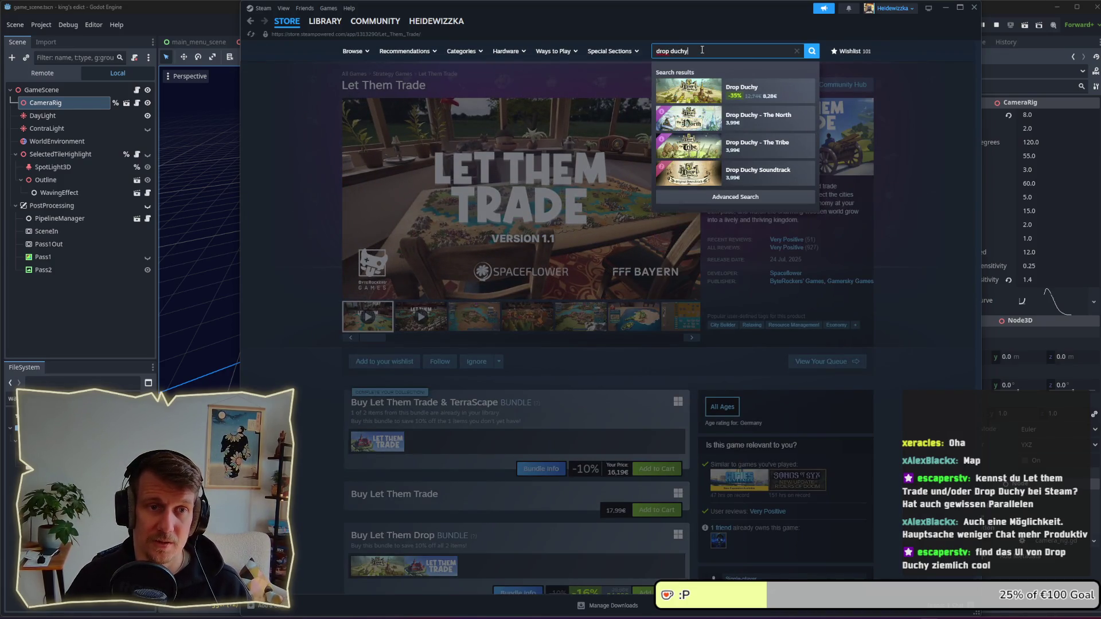
click(706, 86)
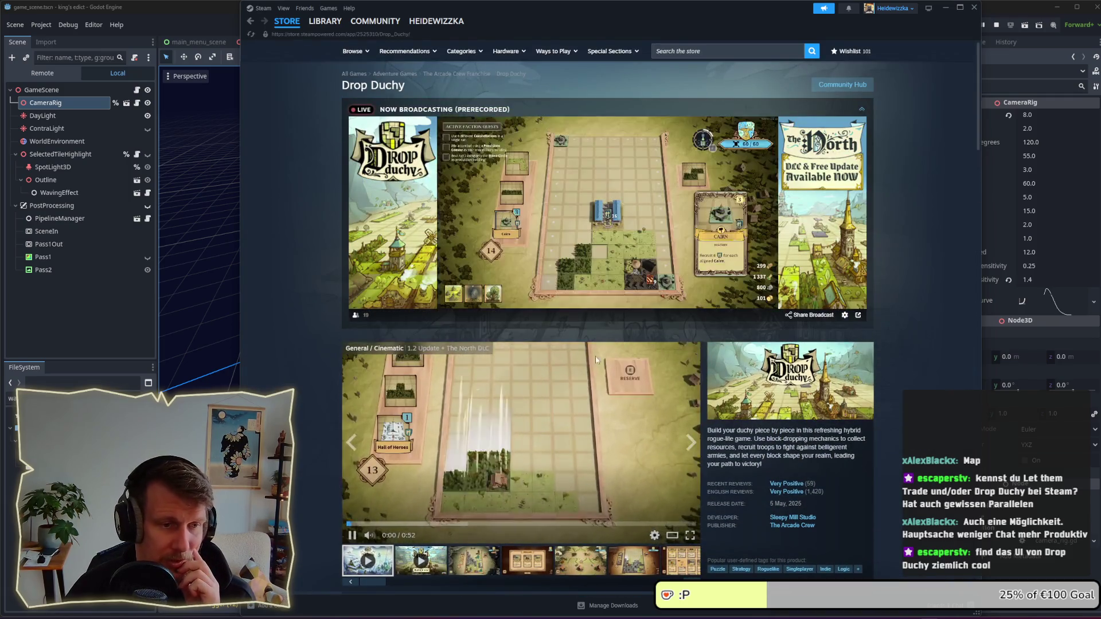
scroll(570, 319, down, 2)
scroll(568, 319, down, 2)
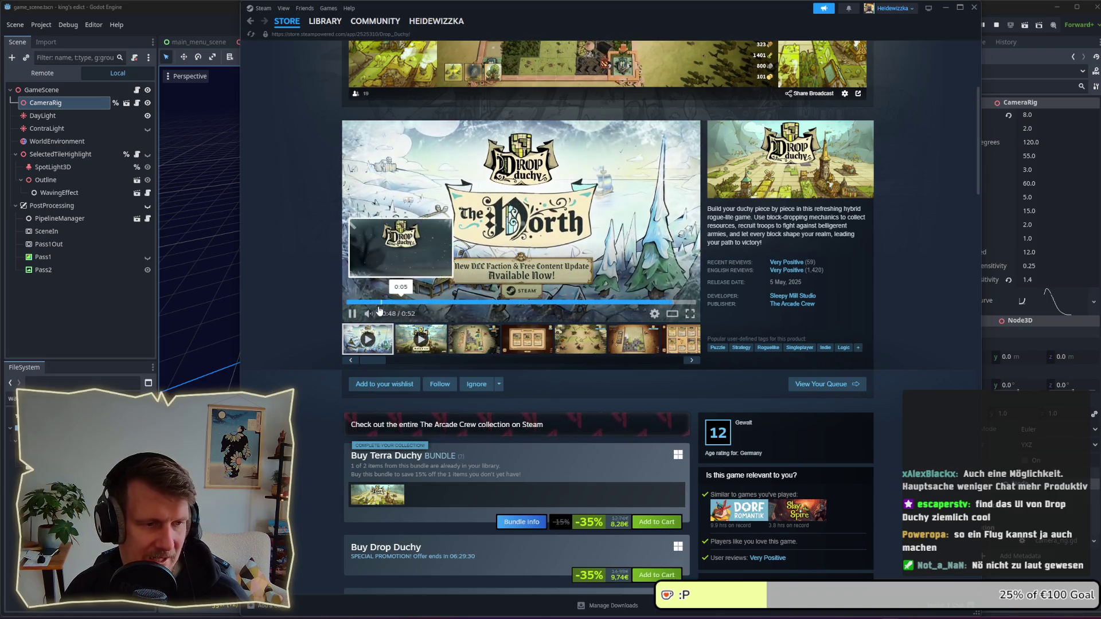
scroll(462, 279, down, 3)
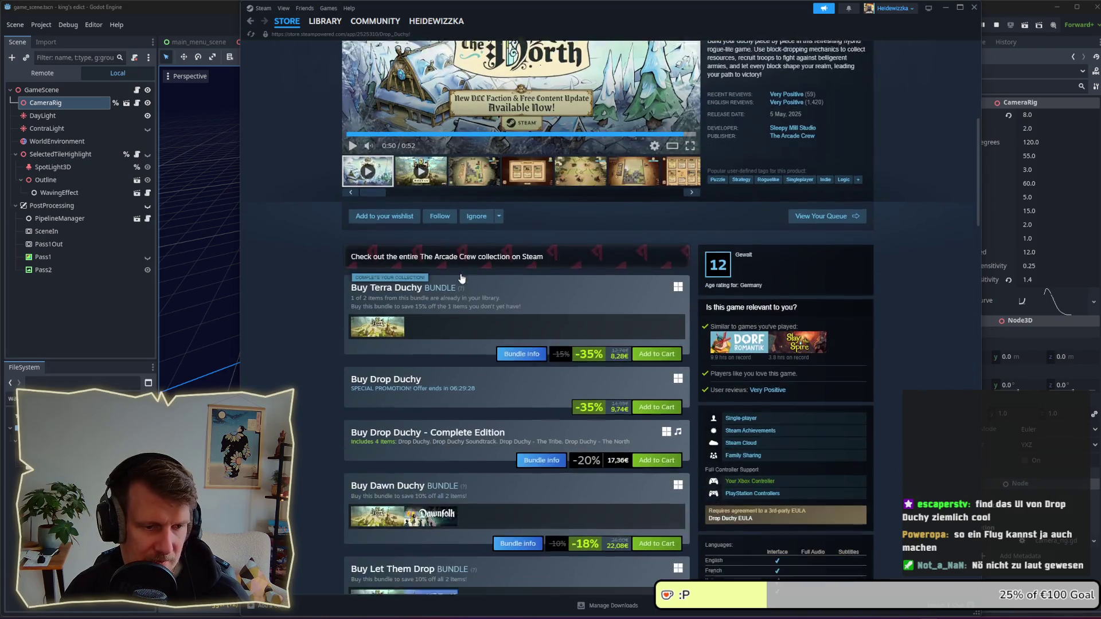
scroll(552, 364, down, 3)
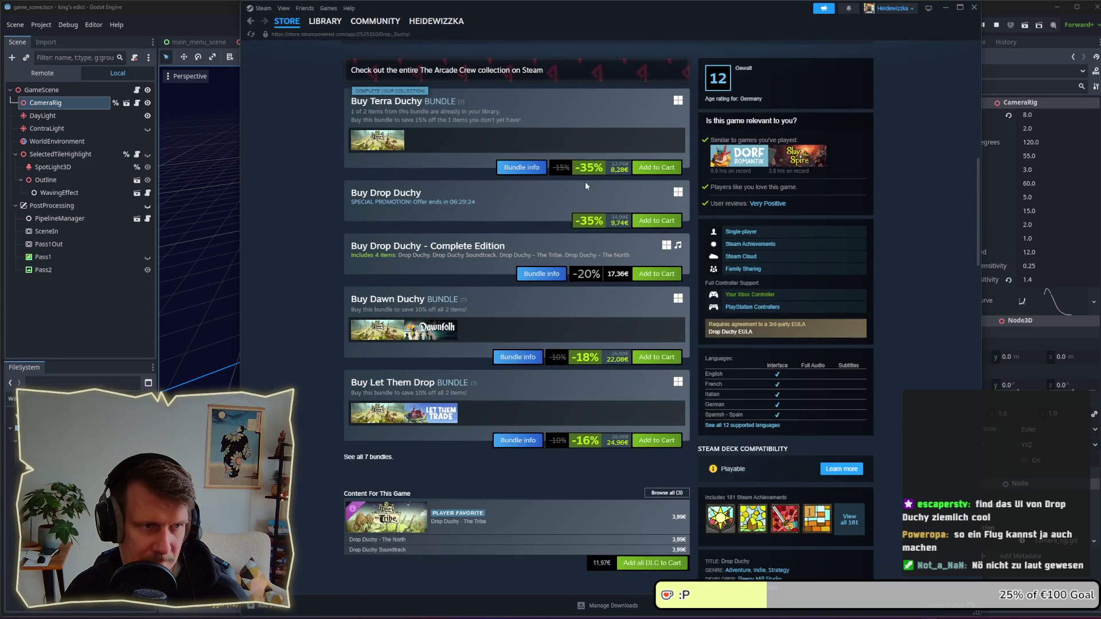
scroll(585, 182, up, 6)
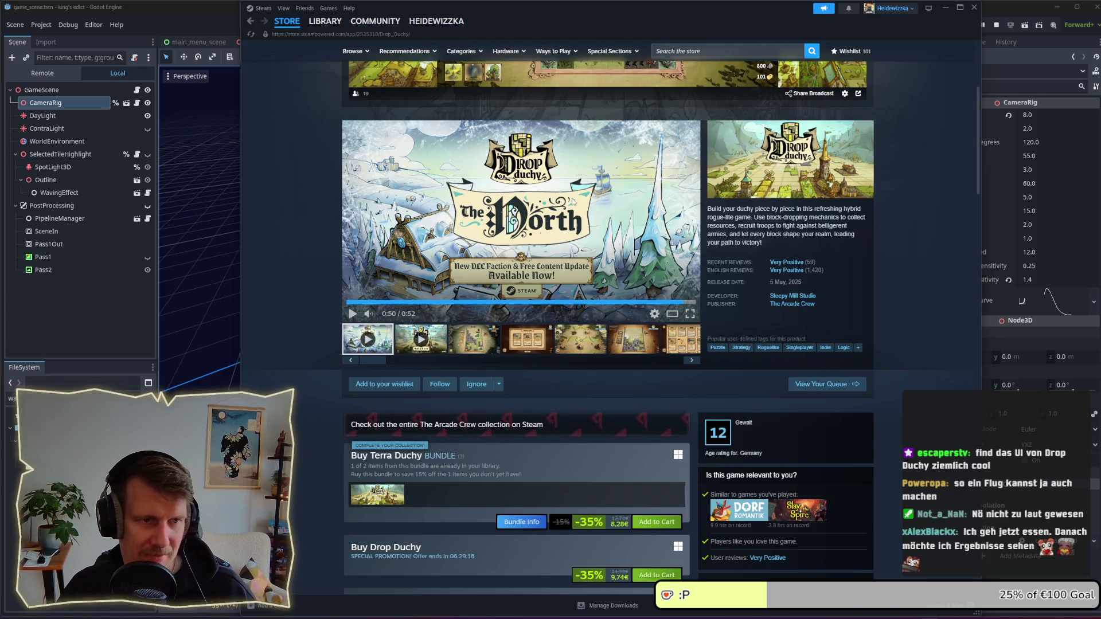
scroll(572, 201, up, 3)
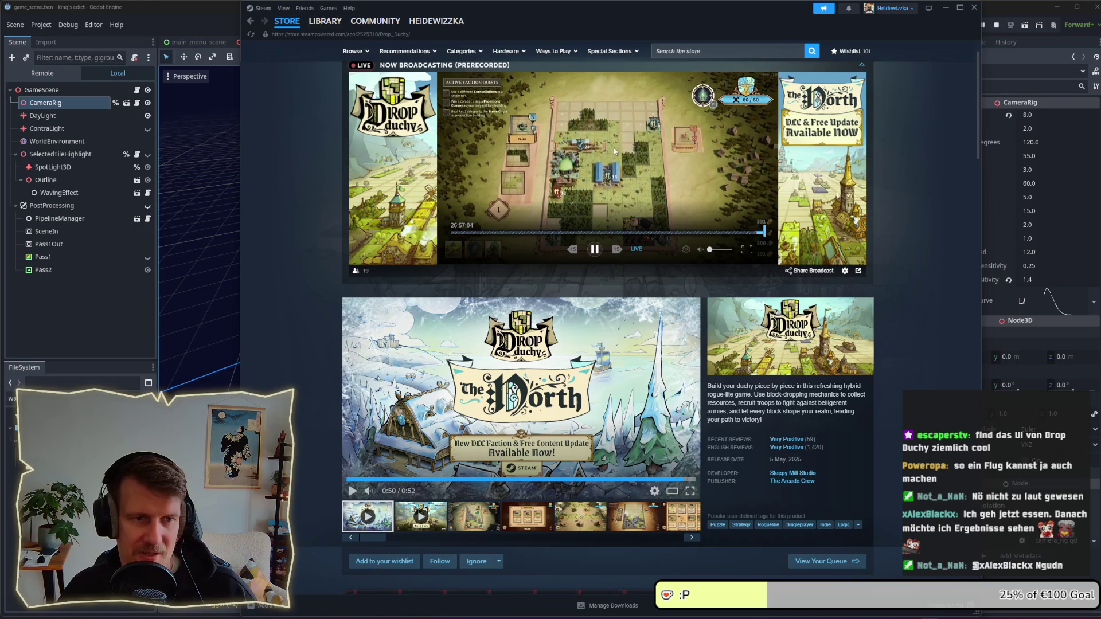
scroll(633, 138, down, 1)
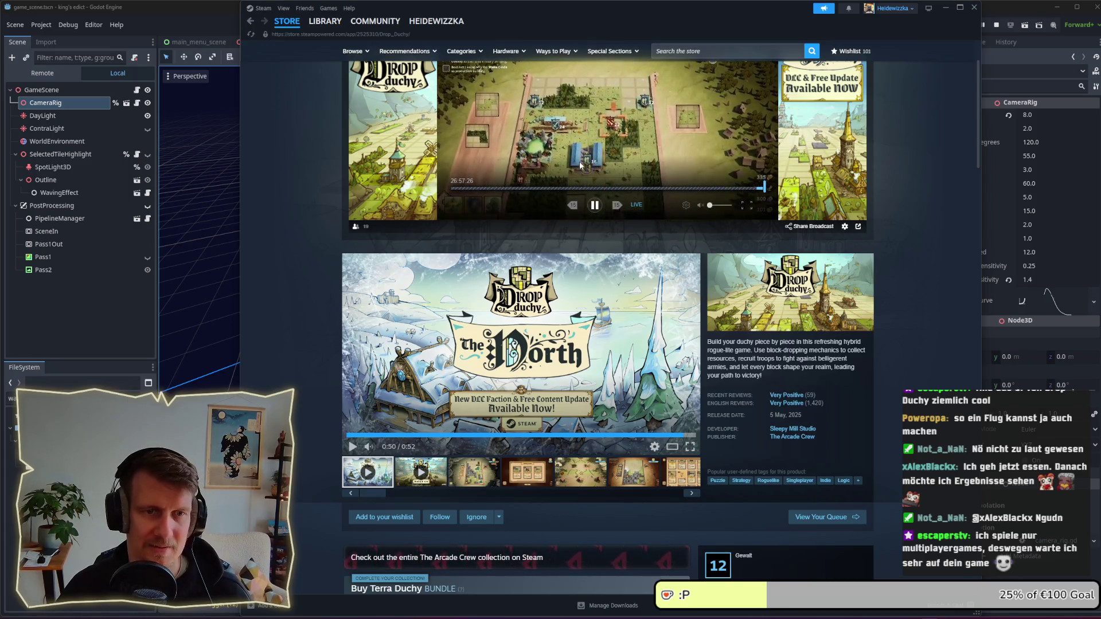
click(943, 7)
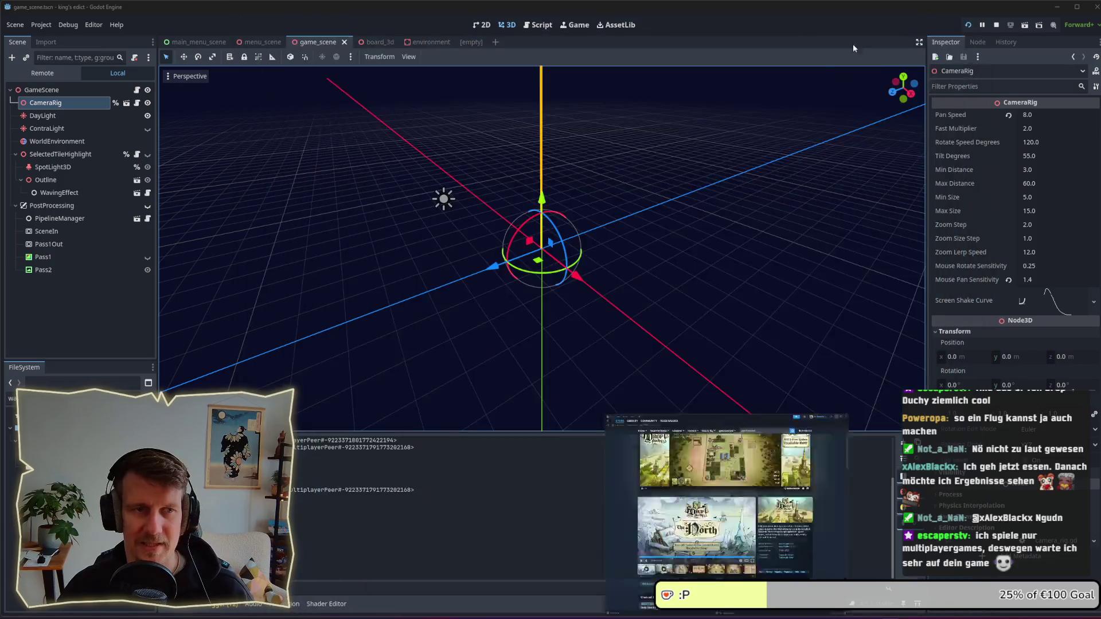
Step: Close the [empty] scene tab and open menu_scene with its hex tiles
click(366, 44)
click(419, 44)
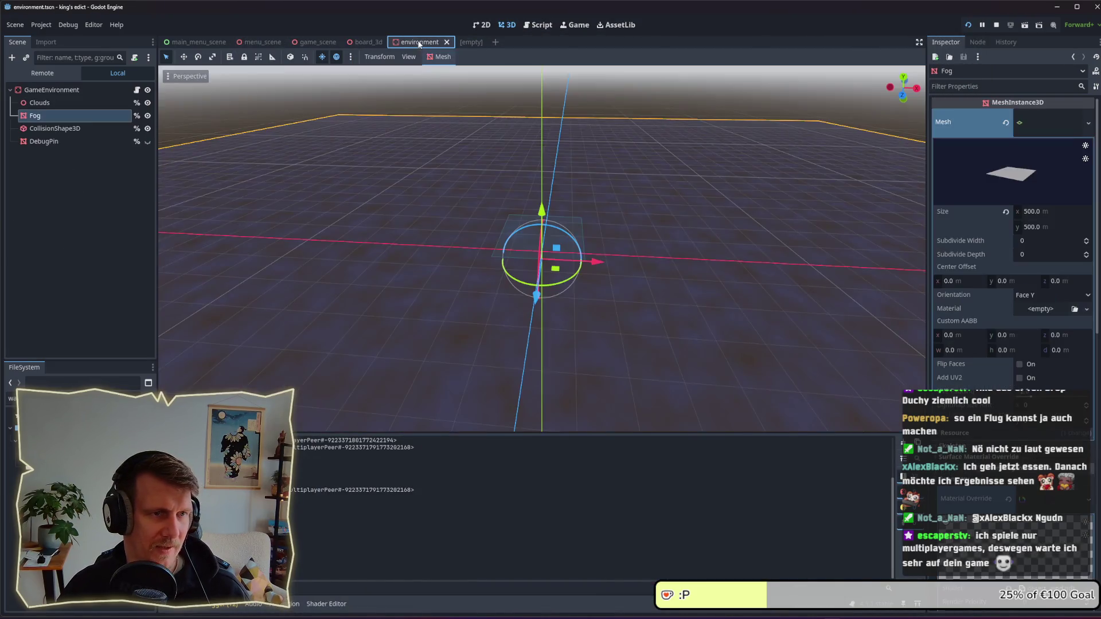
right_click(479, 45)
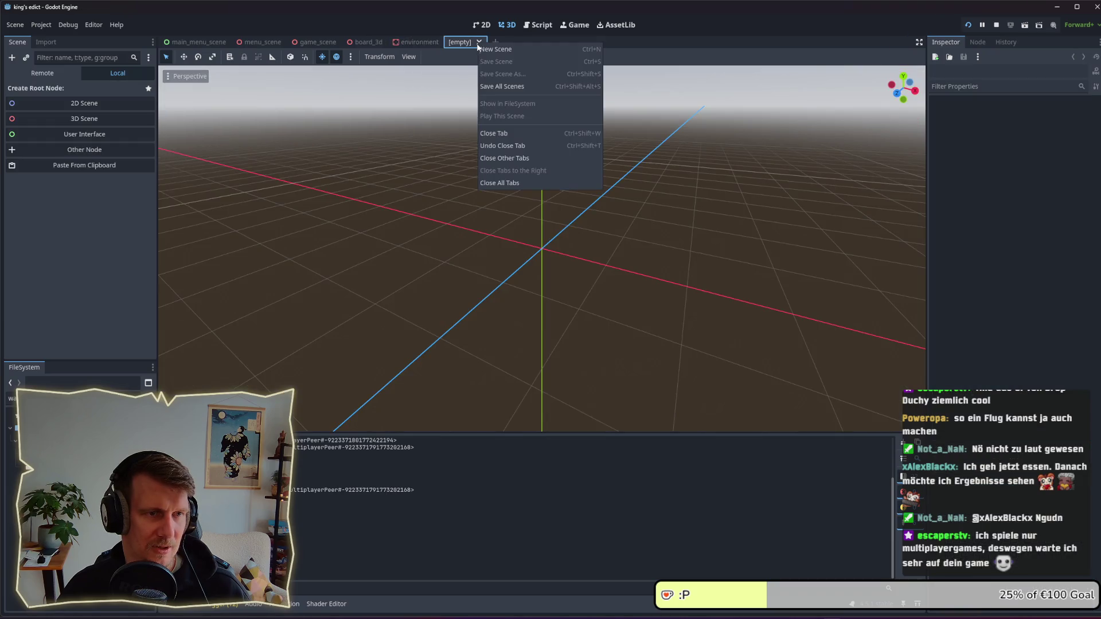
click(497, 136)
click(370, 43)
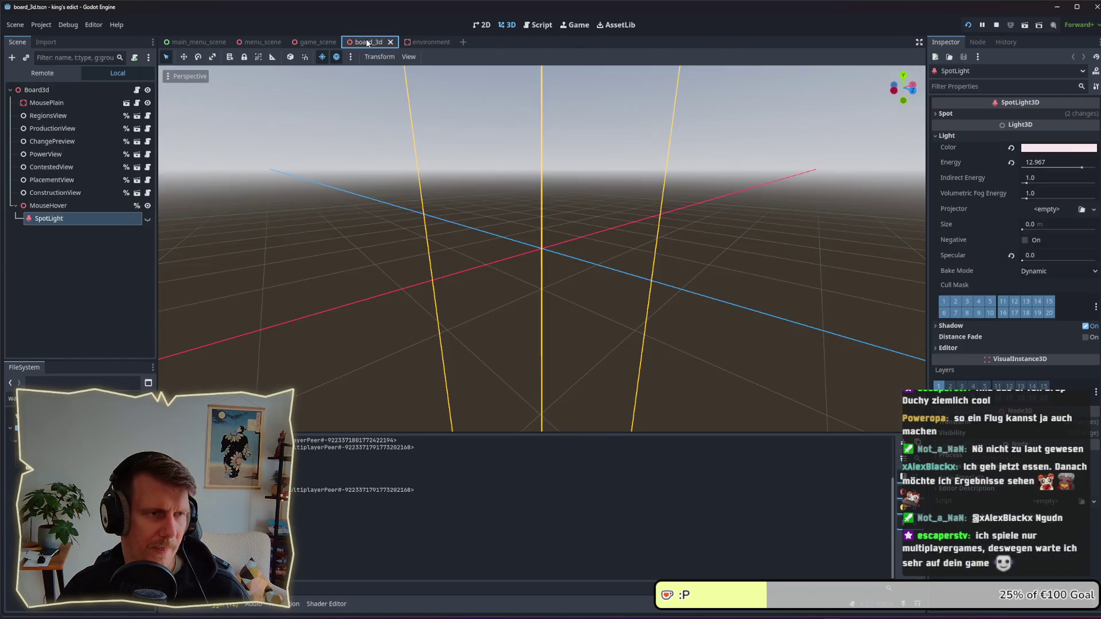
click(316, 43)
click(268, 43)
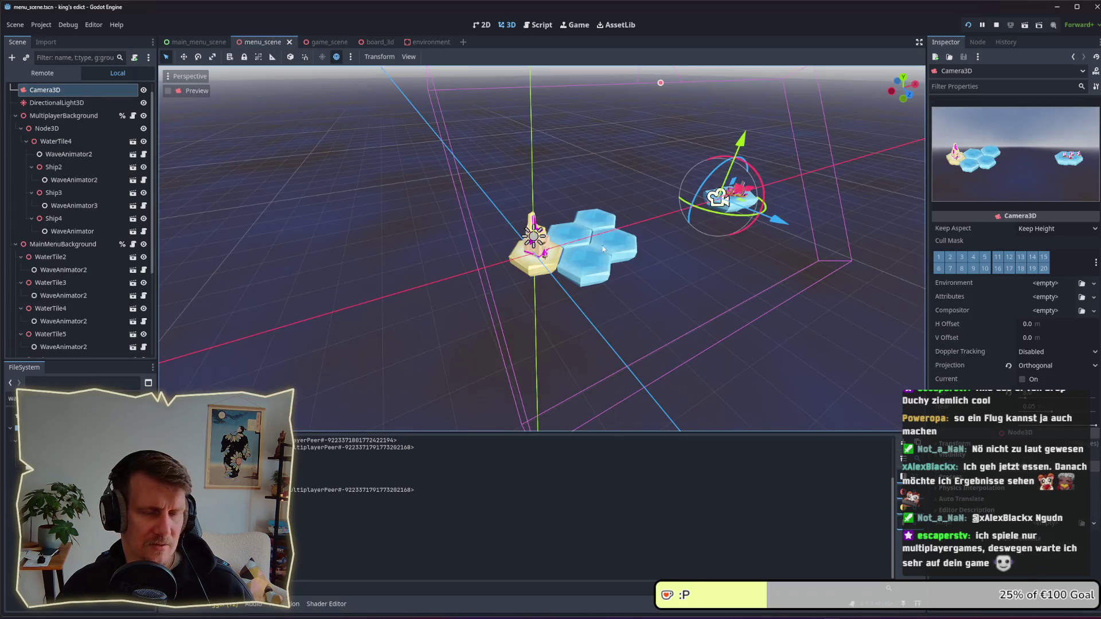
scroll(600, 270, up, 2)
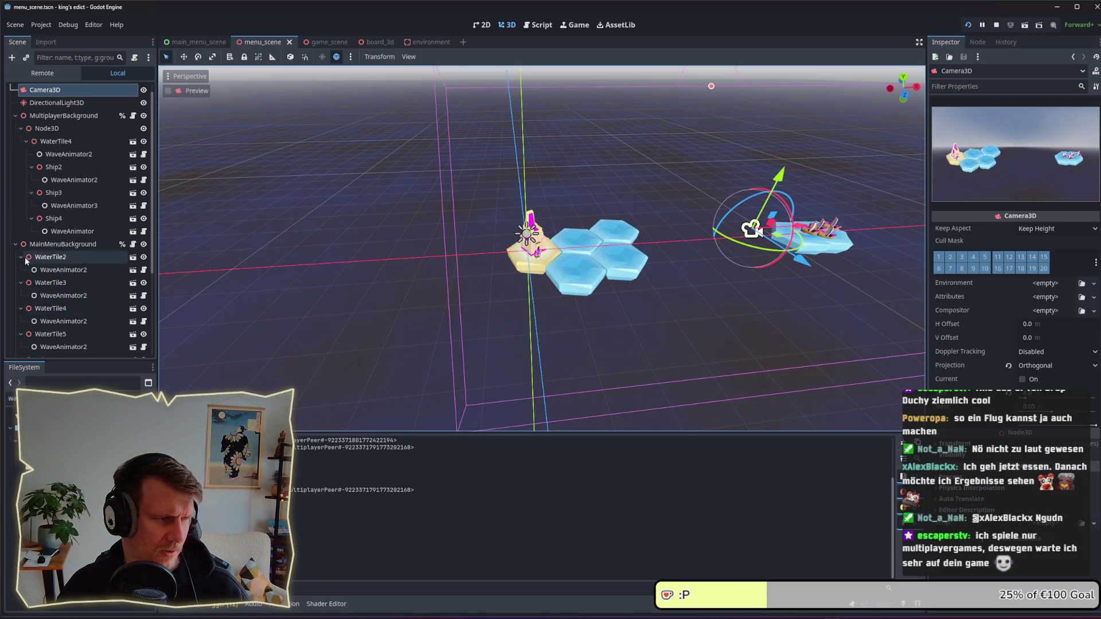
Step: Fold WaterTile2, WaterTile3 and WaterTile4 in the Scene dock
click(50, 257)
click(21, 257)
click(21, 269)
click(21, 282)
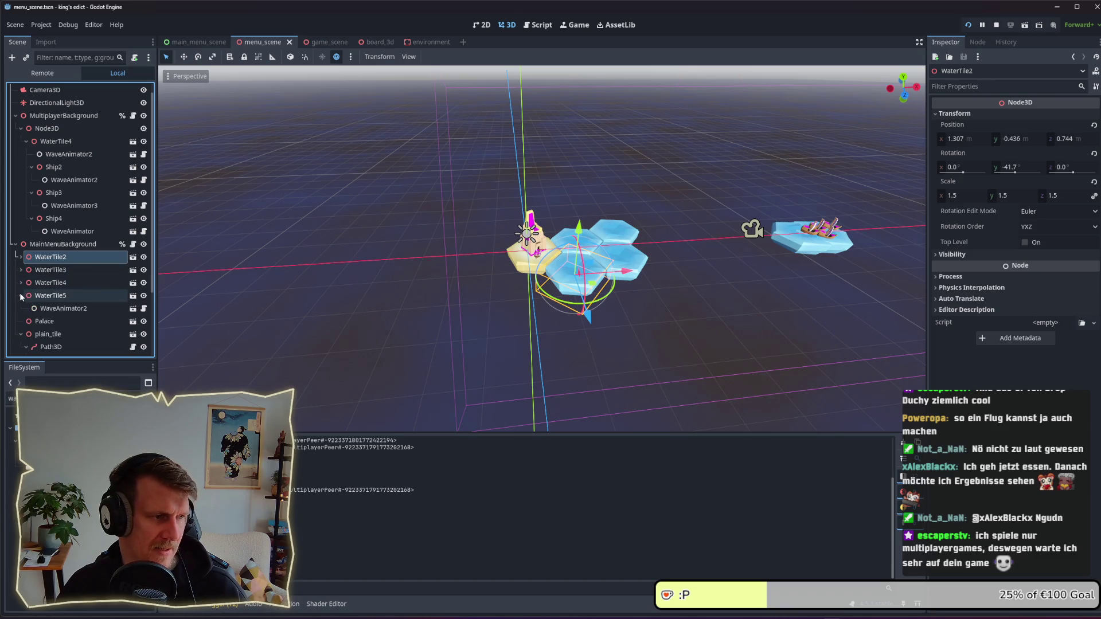
click(21, 295)
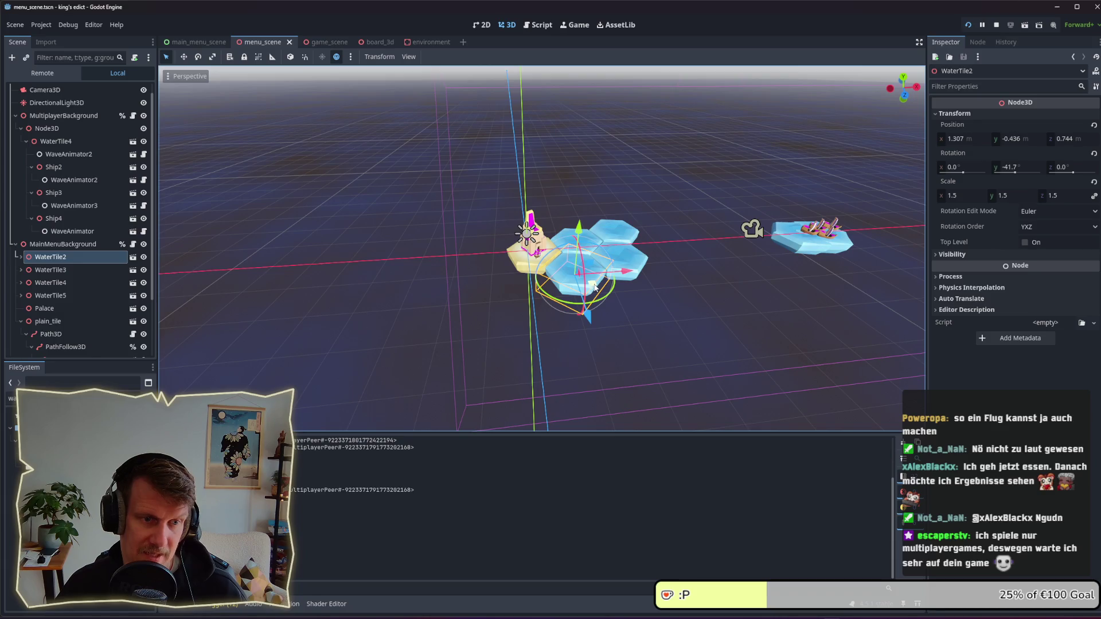
mouse_move(594, 288)
mouse_down()
mouse_move(536, 295)
mouse_move(594, 288)
mouse_up()
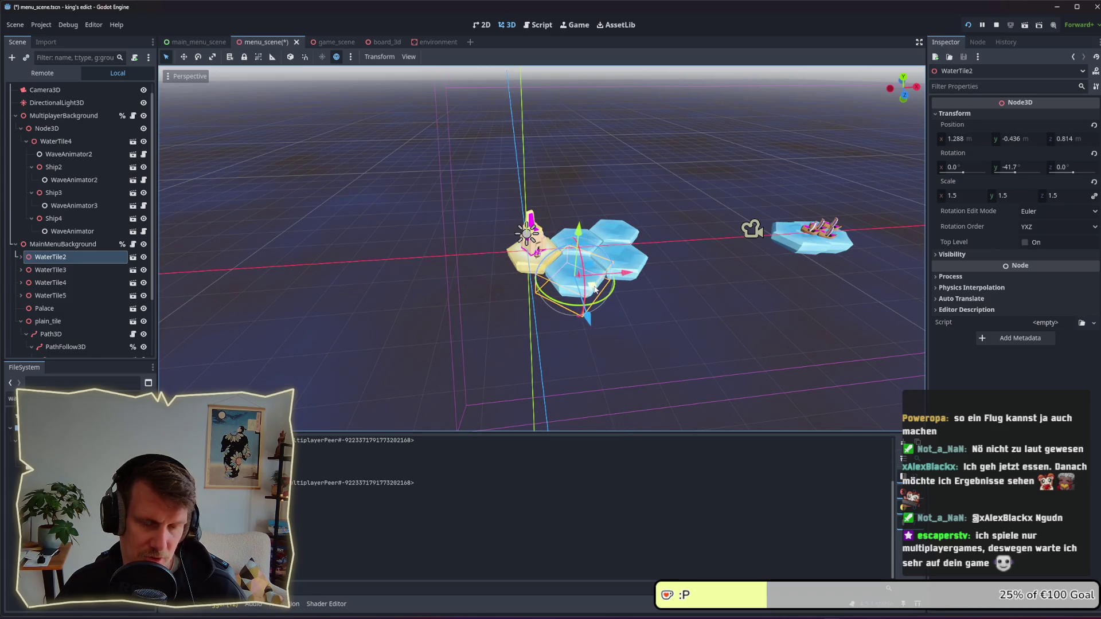
key(ctrl+z)
scroll(595, 293, up, 3)
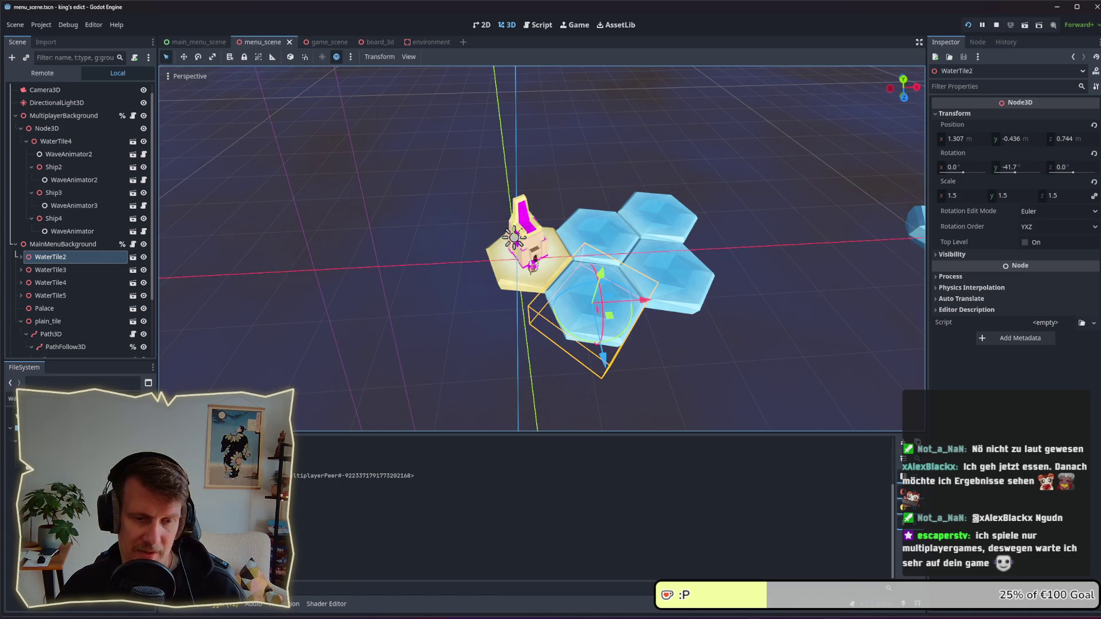
mouse_move(753, 613)
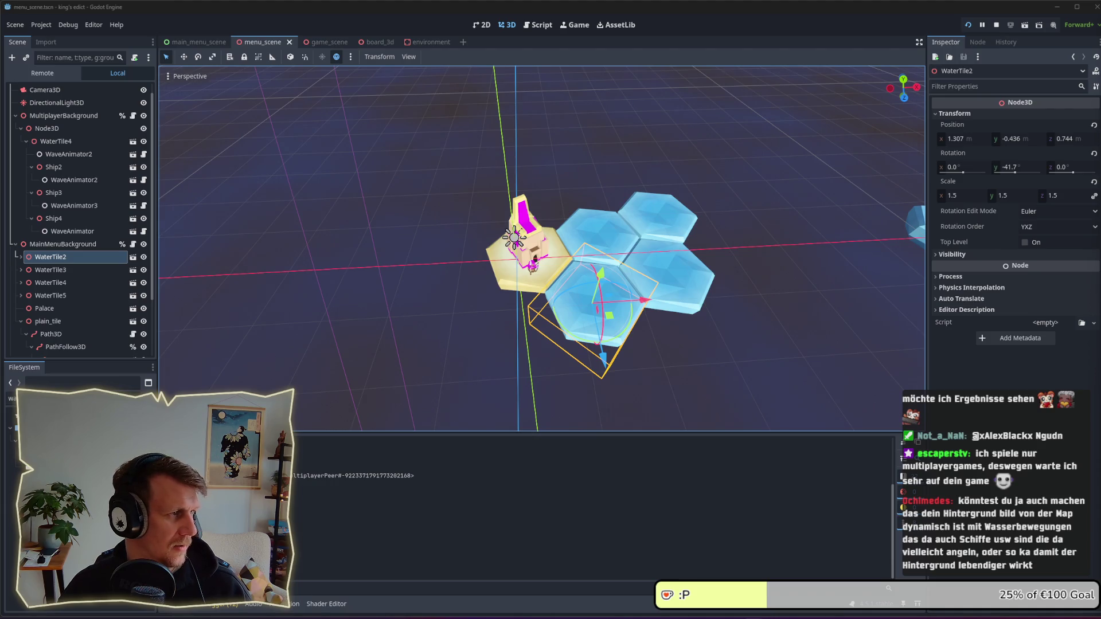
key(alt+Tab)
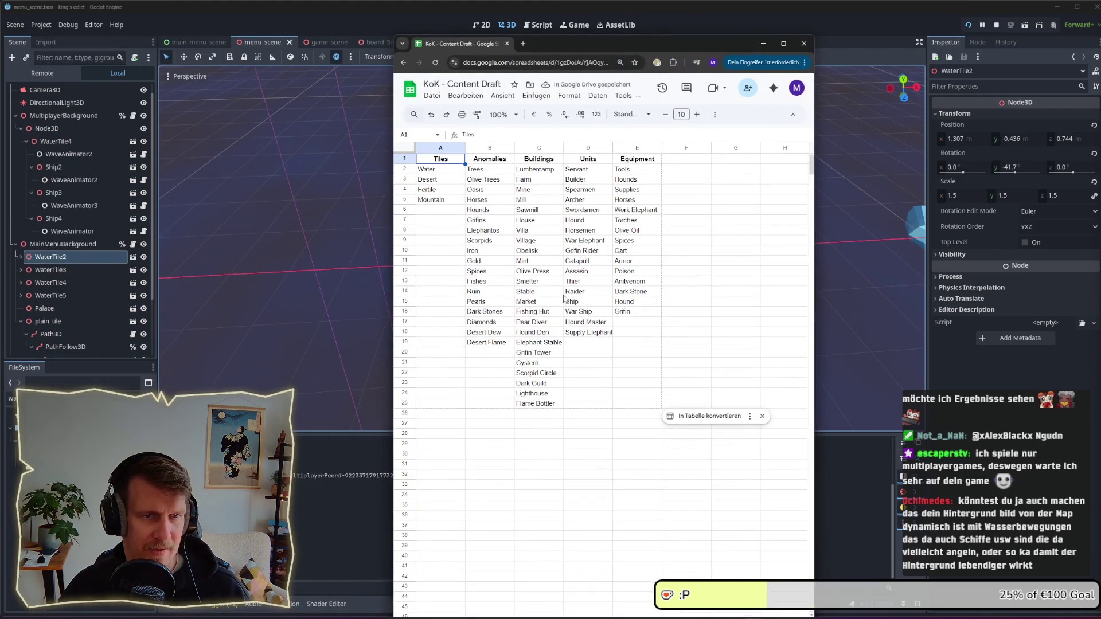
Step: Enter Flug in cell E17, select cells B19 and D18, then minimize Chrome
click(628, 327)
text(FLug)
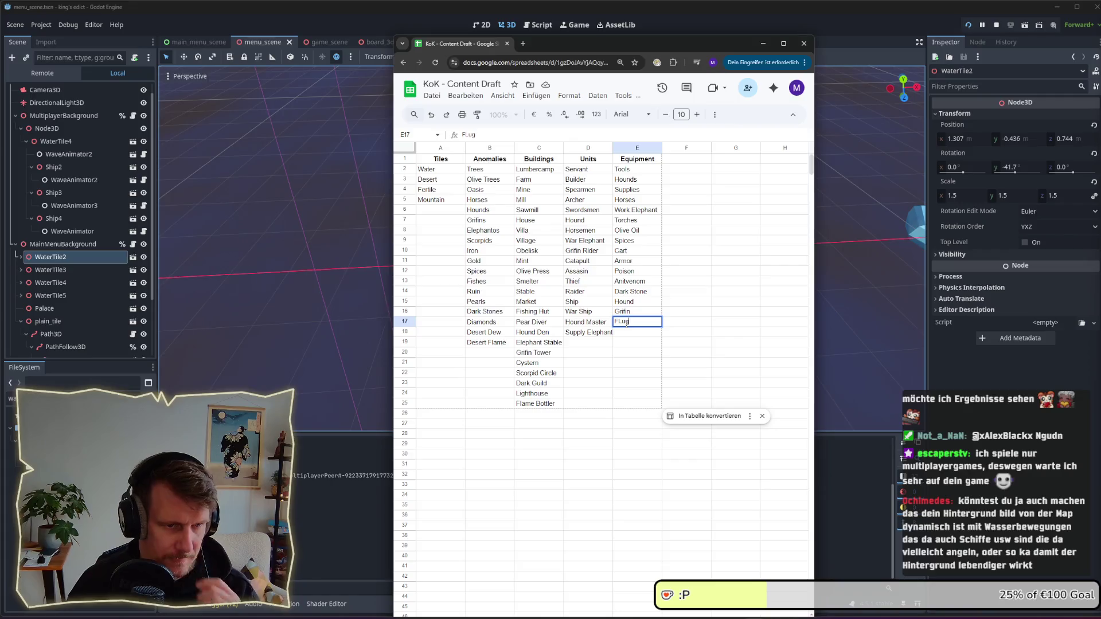
click(496, 345)
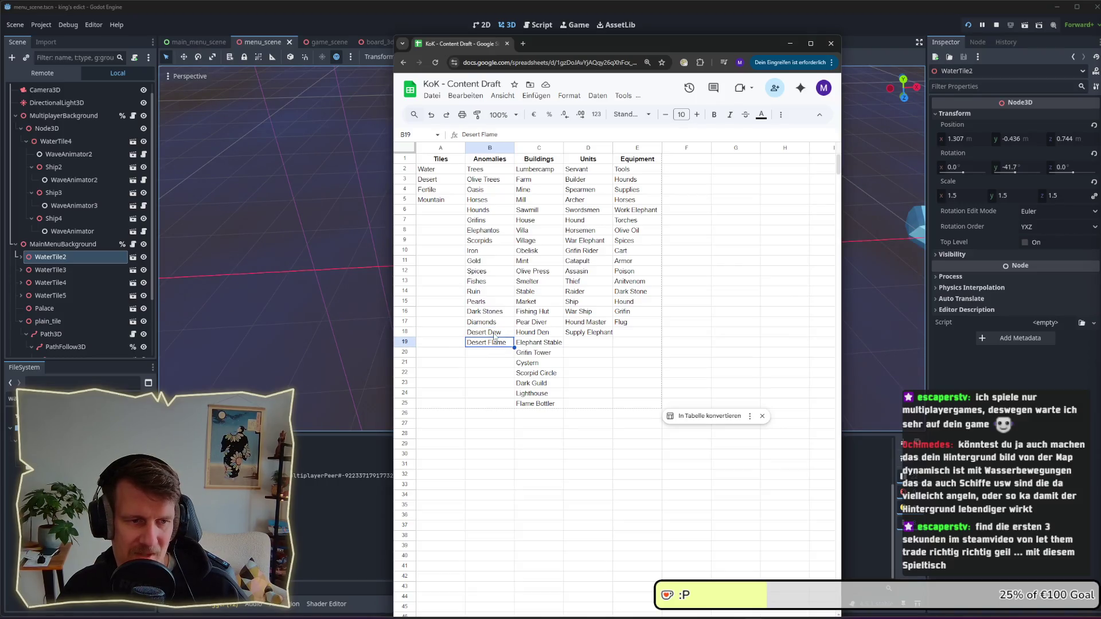
click(496, 344)
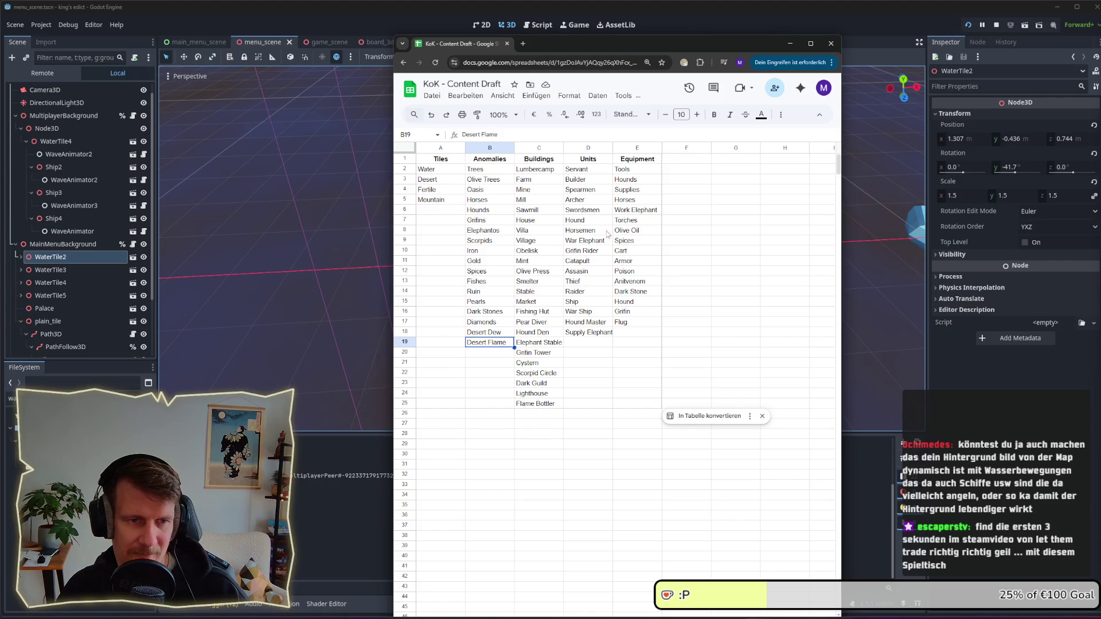
click(572, 338)
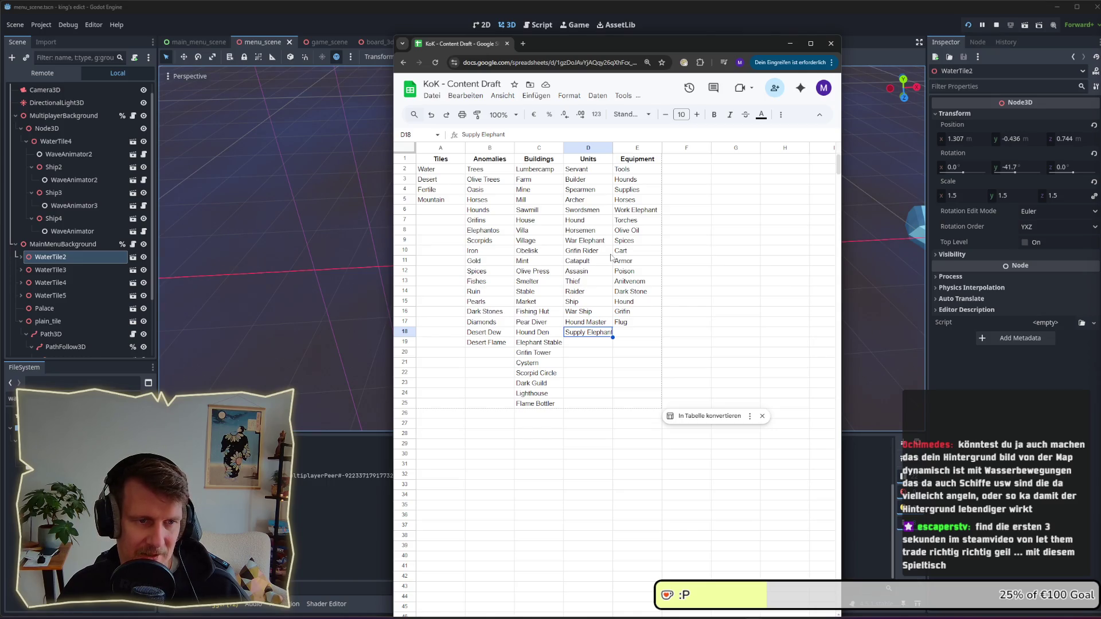
click(784, 45)
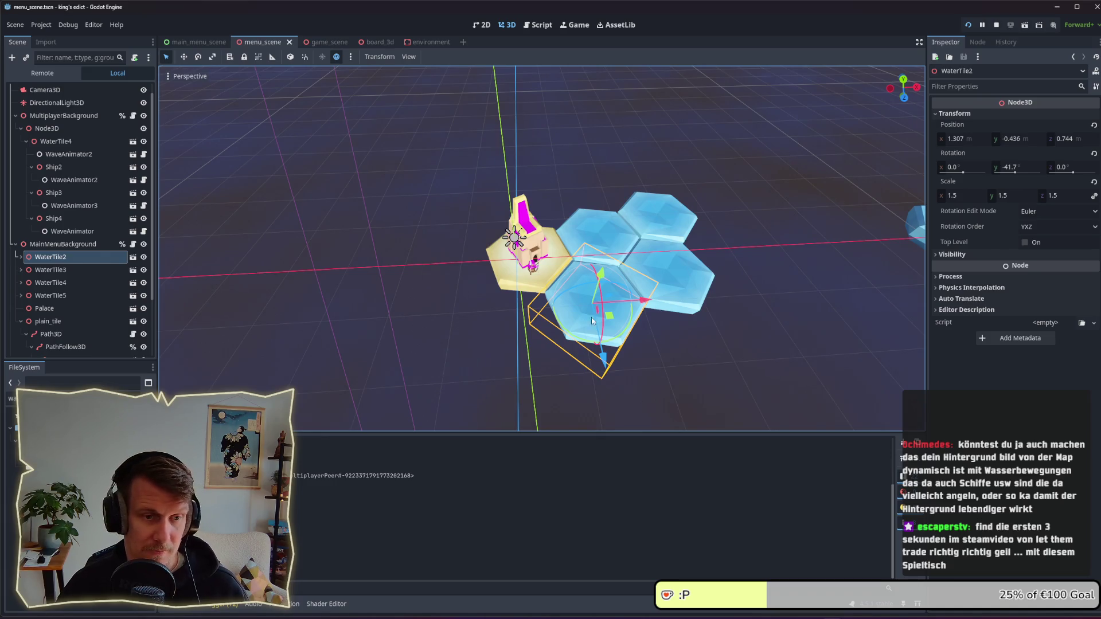
Step: Duplicate a water tile into WaterTile6, 7 and 8, placing them below-left and up-left of the palace
click(78, 271)
click(67, 256)
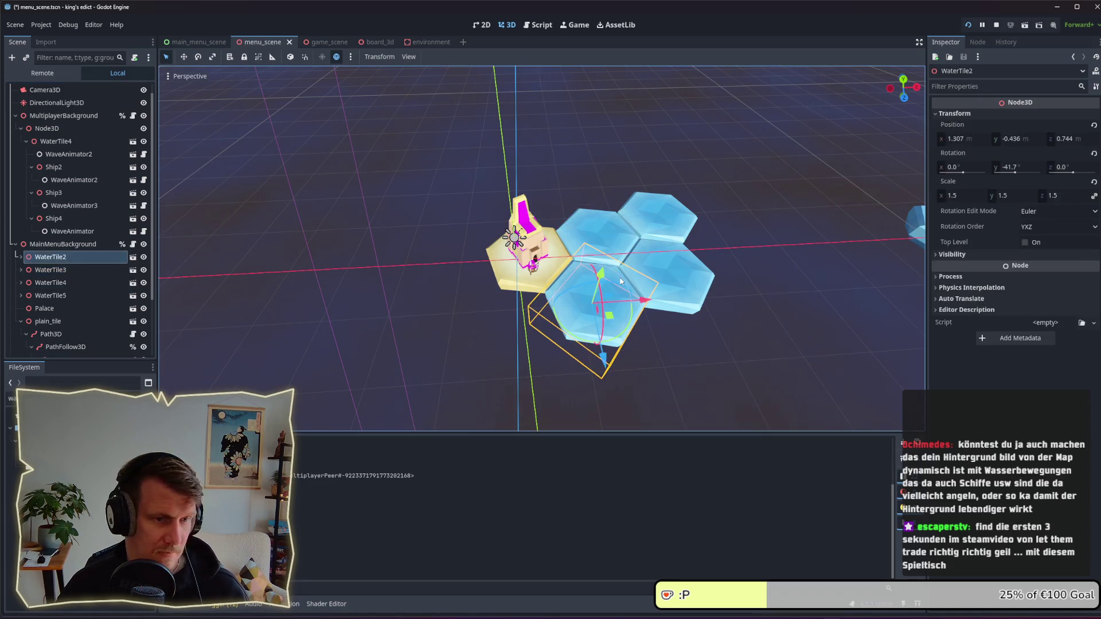
key(ctrl+d)
mouse_move(608, 317)
mouse_down()
mouse_move(514, 332)
mouse_move(528, 346)
mouse_up()
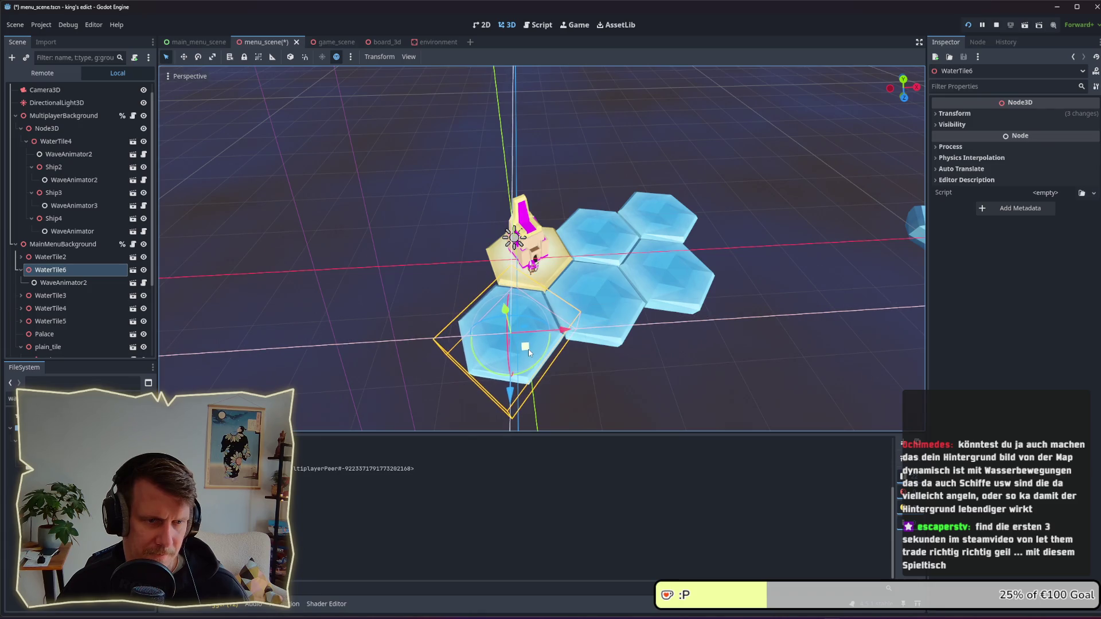
mouse_move(648, 311)
mouse_down()
mouse_move(631, 273)
mouse_move(506, 335)
mouse_up()
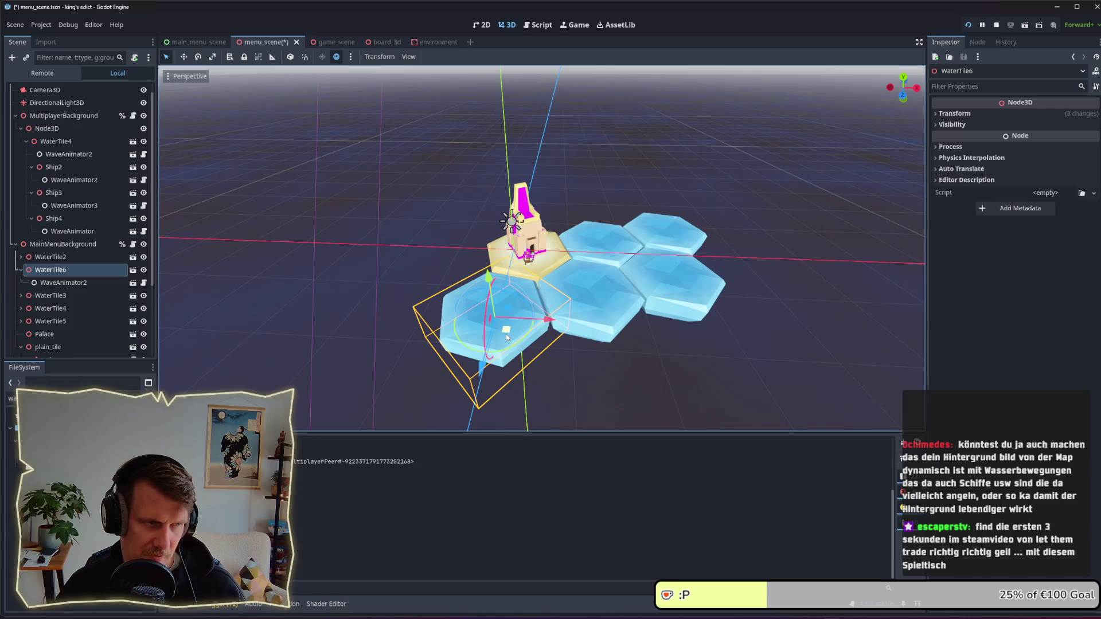
key(ctrl+d)
mouse_move(506, 333)
mouse_down()
mouse_move(451, 286)
mouse_move(506, 304)
mouse_move(467, 256)
mouse_move(489, 258)
mouse_move(542, 215)
mouse_up()
key(ctrl+d)
key(ctrl+d)
Step: Duplicate WaterTile9 and move the copy onto the spot behind the palace tile
drag(784, 232, 748, 195)
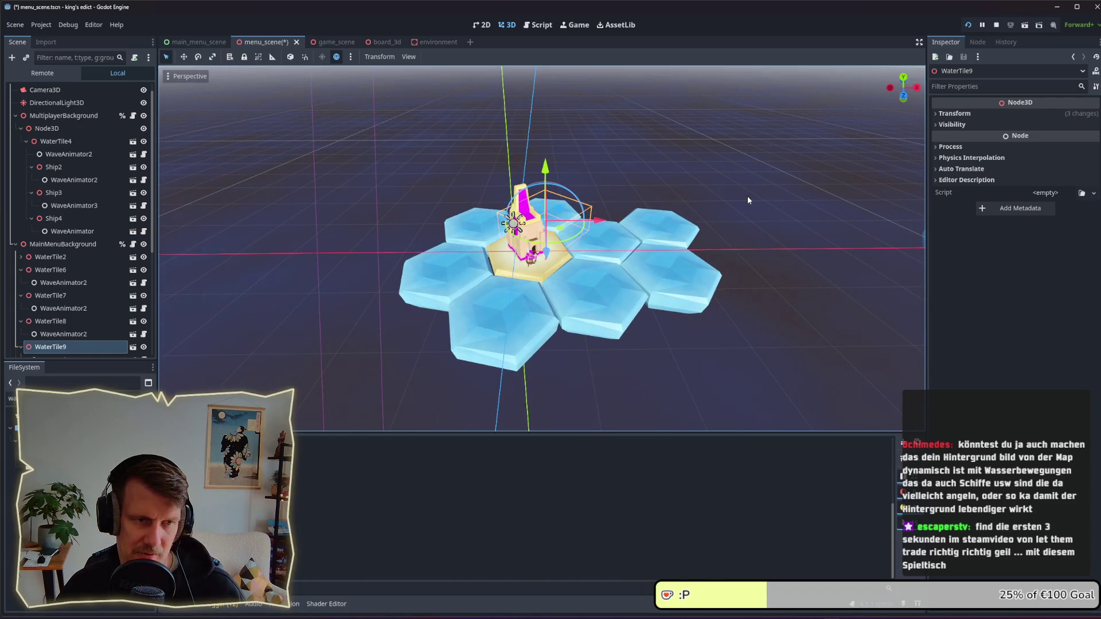
drag(748, 197, 610, 221)
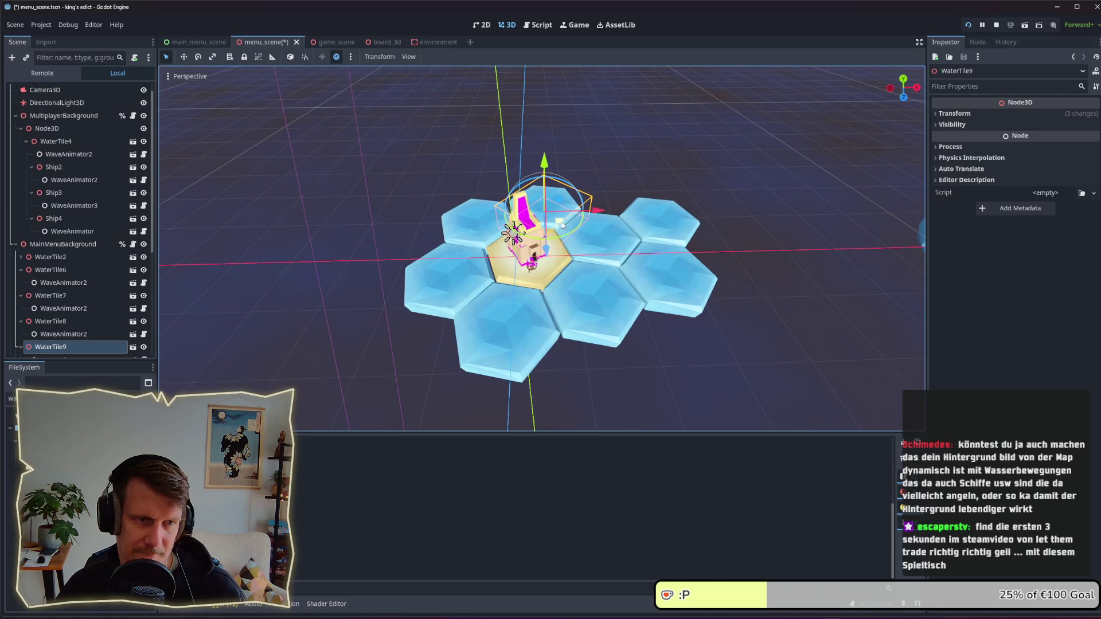
key(ctrl+d)
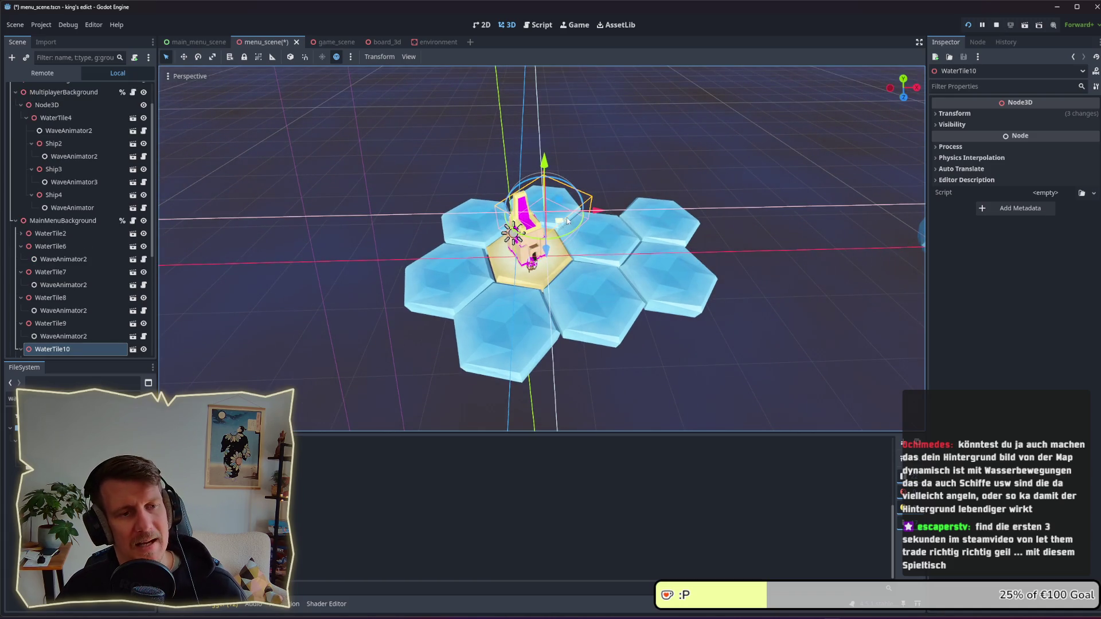
mouse_move(561, 223)
mouse_down()
mouse_move(623, 195)
mouse_move(585, 220)
mouse_move(612, 216)
mouse_move(576, 221)
mouse_up()
click(562, 222)
Step: Duplicate WaterTile5 and place the copy beside the island
mouse_move(691, 270)
mouse_down()
mouse_move(728, 225)
mouse_move(763, 208)
mouse_up()
scroll(735, 218, down, 3)
scroll(677, 222, up, 2)
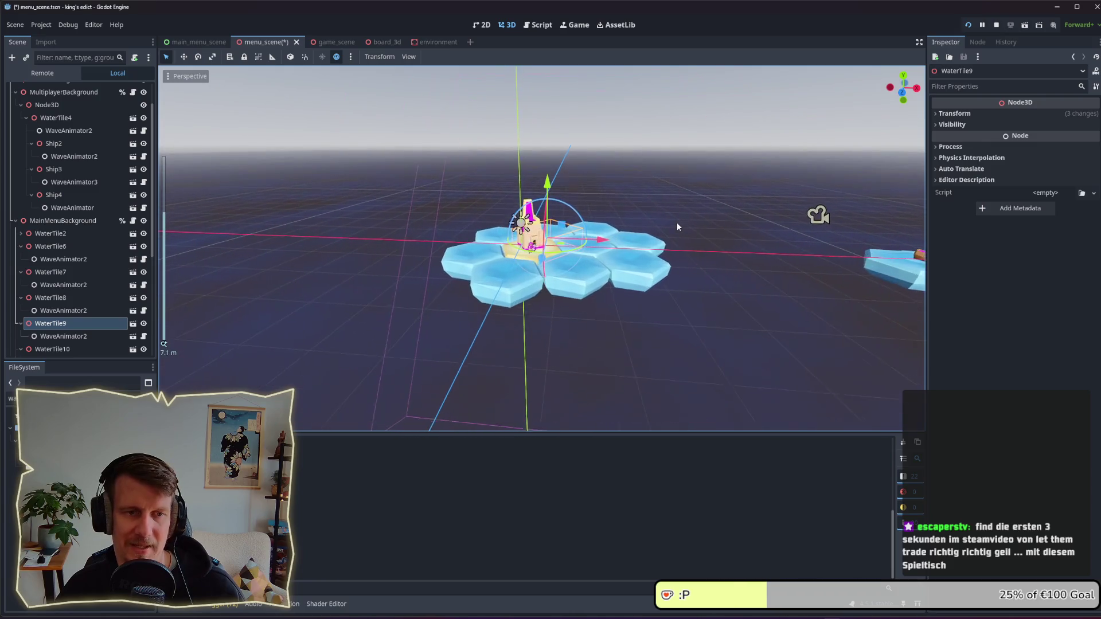
mouse_move(677, 221)
mouse_down()
mouse_move(614, 307)
mouse_move(615, 285)
mouse_up()
scroll(614, 306, up, 5)
scroll(585, 247, up, 2)
scroll(583, 238, down, 4)
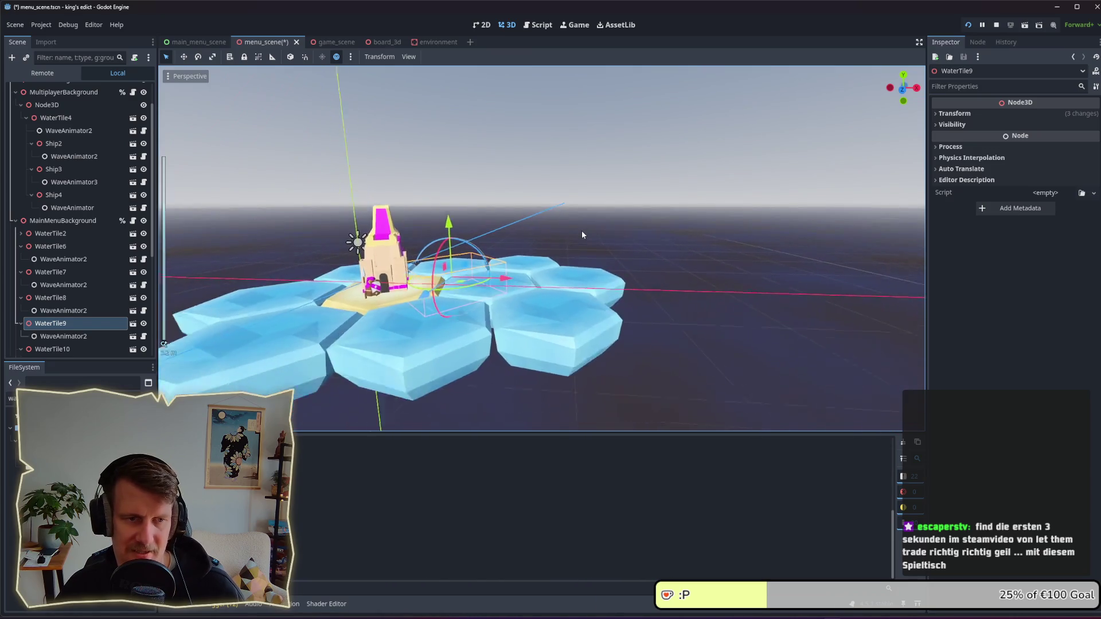
mouse_move(581, 230)
mouse_down()
mouse_move(581, 284)
mouse_move(630, 273)
mouse_move(627, 314)
mouse_up()
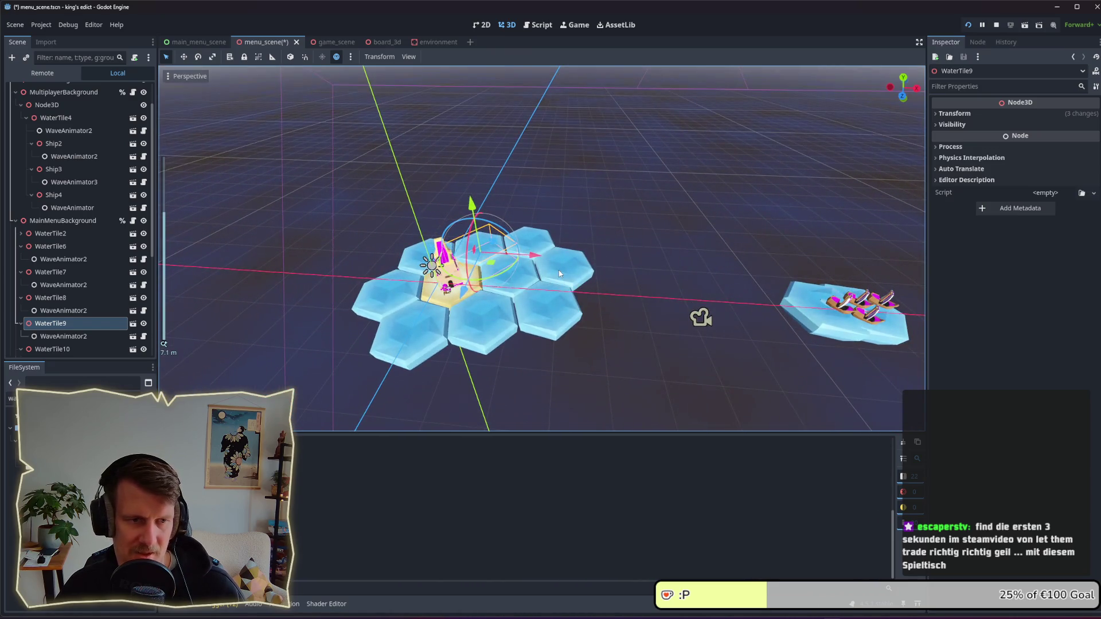
click(560, 274)
key(ctrl+d)
key(ctrl+d)
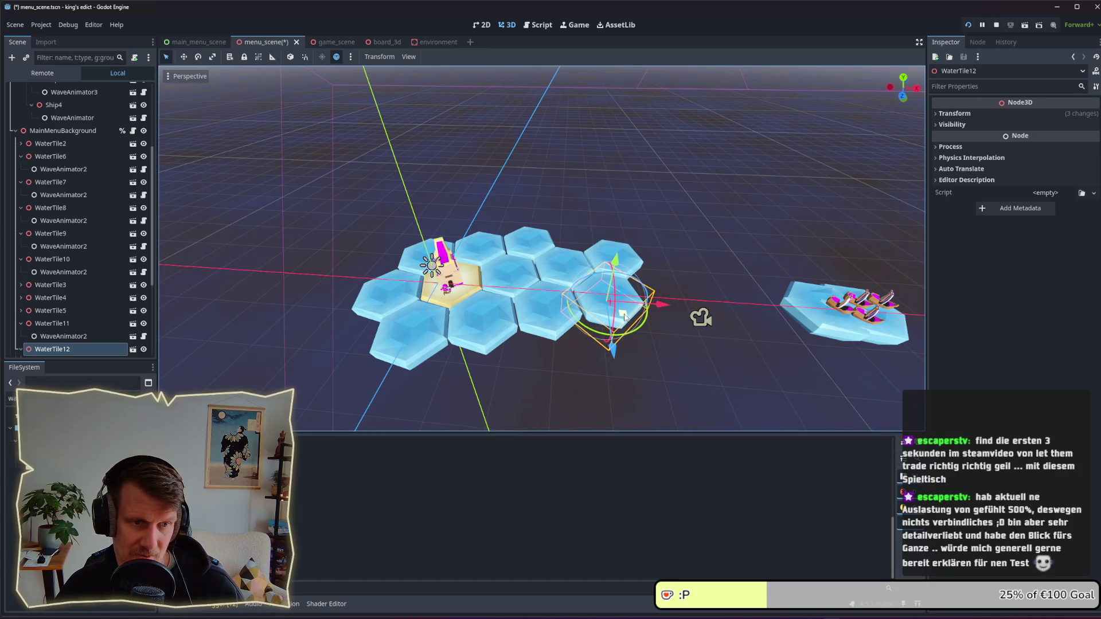
Step: Duplicate WaterTile12 and WaterTile13 to extend the island's back edge, then save the scene
key(ctrl+d)
mouse_move(624, 317)
mouse_down()
mouse_move(589, 236)
mouse_move(591, 252)
mouse_move(540, 208)
mouse_move(553, 223)
mouse_up()
key(ctrl+d)
scroll(620, 215, up, 4)
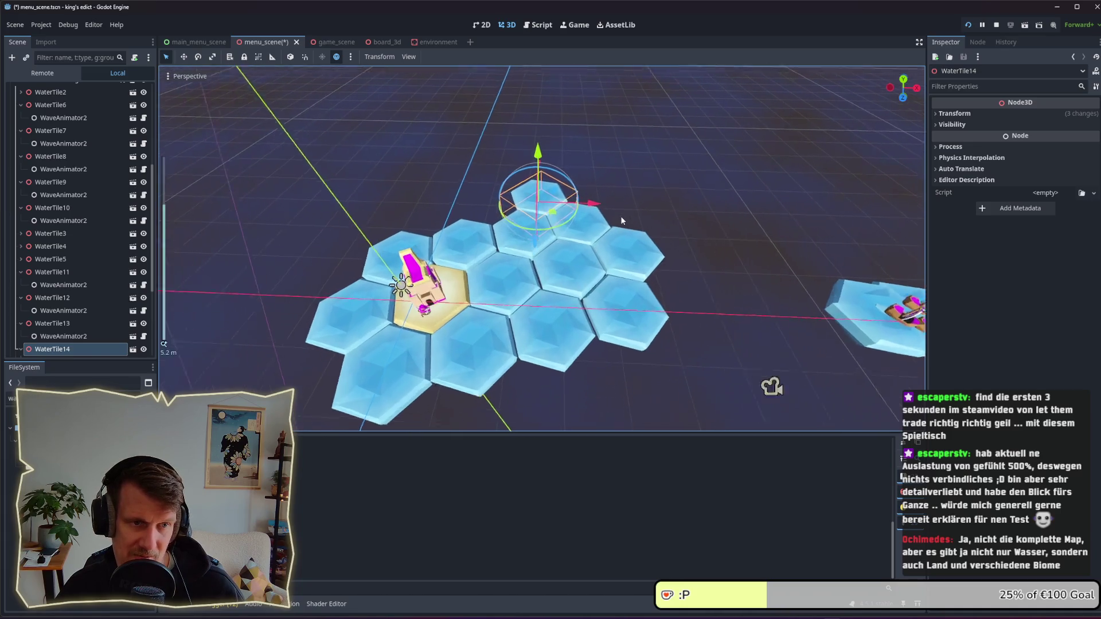
key(ctrl+s)
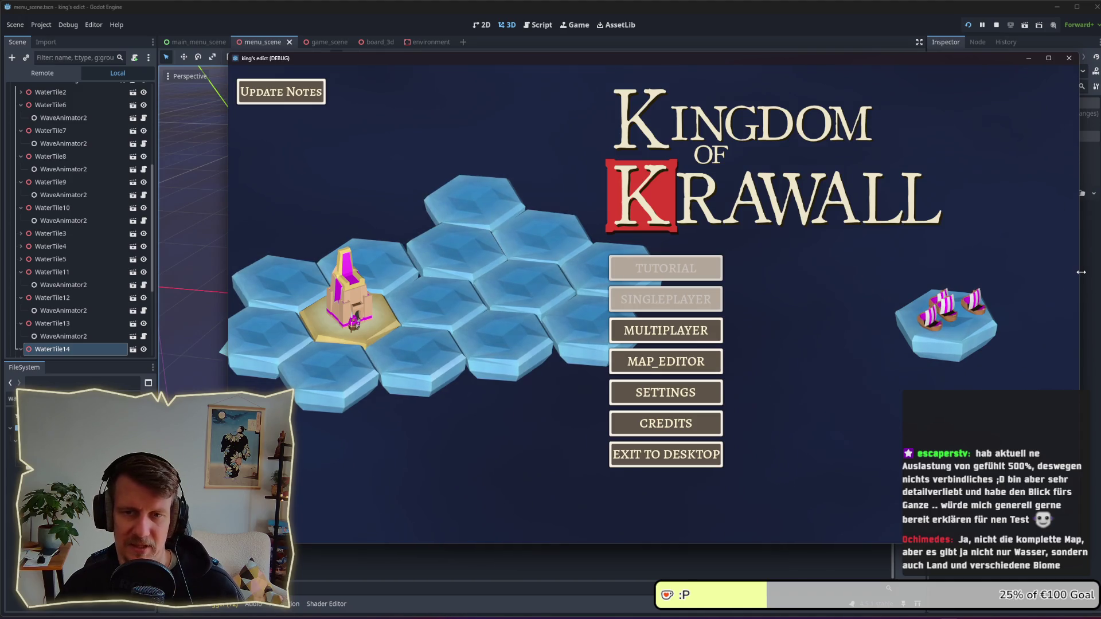
Step: Widen the running game window while keeping its right edge on screen
mouse_move(1080, 279)
mouse_down()
mouse_move(1100, 280)
mouse_move(865, 287)
mouse_move(1100, 288)
mouse_up()
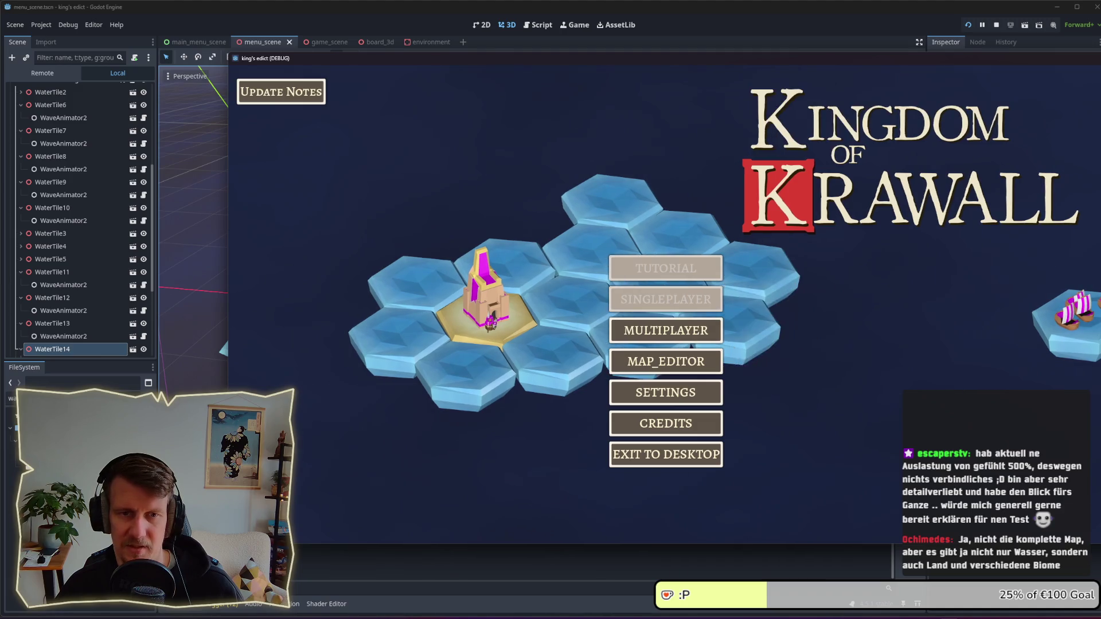
mouse_move(799, 299)
mouse_down()
mouse_move(789, 309)
mouse_move(812, 301)
mouse_up()
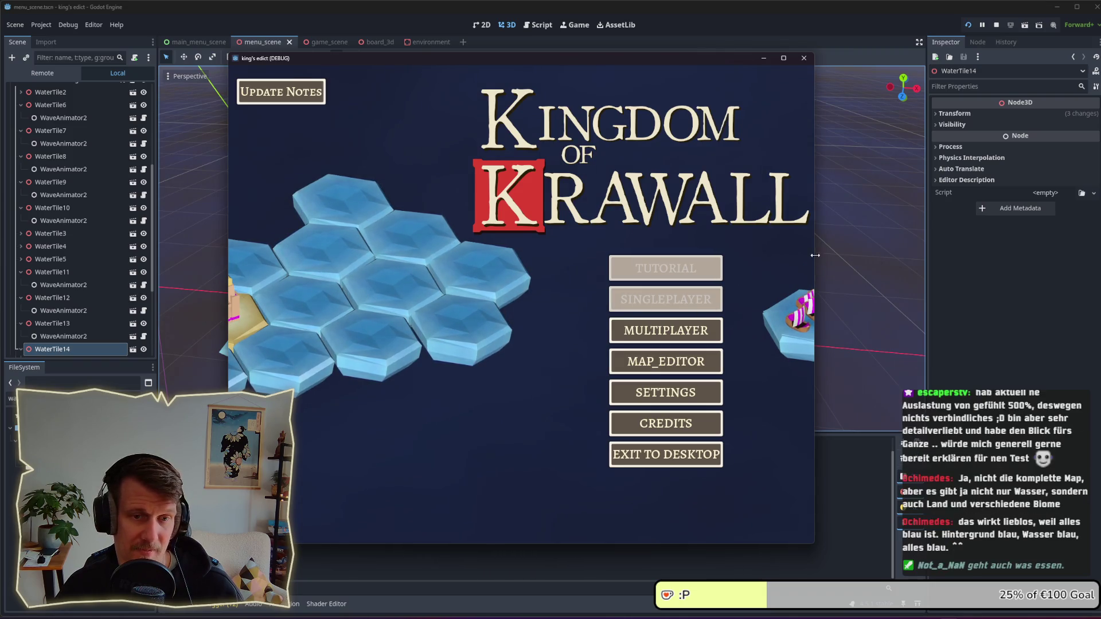
drag(815, 272, 1083, 257)
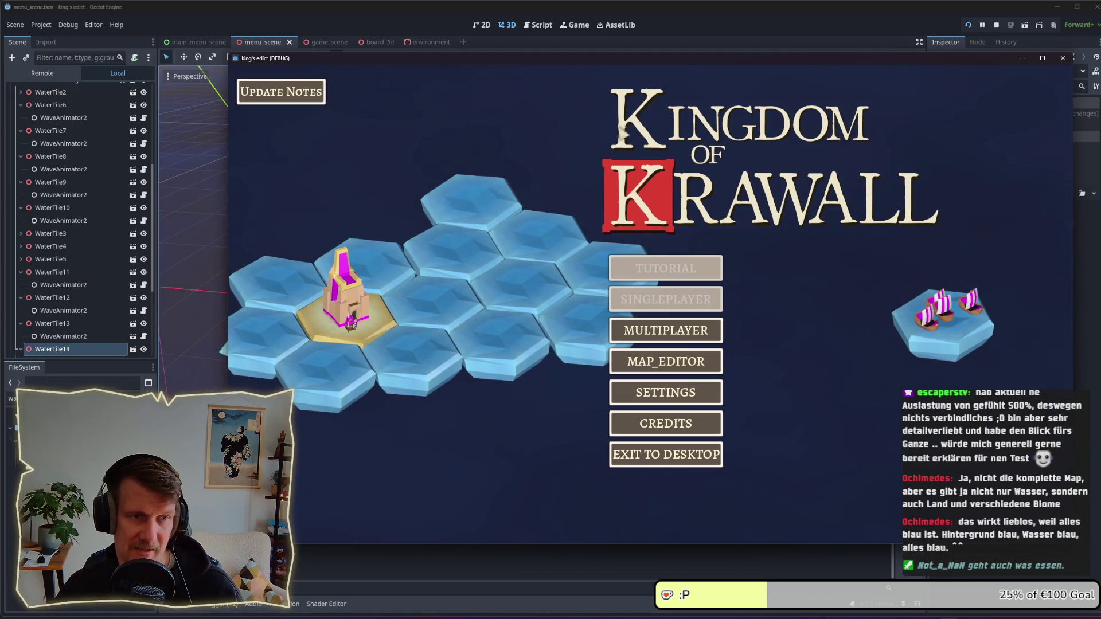
Step: Duplicate WaterTile14 as WaterTile15 and place it in the empty spot at the island's back edge
key(alt+Tab)
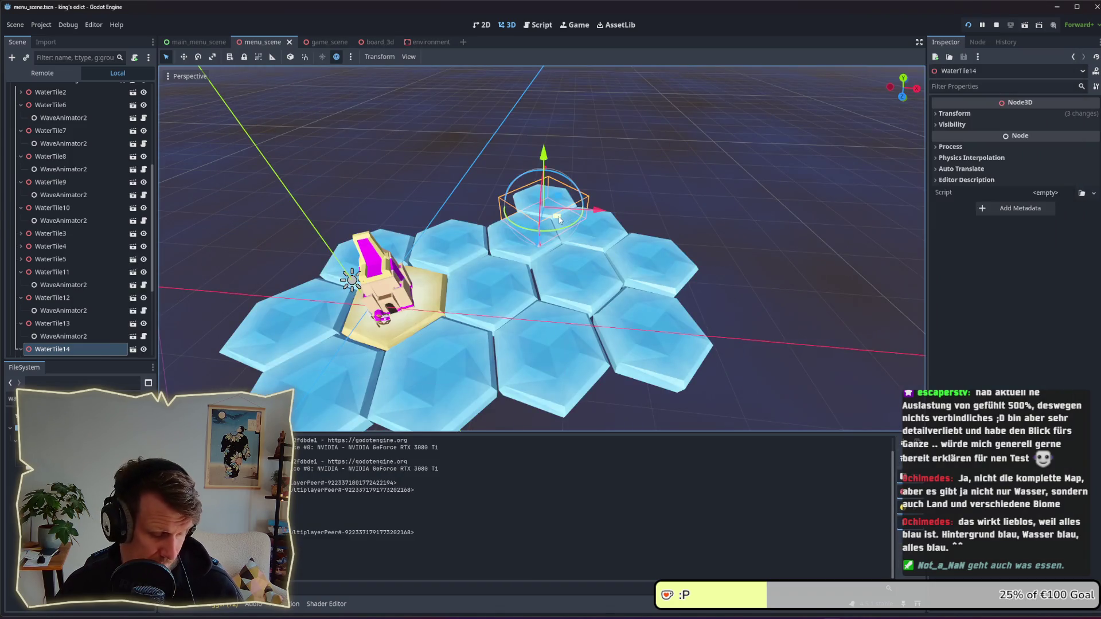
key(ctrl+d)
mouse_move(559, 217)
mouse_down()
mouse_move(611, 198)
mouse_move(615, 214)
mouse_move(777, 333)
mouse_move(767, 342)
mouse_up()
Step: Duplicate WaterTile15 as WaterTile16 on the island's right side, save the scene and test-run it
key(ctrl+d)
key(ctrl+s)
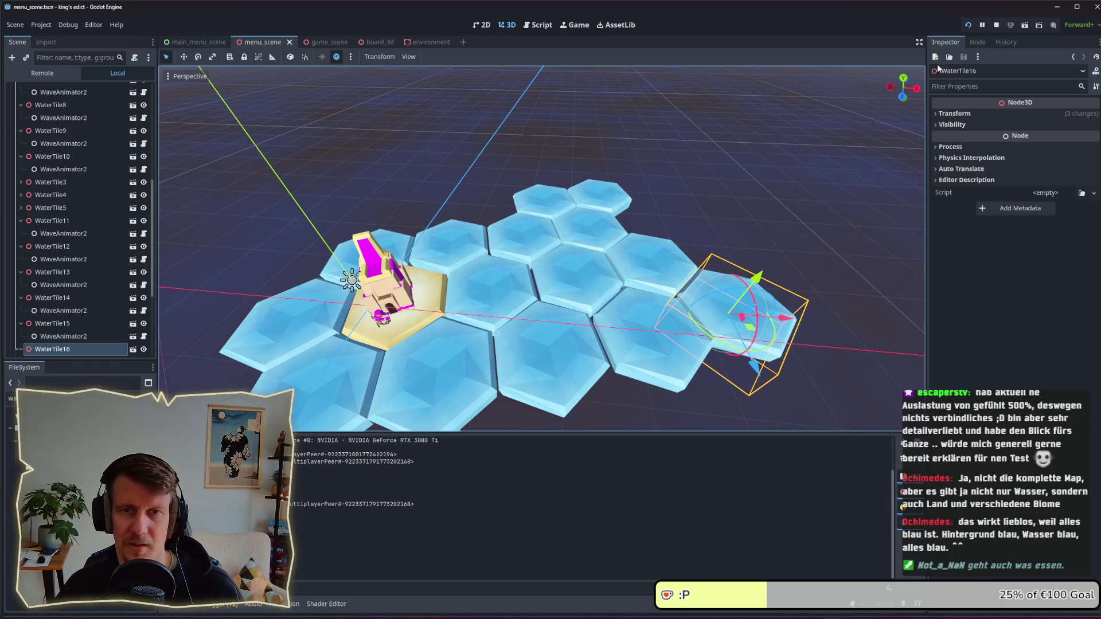
click(992, 26)
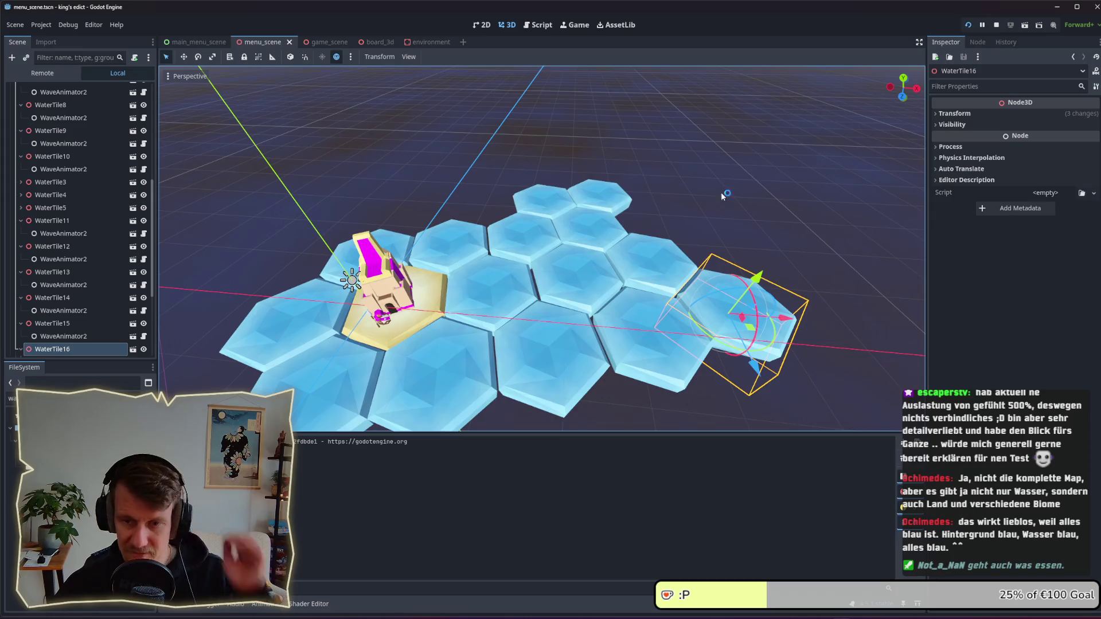
key(F5)
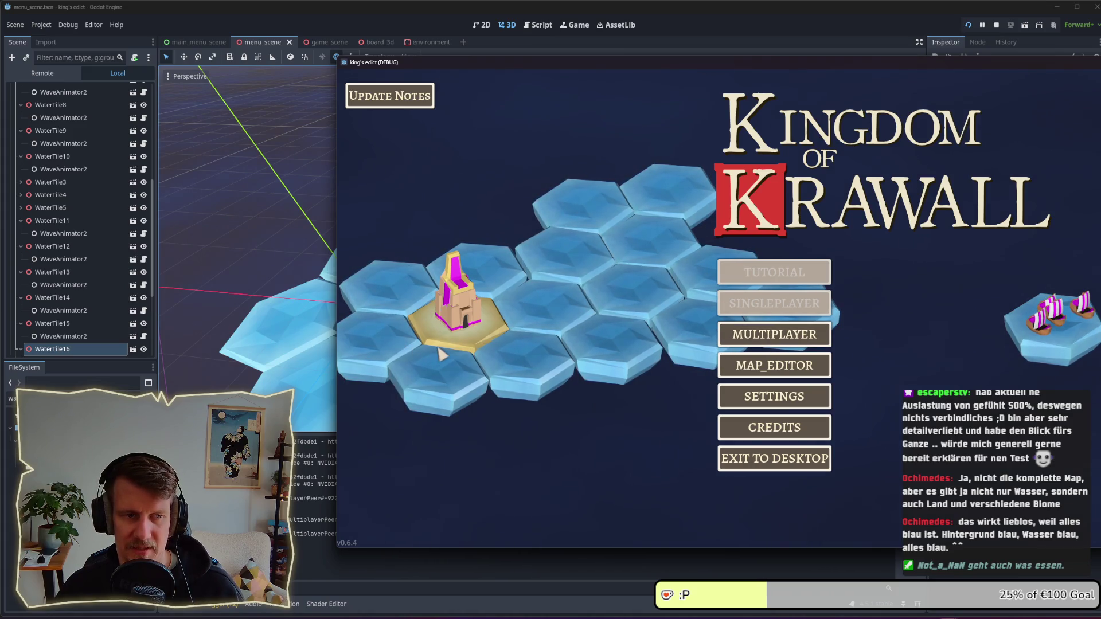
key(alt+Tab)
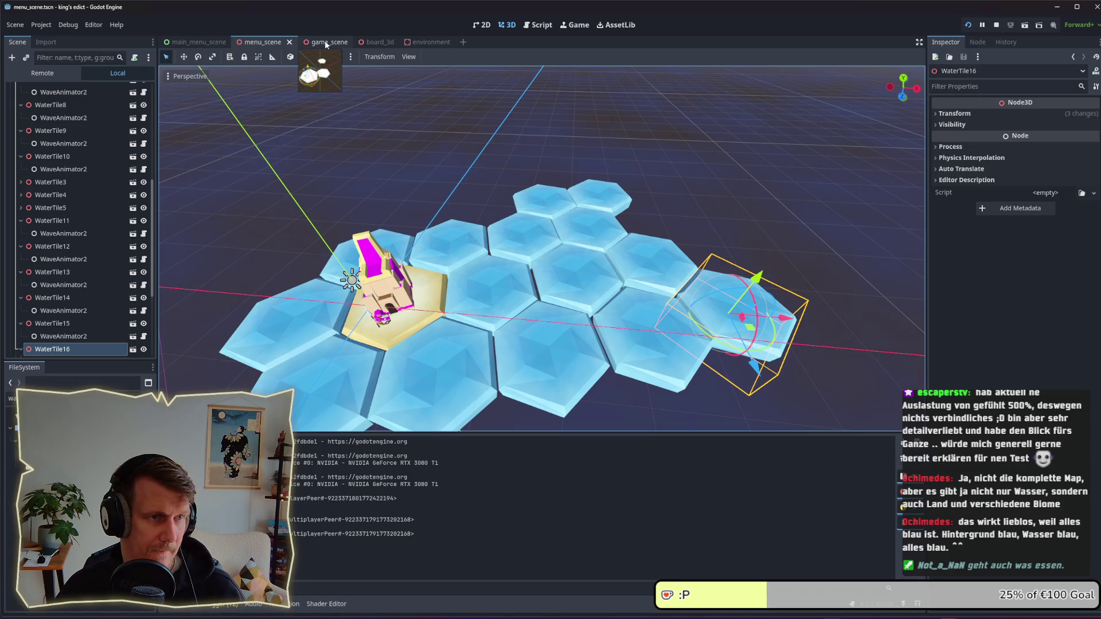
Step: Orbit to a flatter view of the island, save, and nudge the Camera3D slightly left
scroll(422, 224, down, 6)
drag(634, 239, 646, 257)
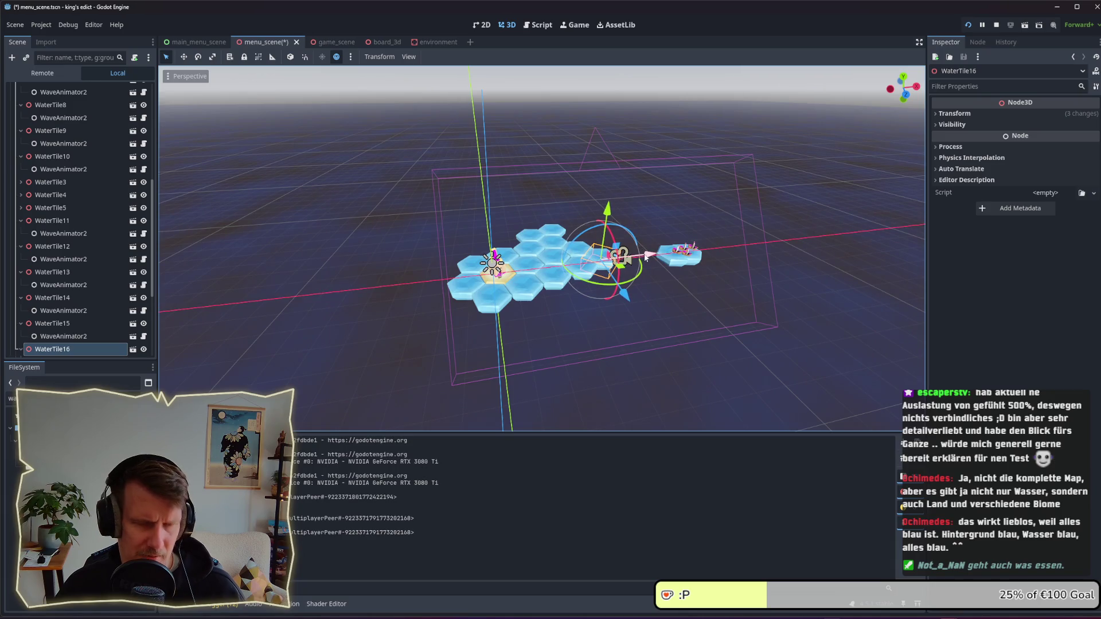
key(ctrl+s)
click(628, 262)
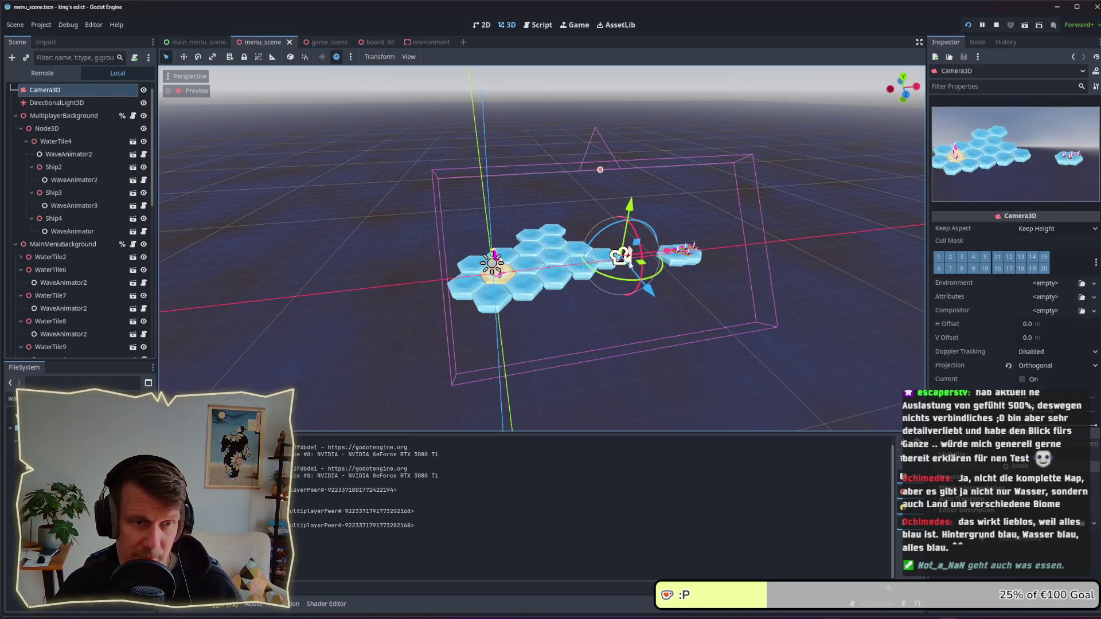
drag(663, 249, 662, 253)
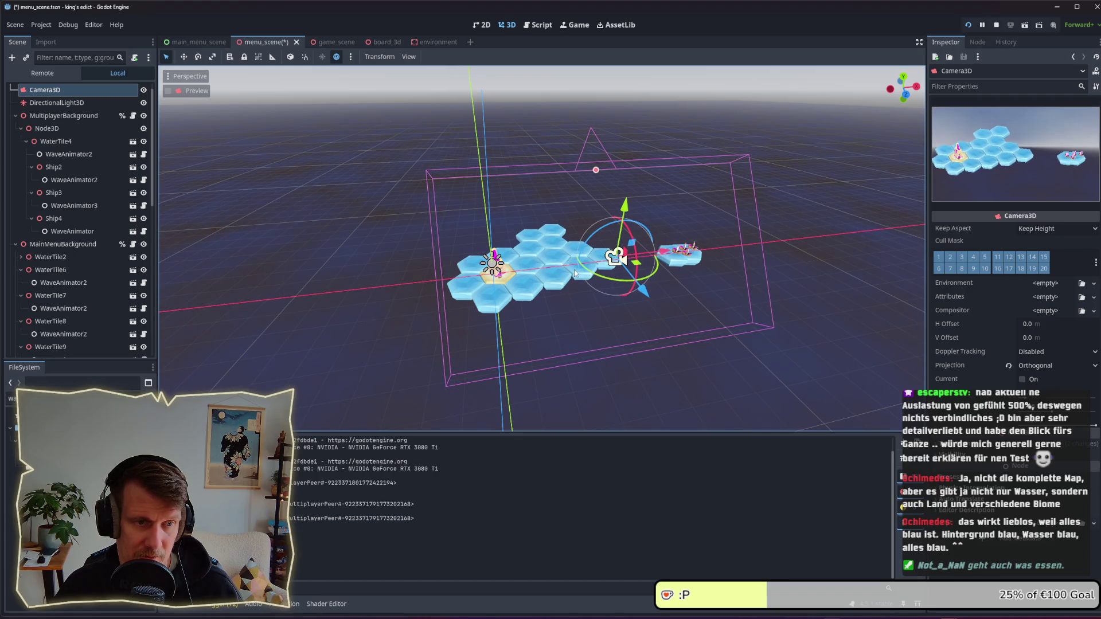
Step: Delete WaterTile11, WaterTile12 and WaterTile15 from the island's right end
click(575, 273)
shift+click(594, 258)
shift+click(633, 261)
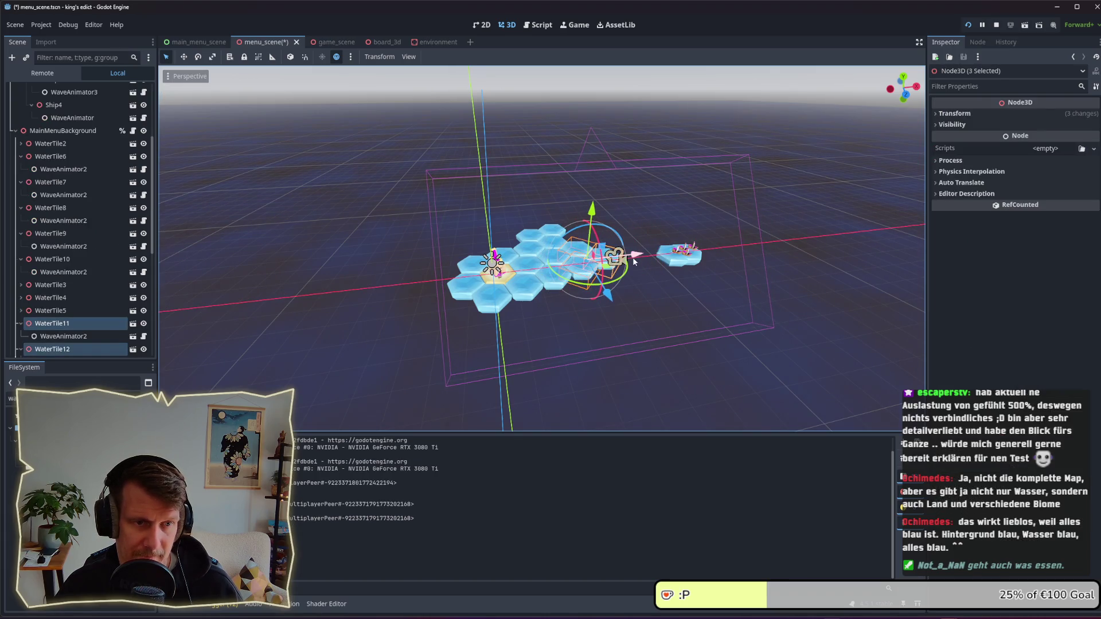
key(Delete)
key(Return)
click(576, 248)
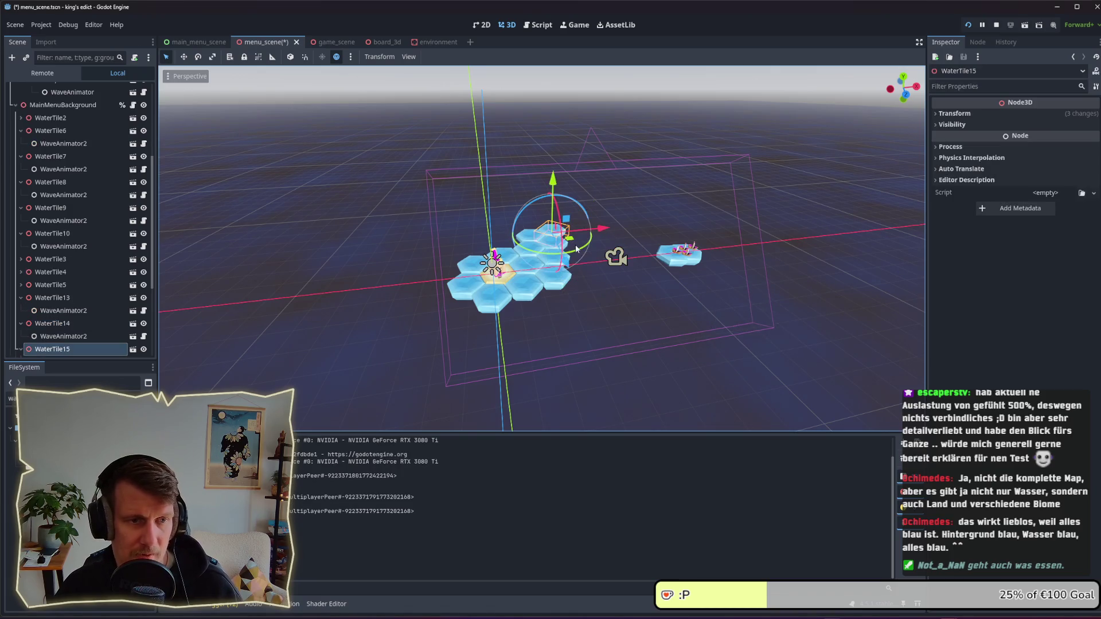
key(Delete)
key(Return)
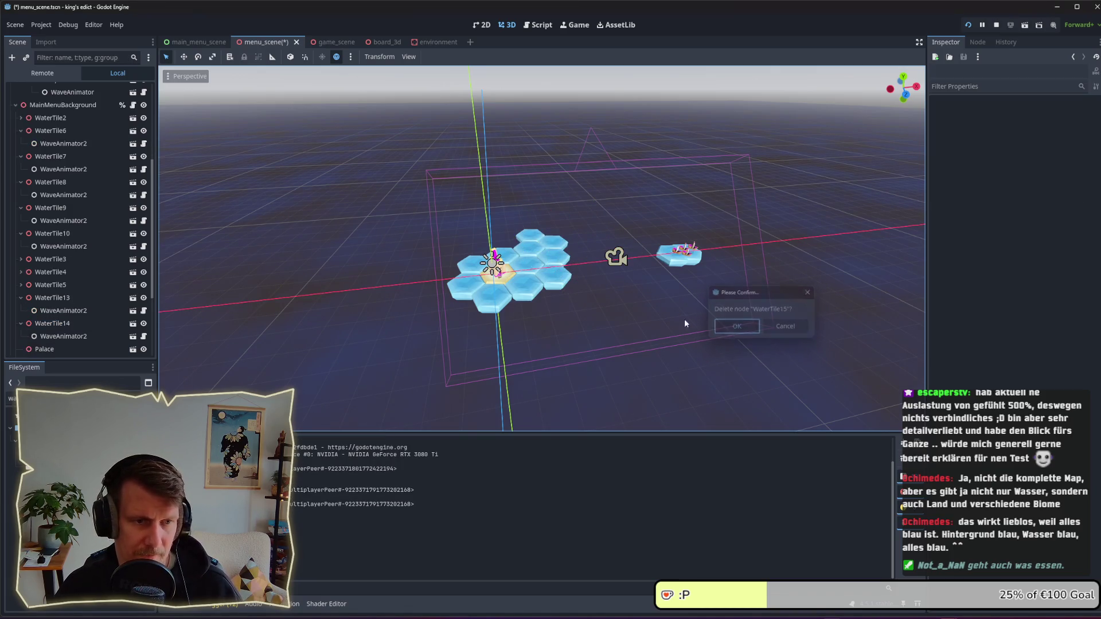
Step: Duplicate WaterTile4 into a new WaterTile11 at the island's front edge, then save and run
click(560, 288)
key(ctrl+d)
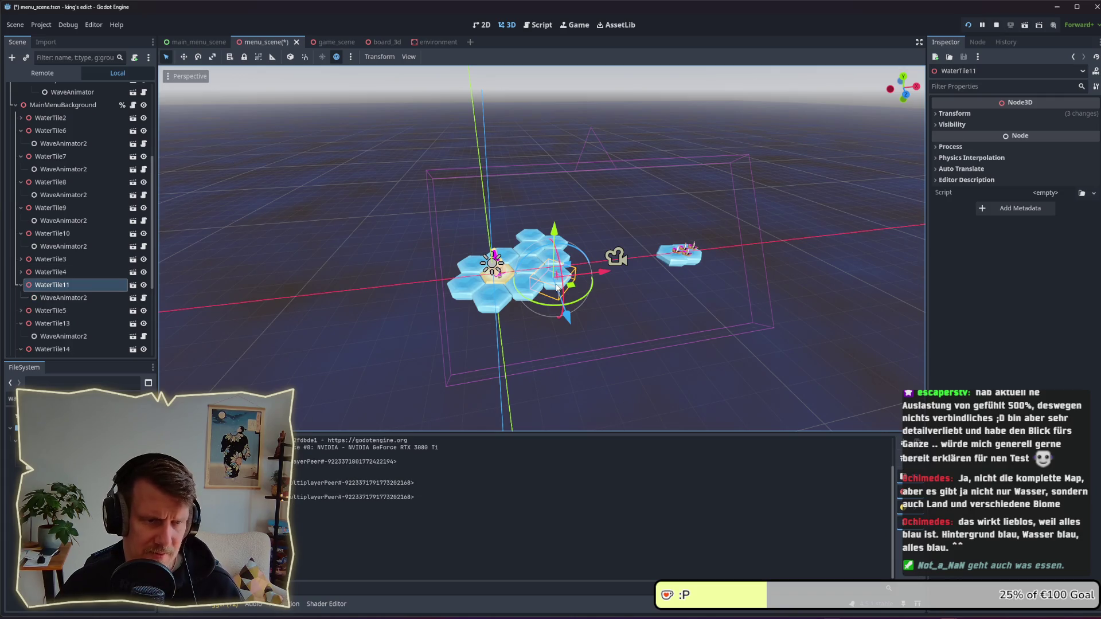
drag(574, 289, 578, 311)
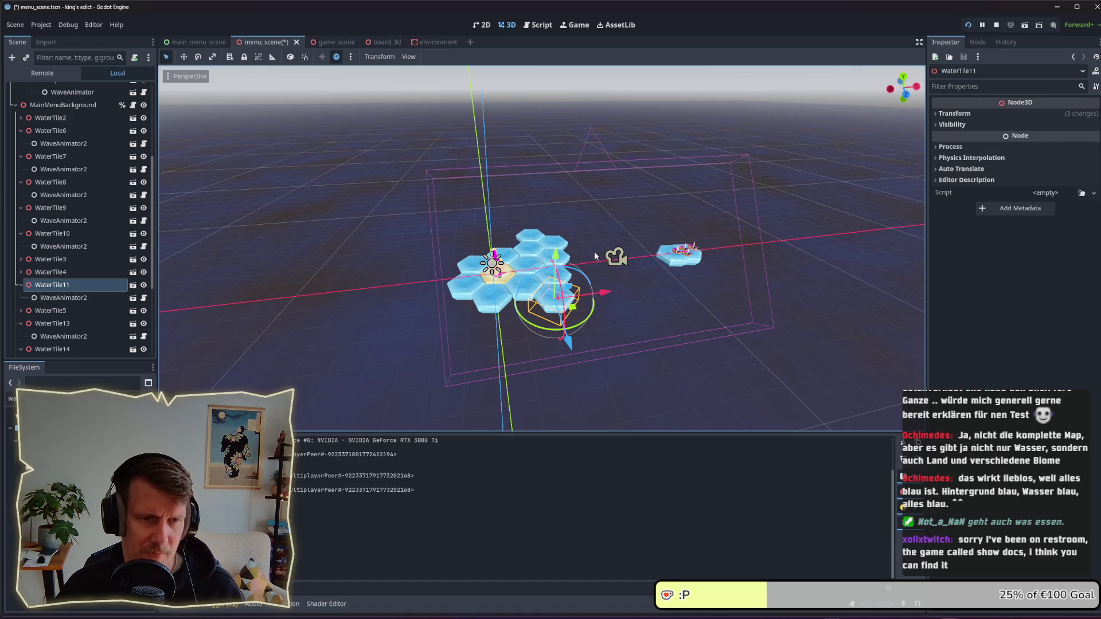
key(ctrl+s)
click(996, 24)
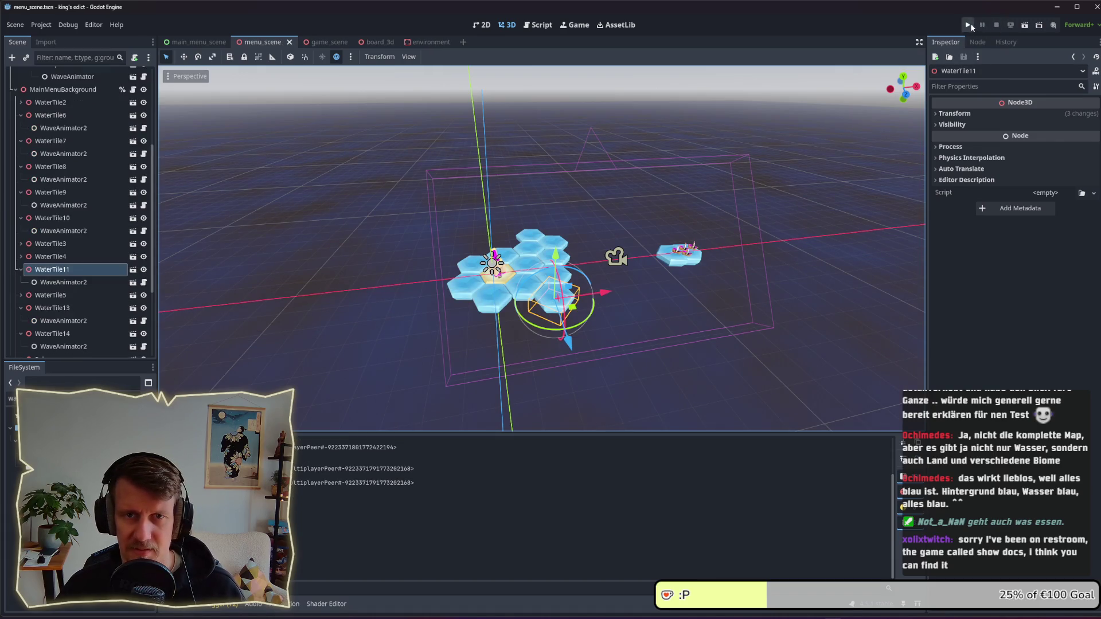
Step: Run the game and move its window further left to preview the reshaped island menu
click(969, 24)
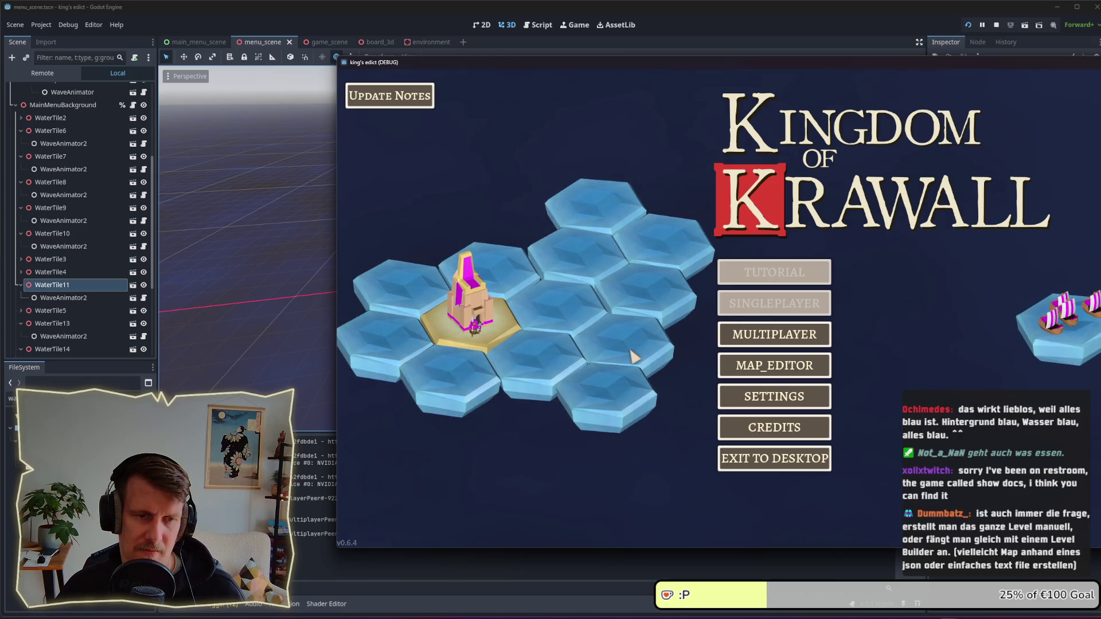
drag(1059, 65, 876, 70)
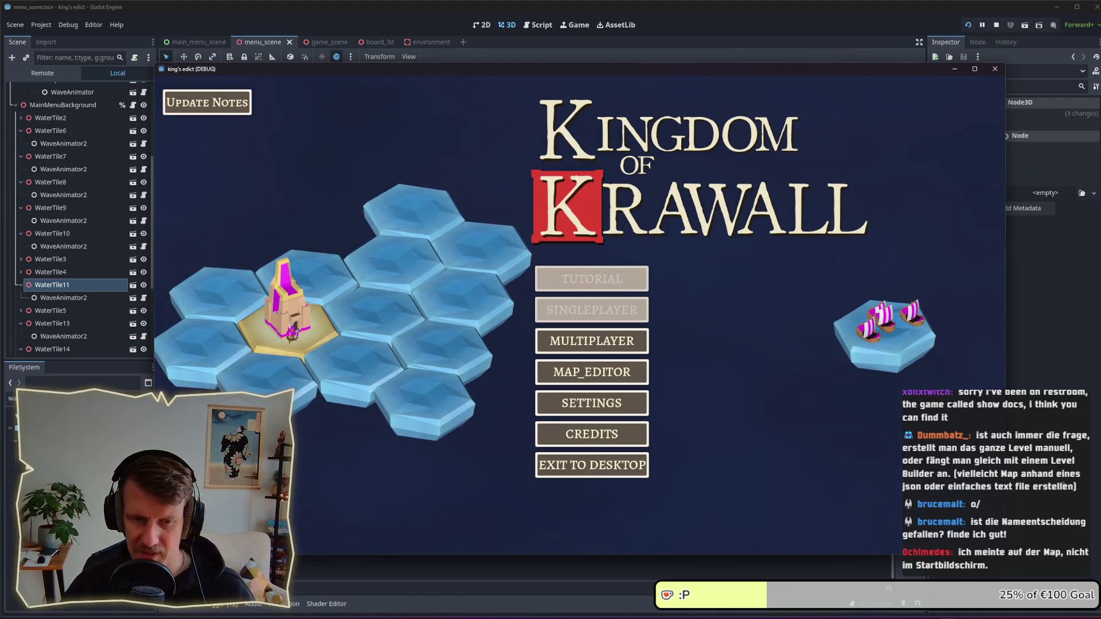
key(alt+Tab)
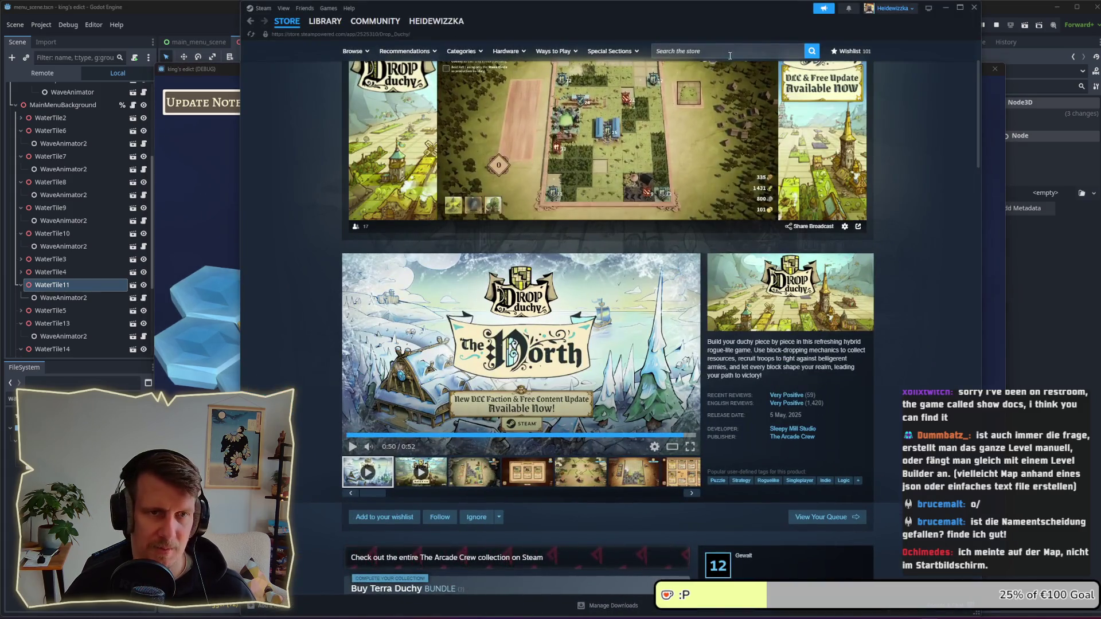
Step: Search 'let them tra' to open the Let Them Trade store page, pause its trailer, then hide Steam
click(728, 52)
text(let them )
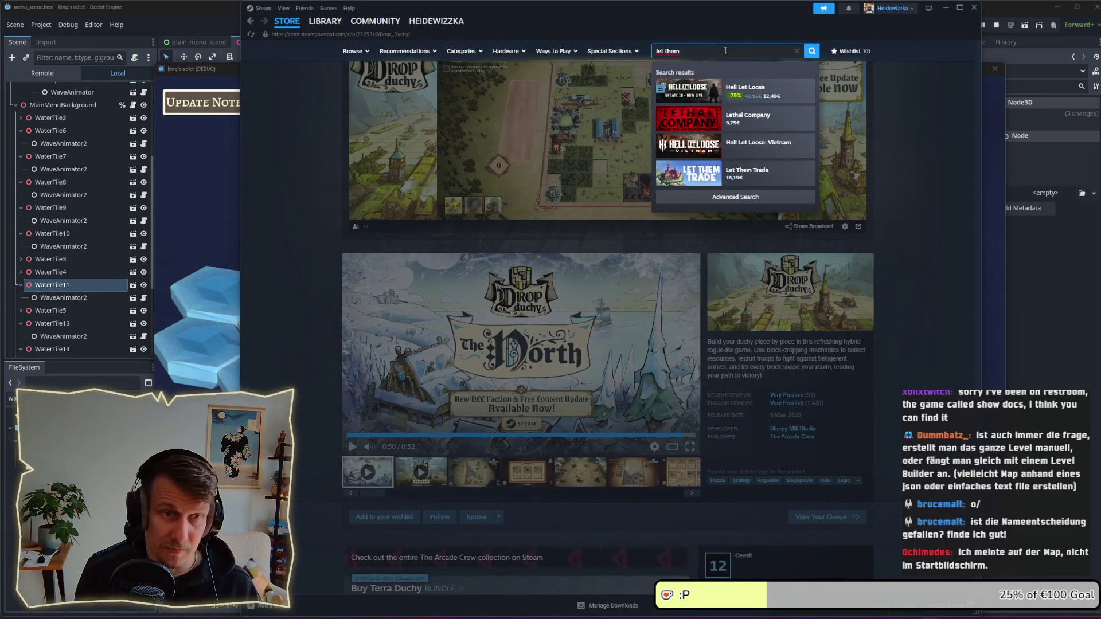
text(tra)
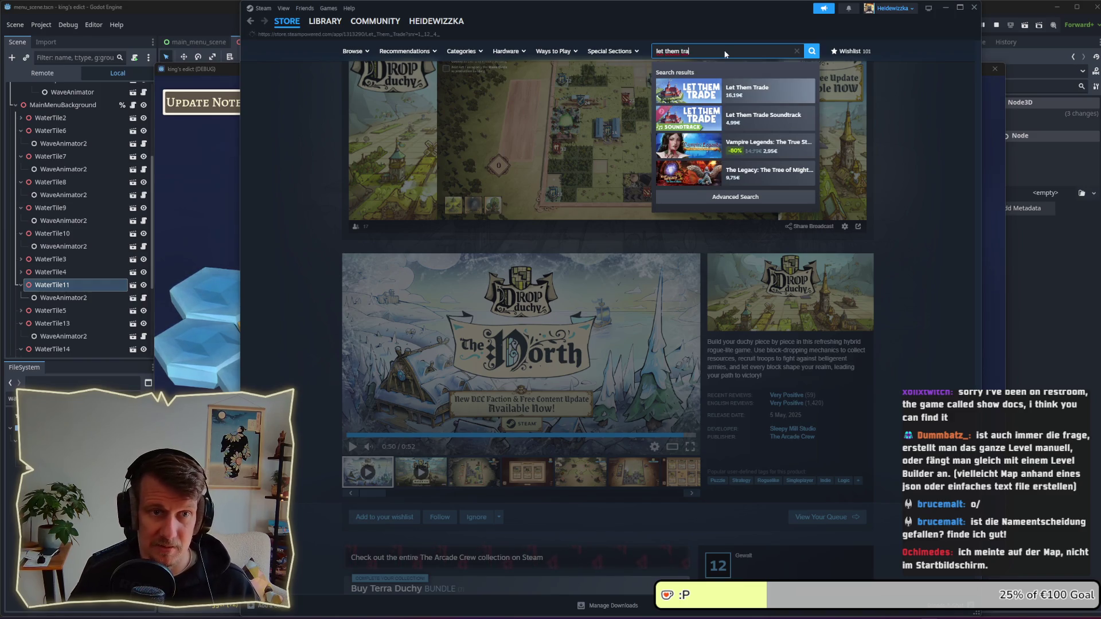
click(703, 85)
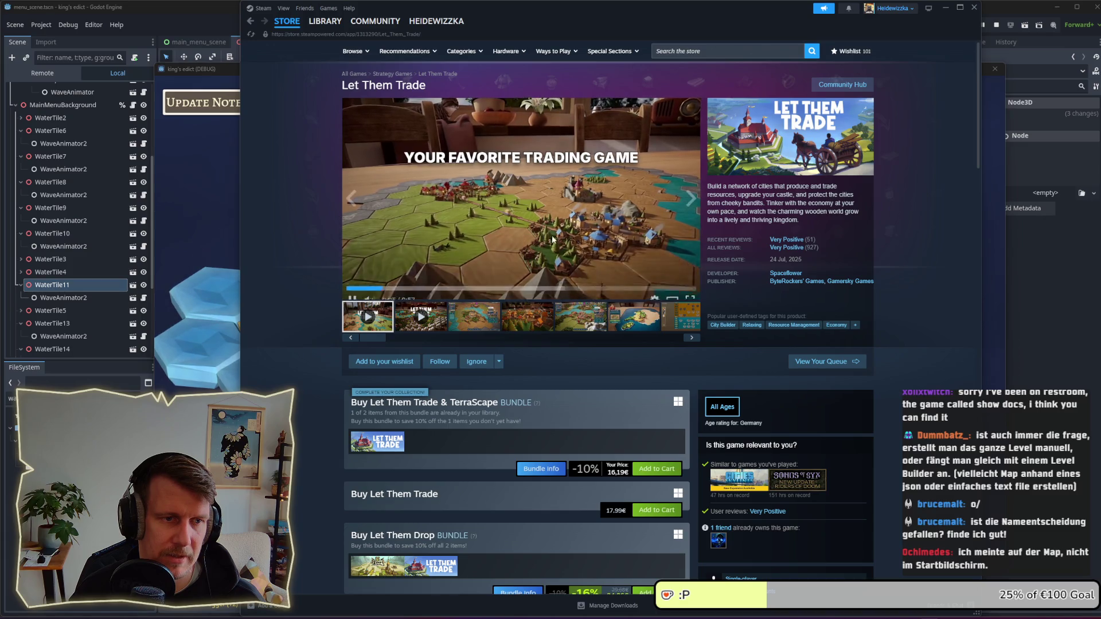
click(546, 238)
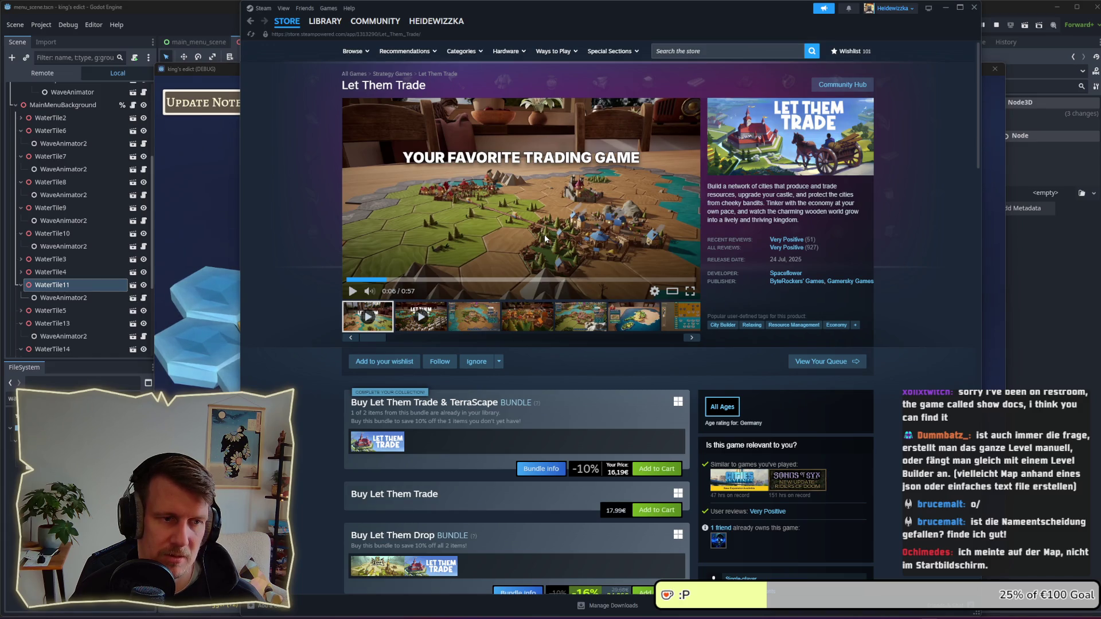
click(945, 8)
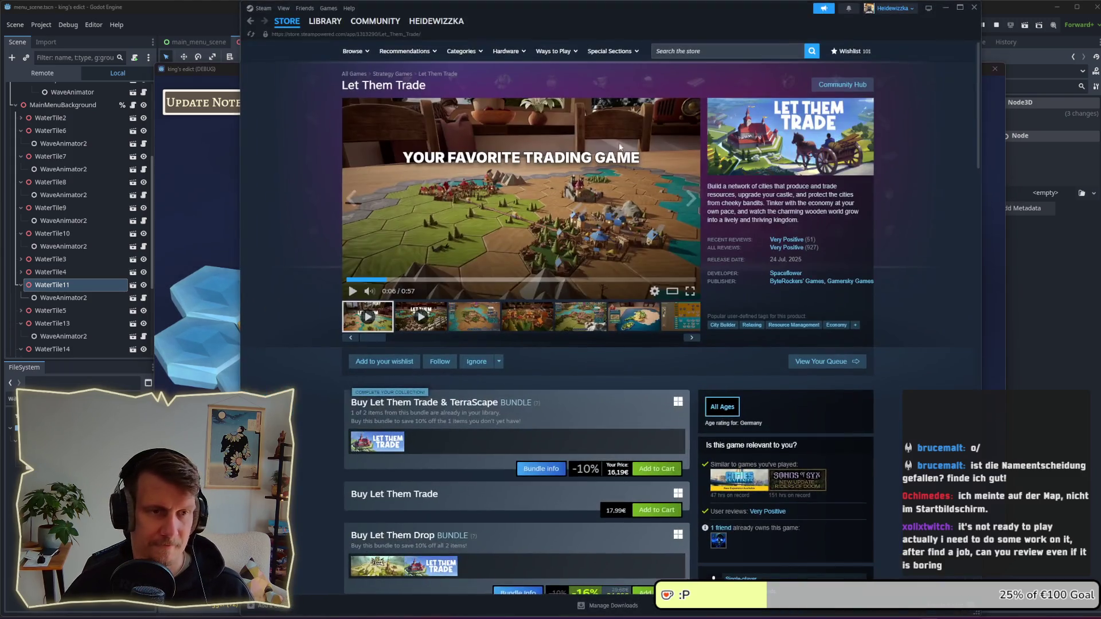
Step: Search 'show doc' to open the Show Docs store page, then pause and resume its trailer
click(689, 52)
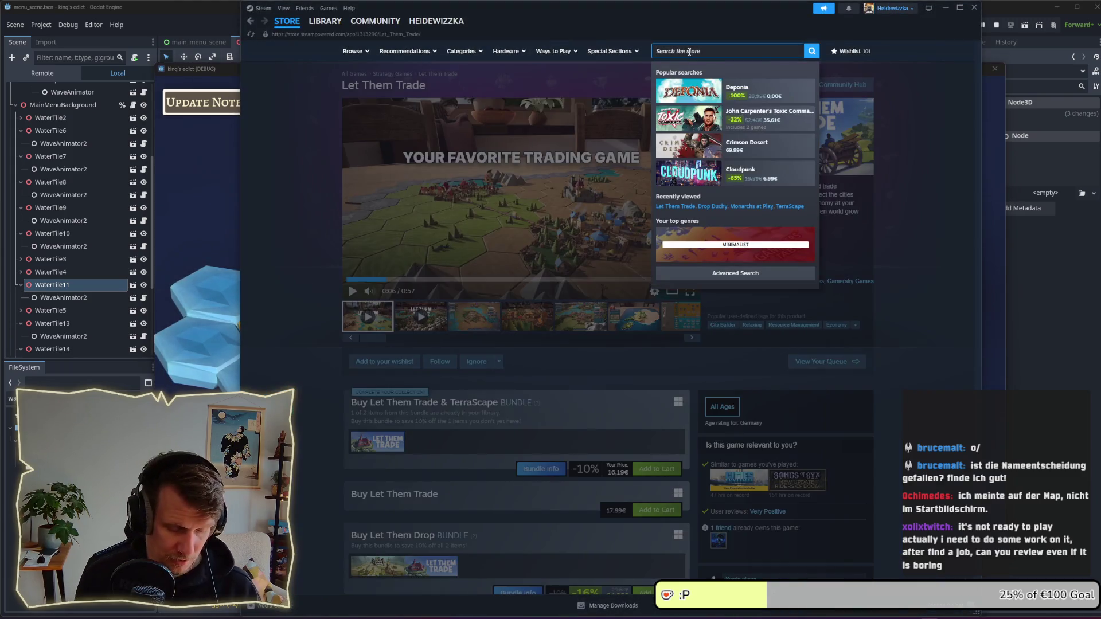
text(show doc)
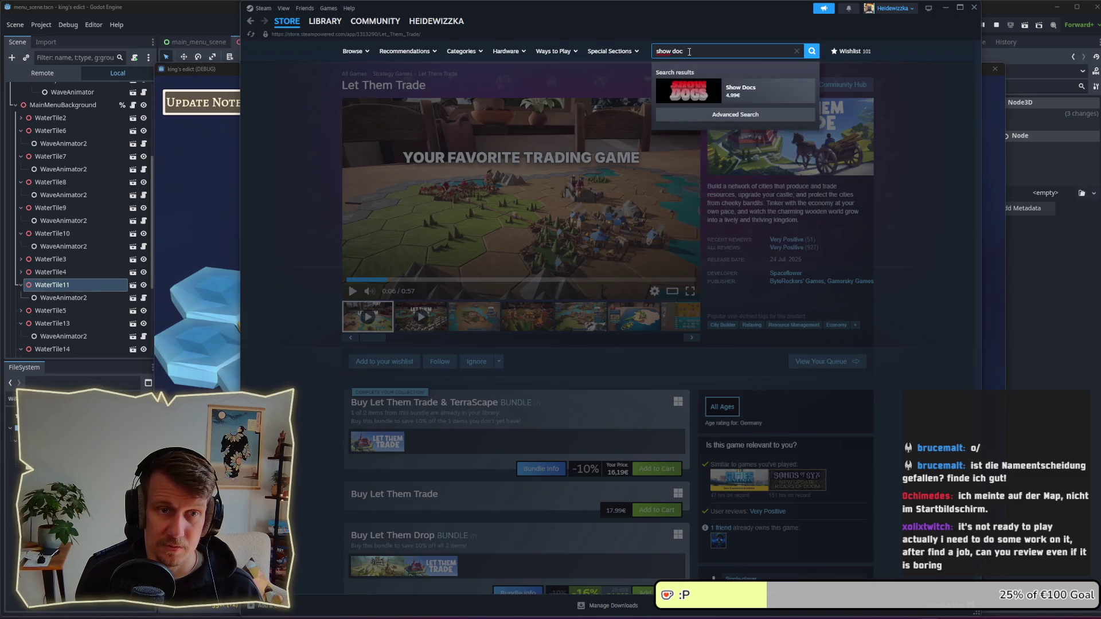
key(Return)
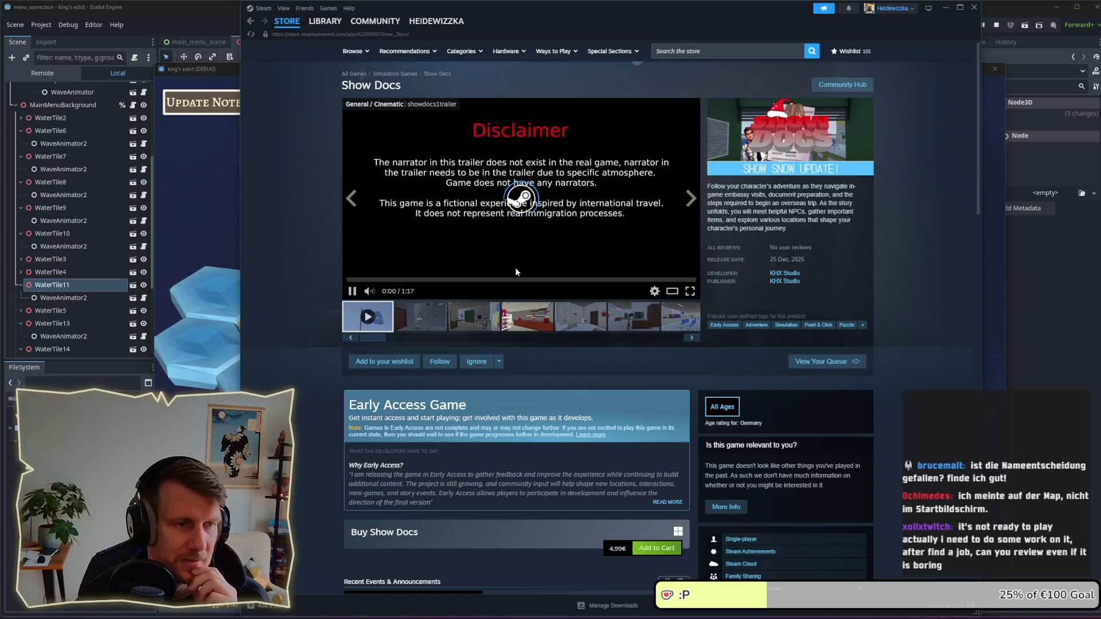
click(352, 291)
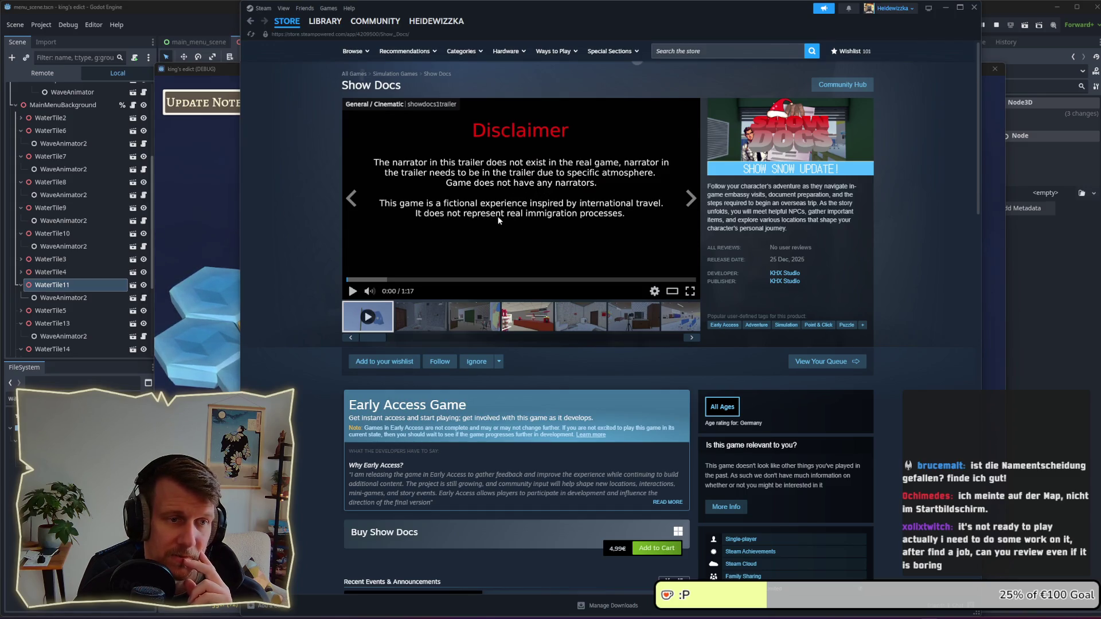
click(539, 242)
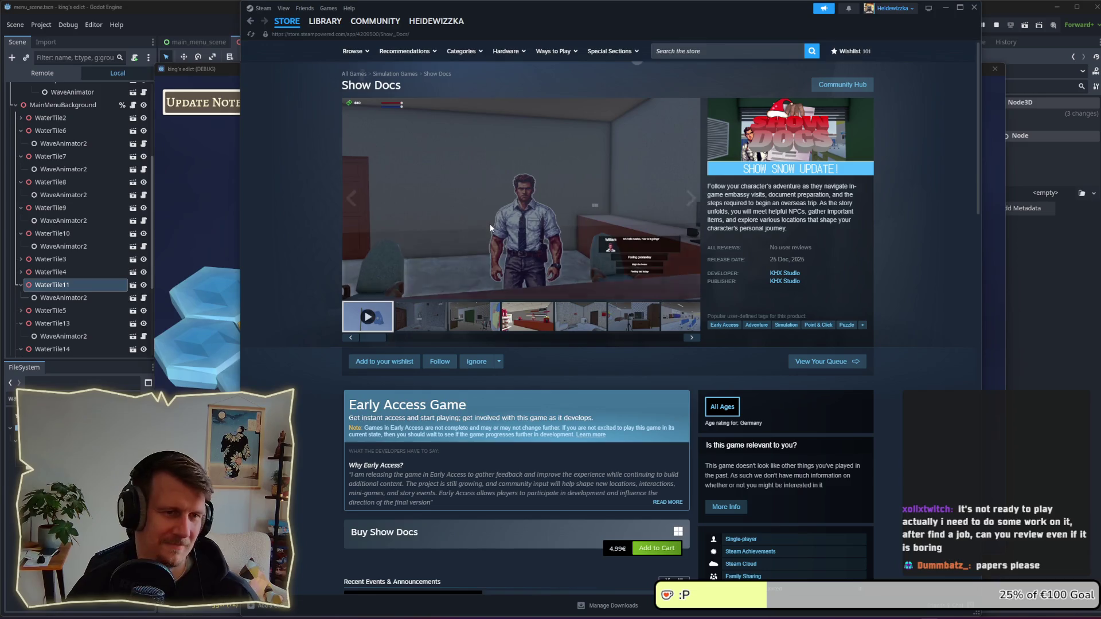
Step: Browse the office-room, shop-counter, bathroom and service-window screenshots in the Show Docs gallery
mouse_move(491, 228)
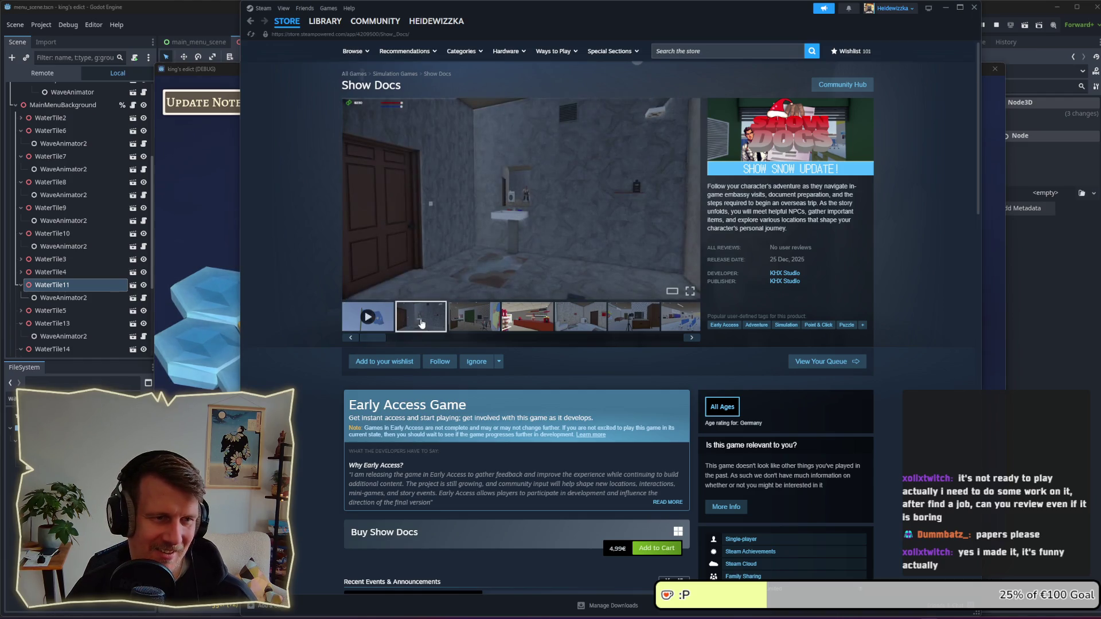
click(484, 323)
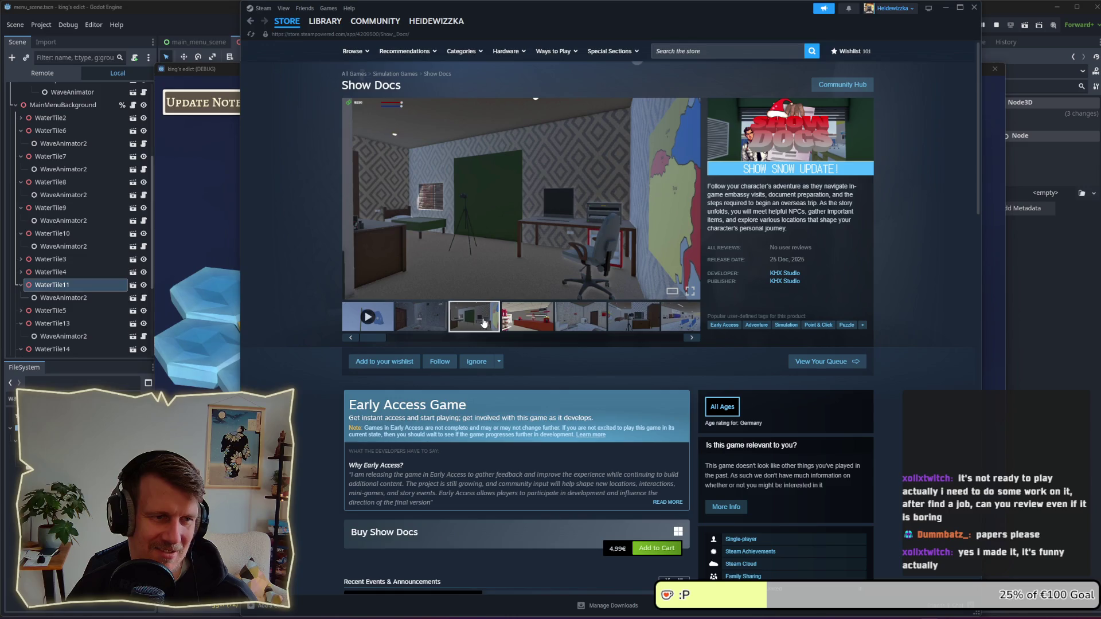
click(523, 323)
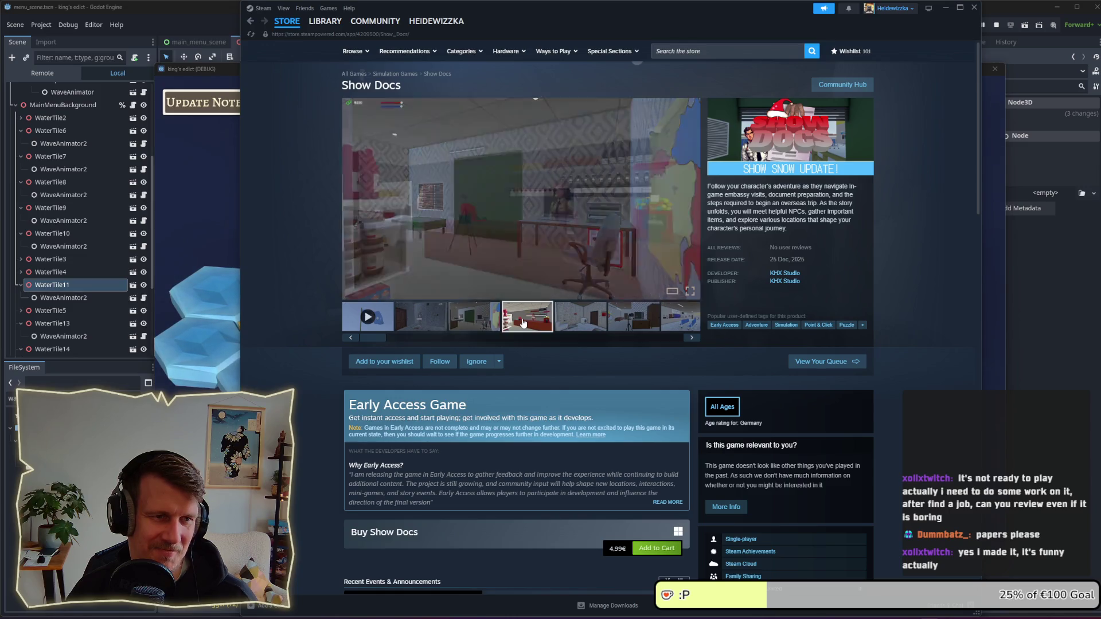
click(578, 324)
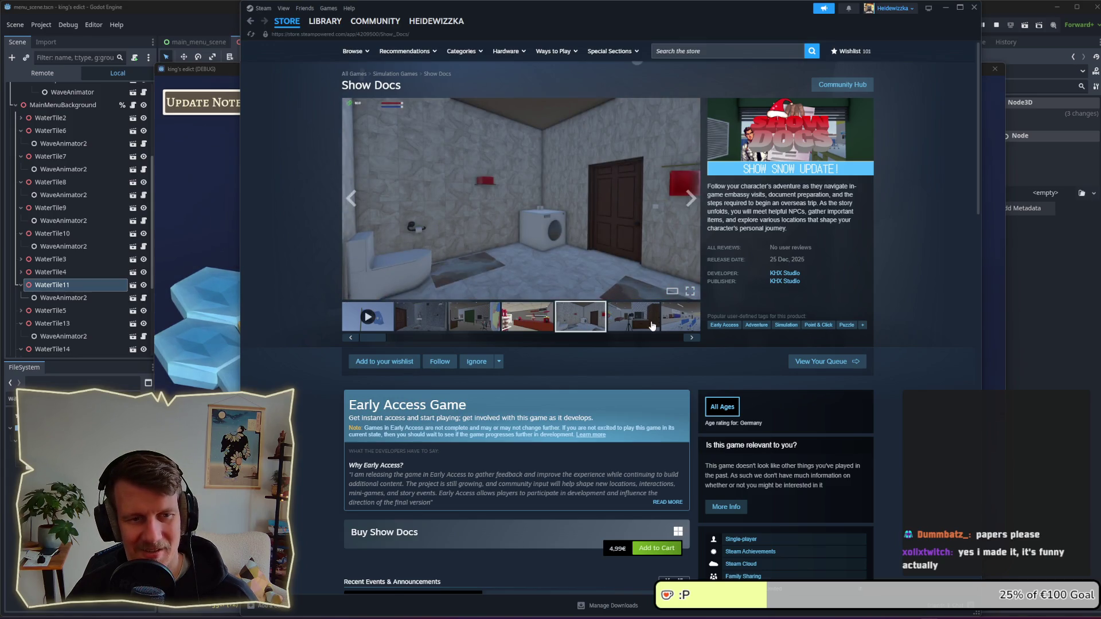
click(691, 338)
click(691, 338)
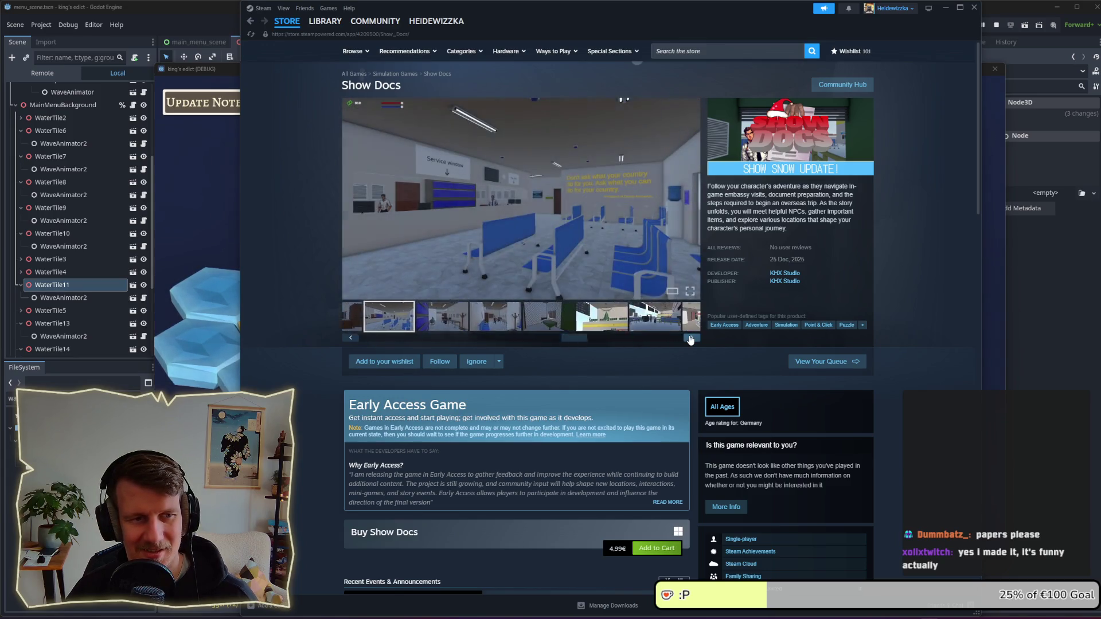
Step: View the office, coat-rack room, bedroom, airport, store-shelf and snowy-forest screenshots
click(433, 316)
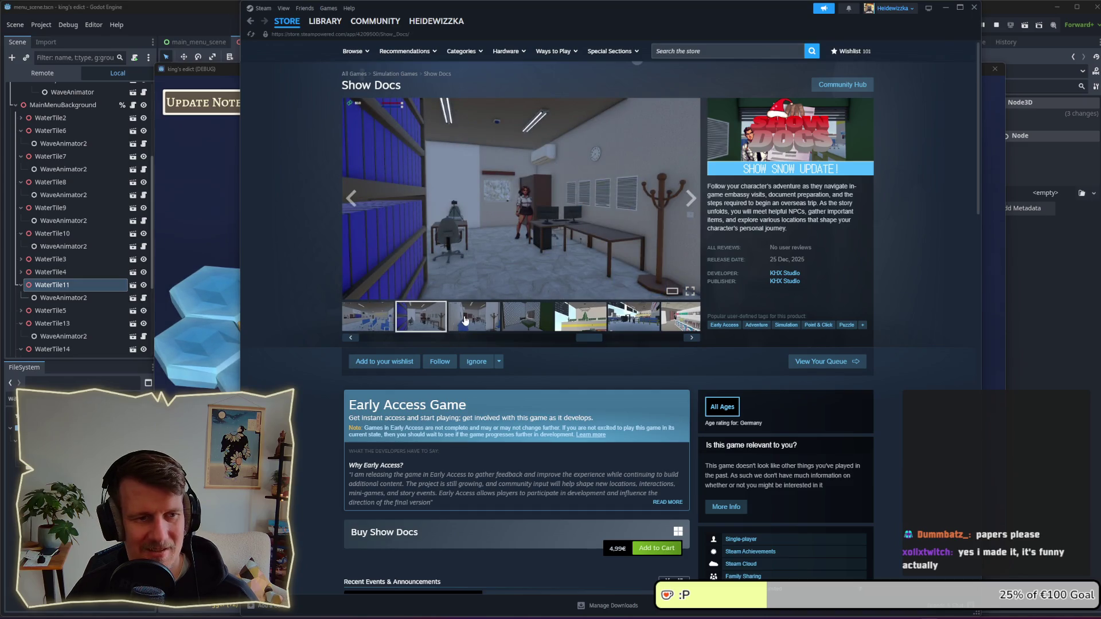
click(466, 321)
click(515, 324)
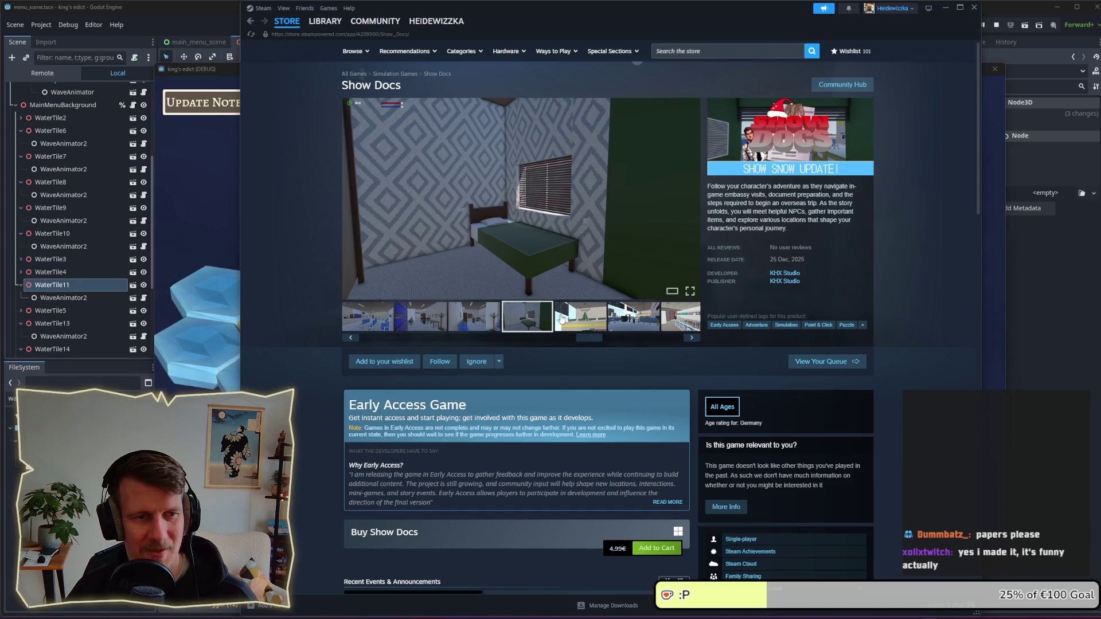
click(562, 319)
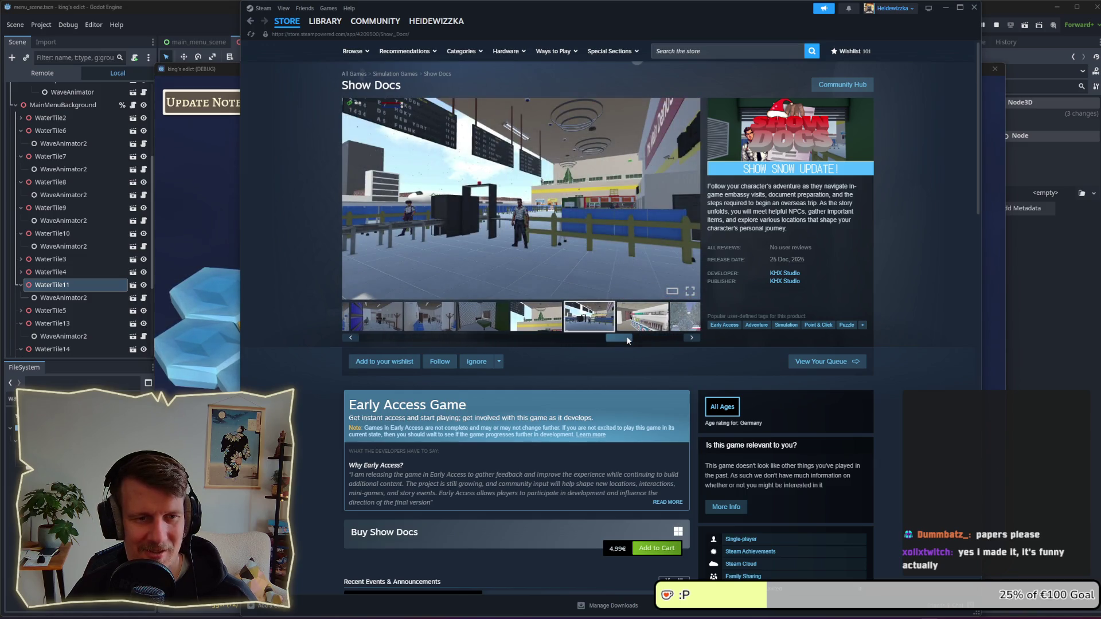
click(623, 325)
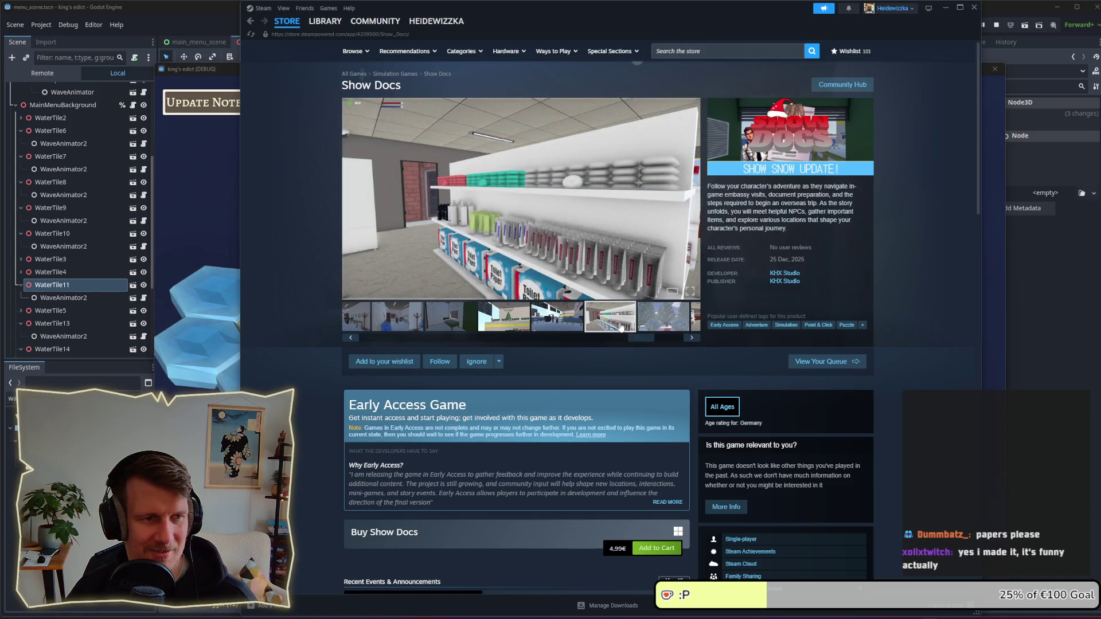
click(667, 324)
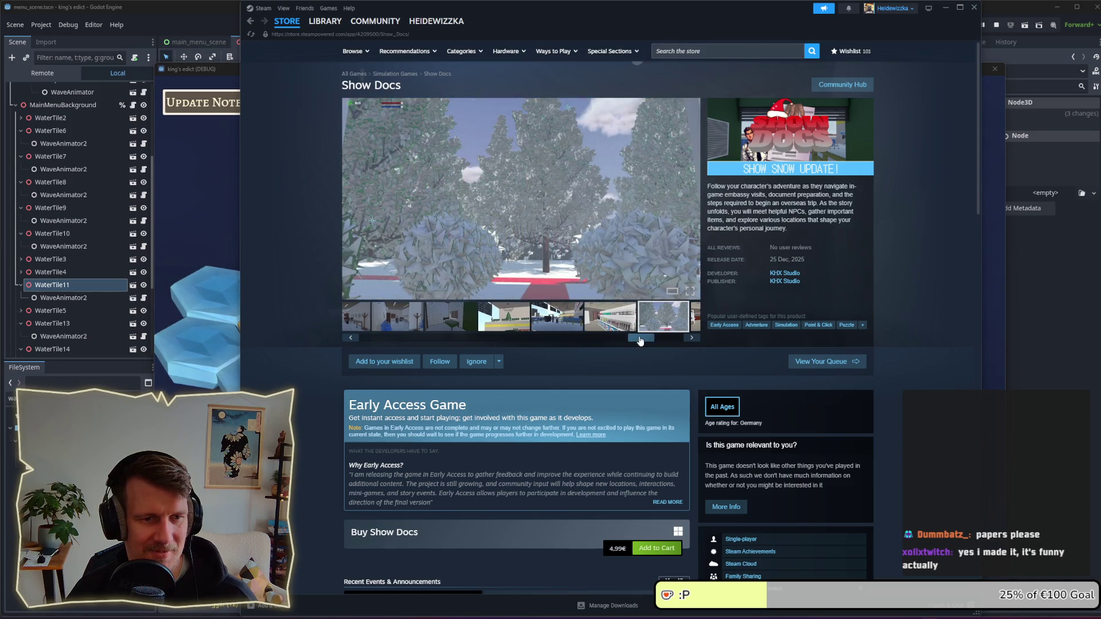
Step: Shift the thumbnail strip back and view the green-board, bathroom, store-counter and tripod-room screenshots
drag(641, 337, 370, 330)
click(464, 320)
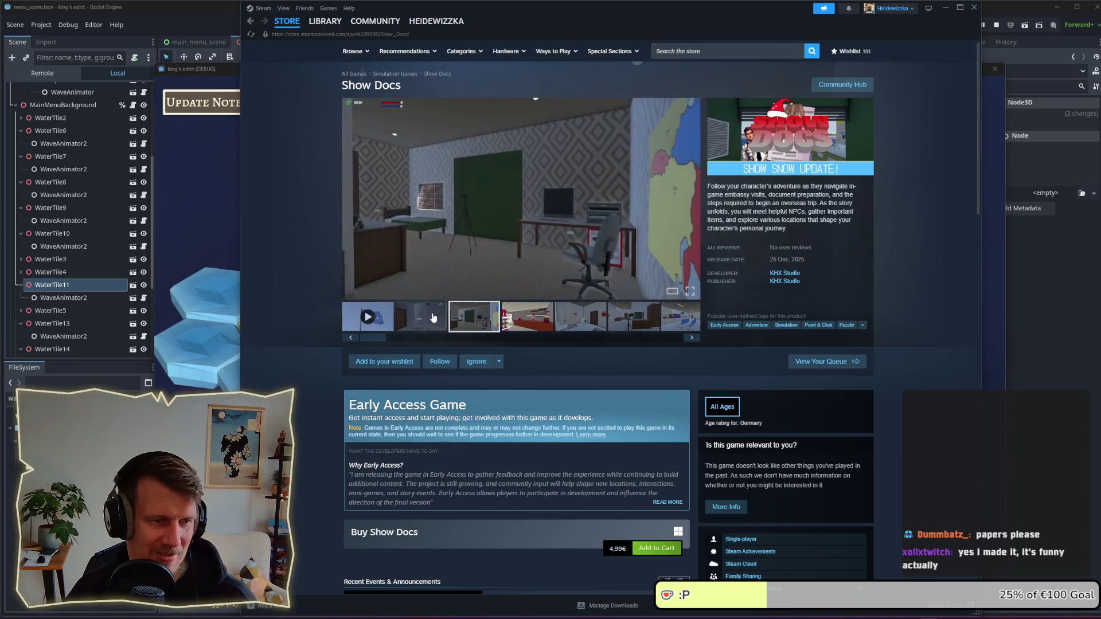
click(435, 310)
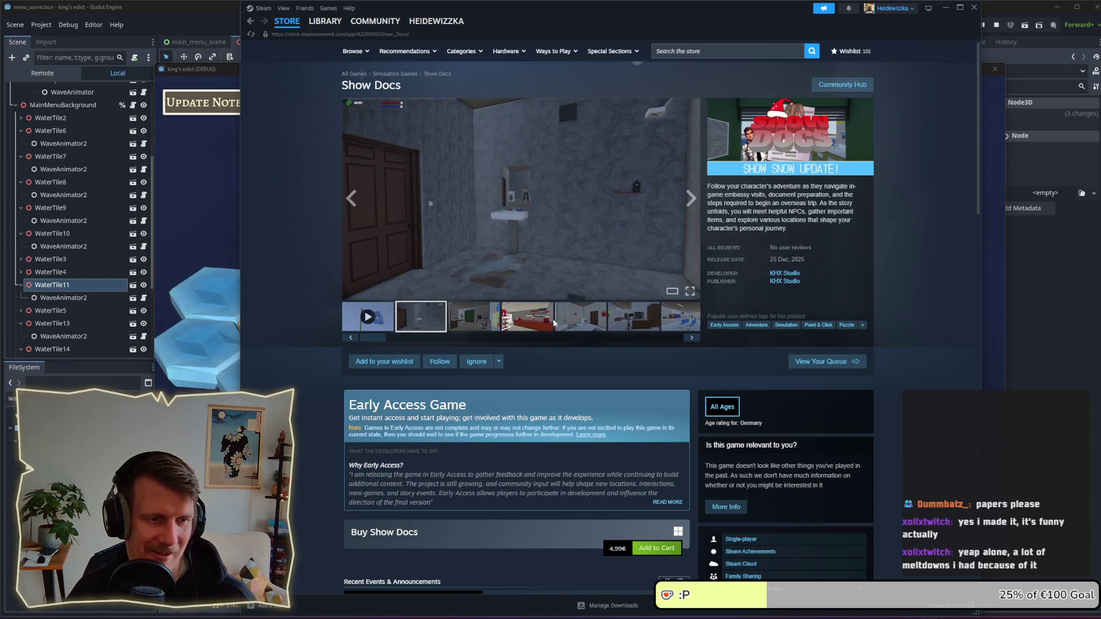
click(533, 318)
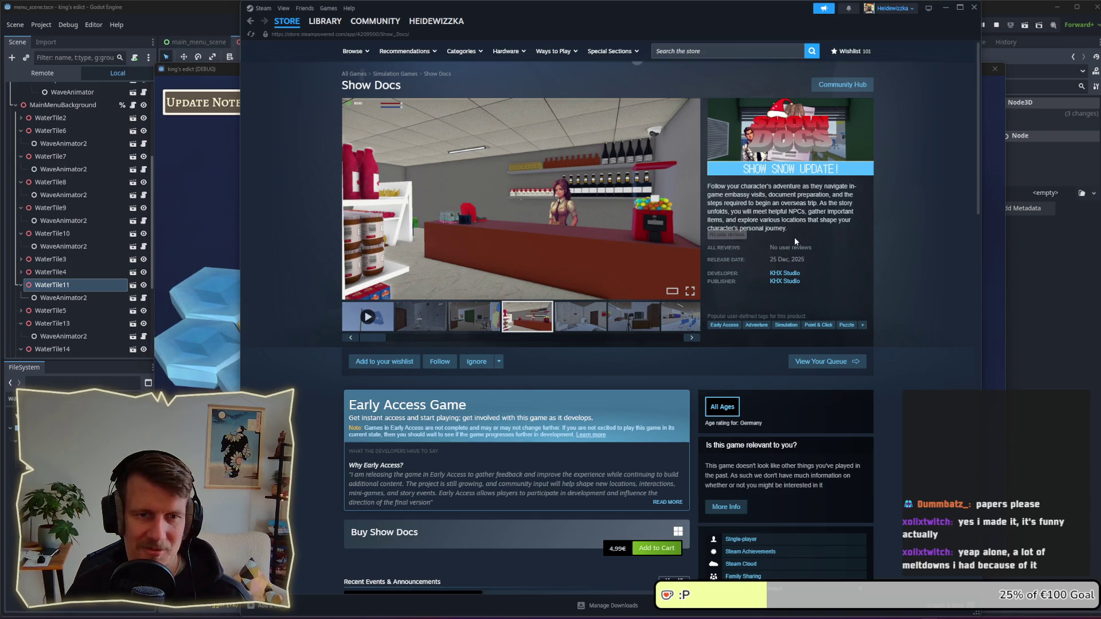
click(593, 323)
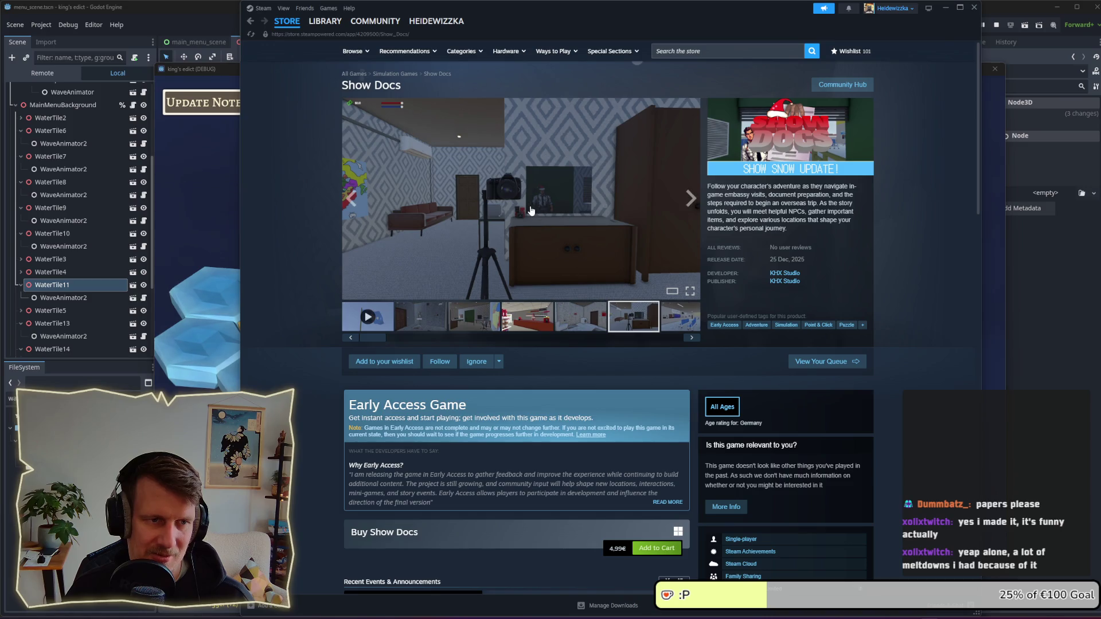
scroll(545, 222, down, 1)
Step: Expand the Show Docs description and read through its locations, features and system requirements
scroll(545, 224, down, 3)
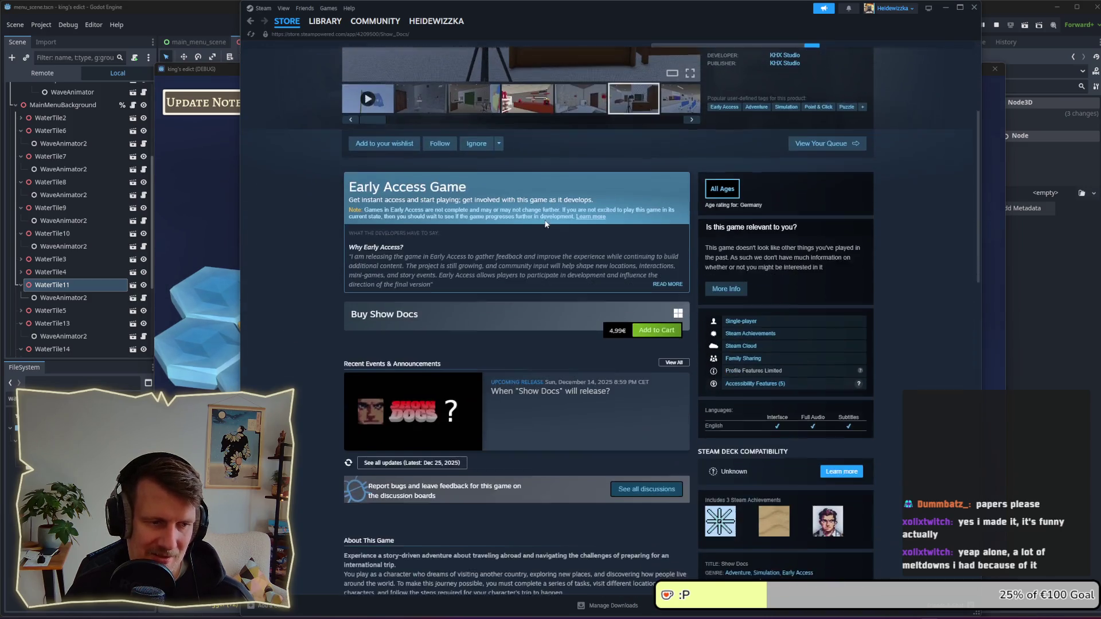
scroll(545, 223, down, 3)
scroll(546, 225, up, 6)
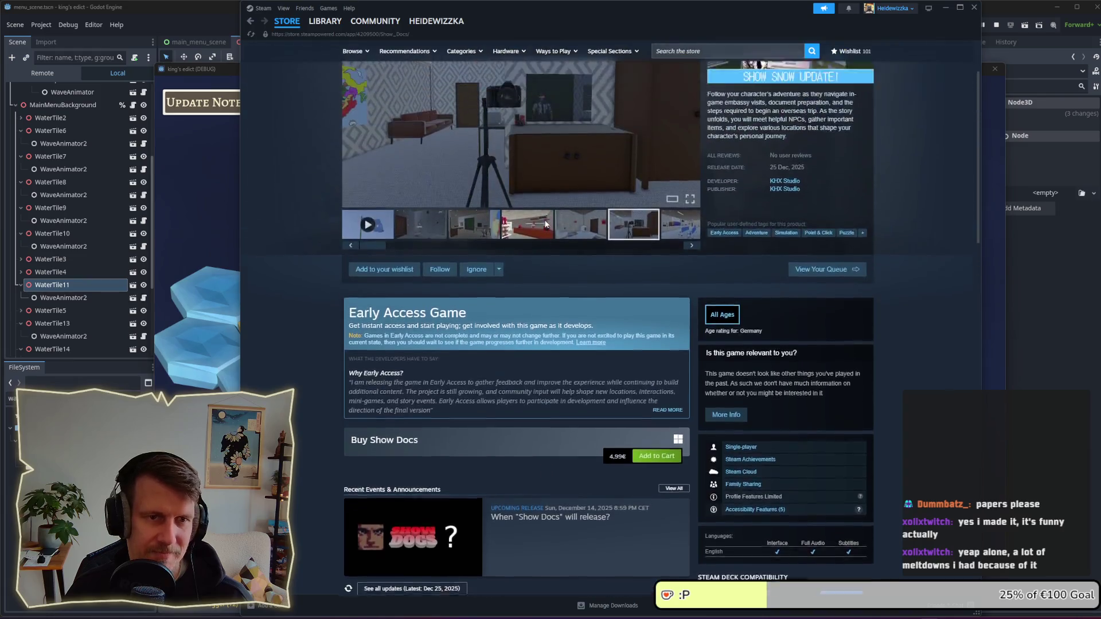
scroll(545, 224, down, 7)
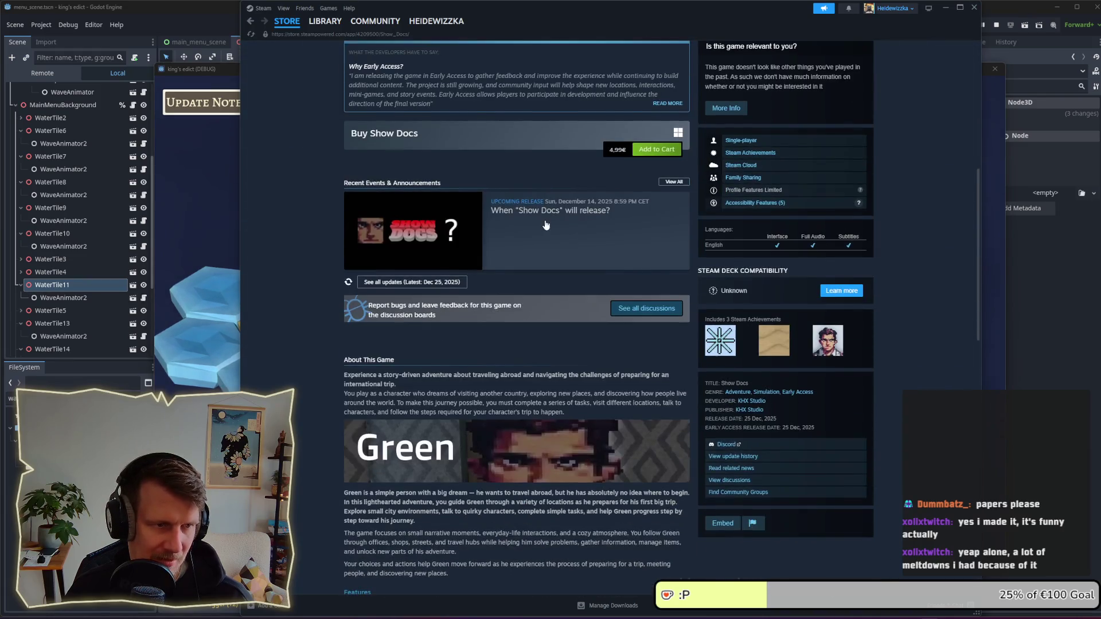
scroll(546, 224, down, 3)
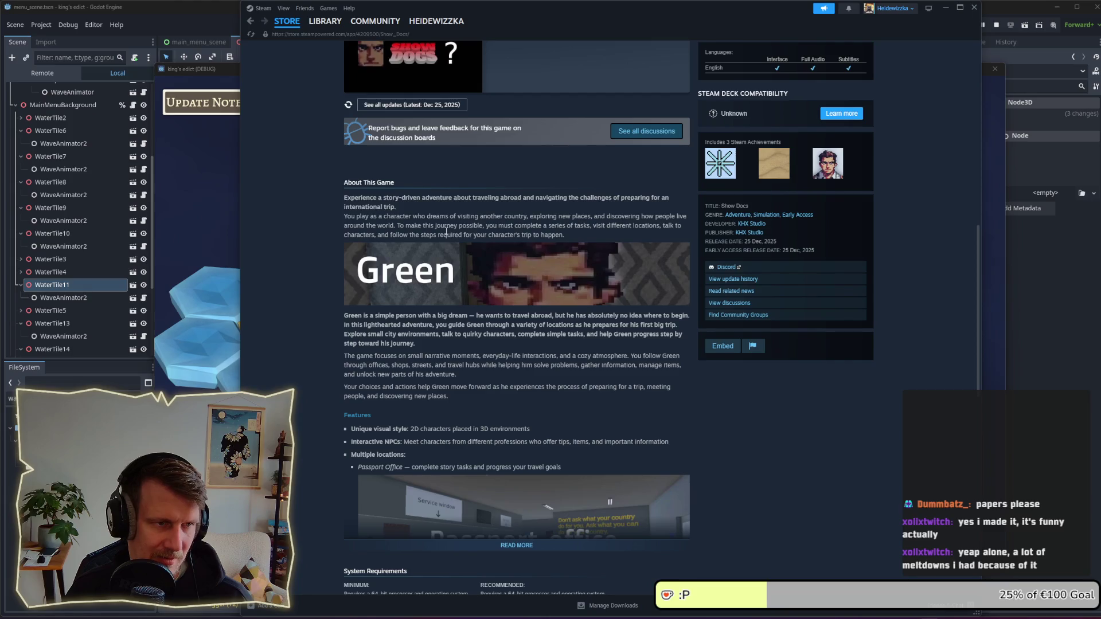
scroll(453, 234, down, 3)
click(553, 370)
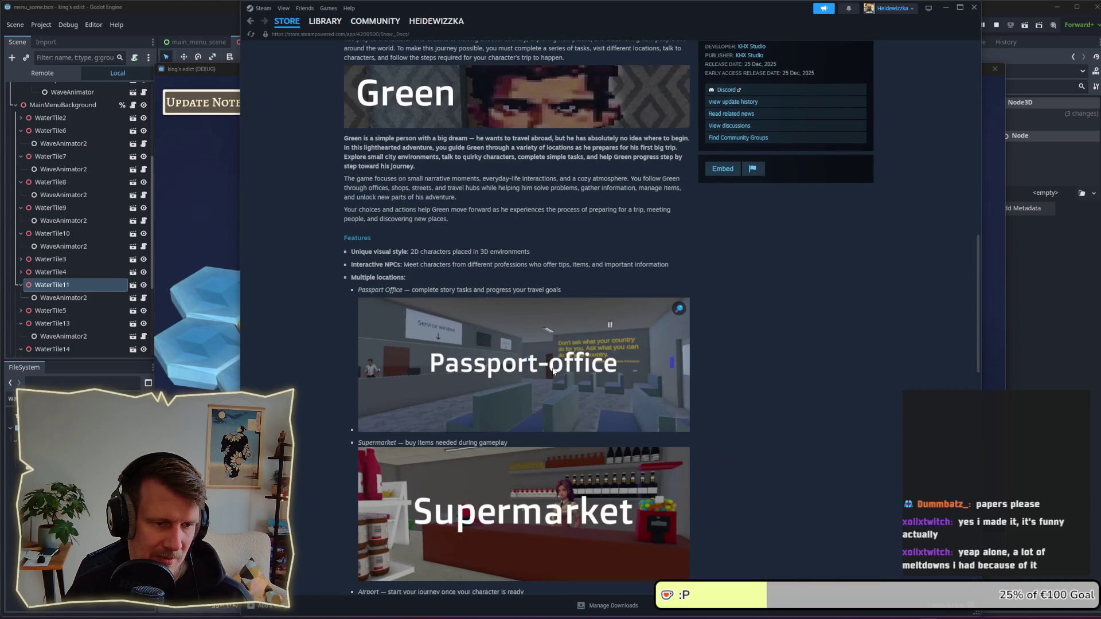
scroll(554, 372, down, 4)
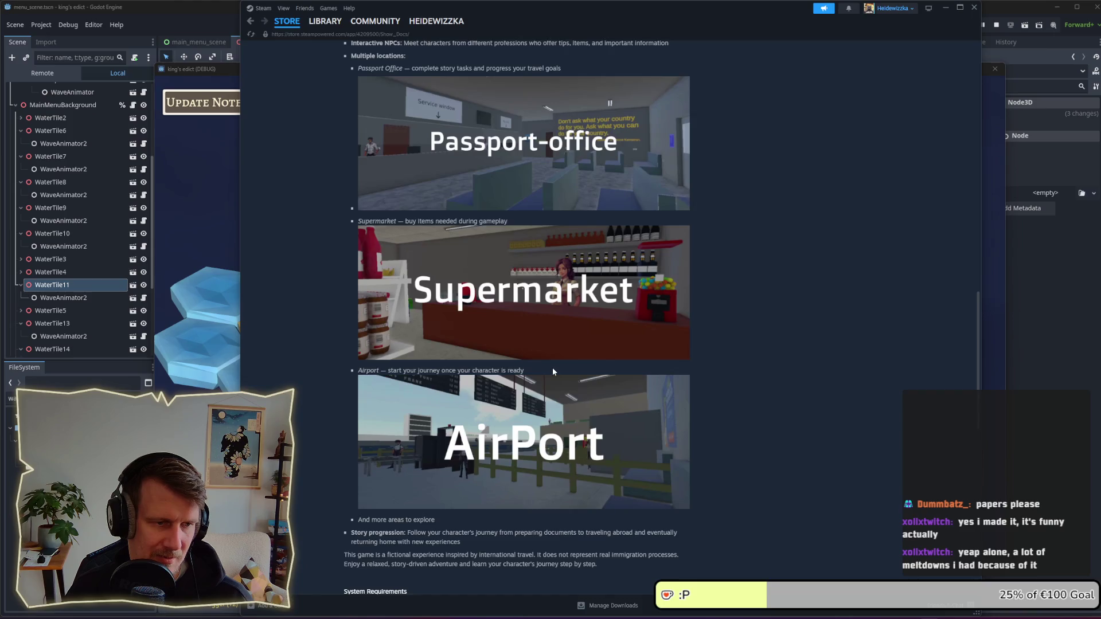
scroll(553, 371, down, 4)
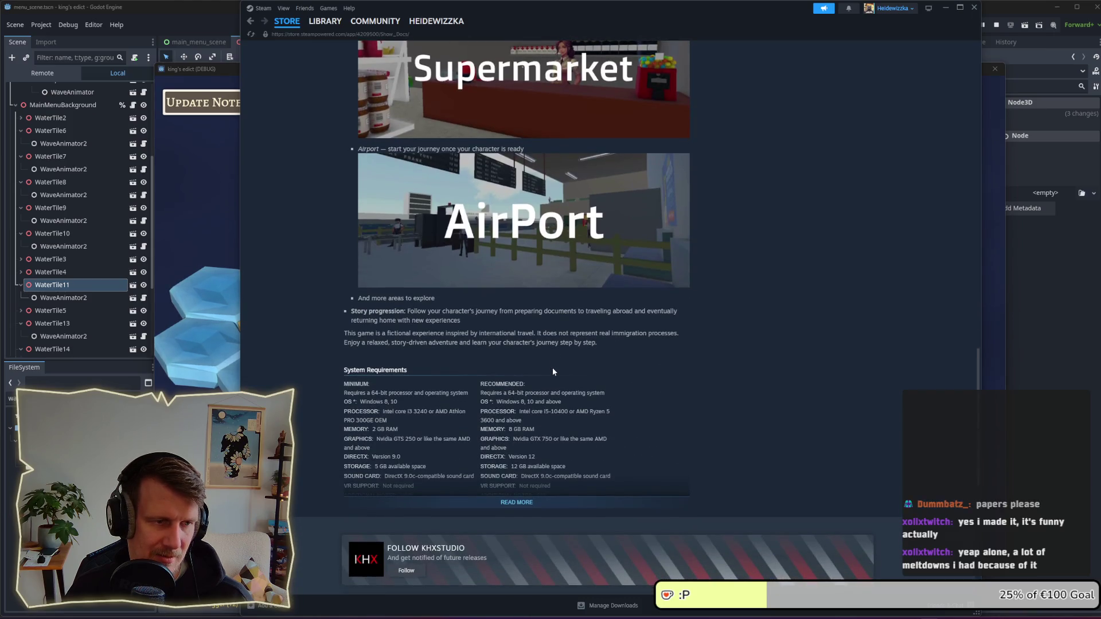
scroll(553, 370, up, 12)
scroll(558, 364, up, 8)
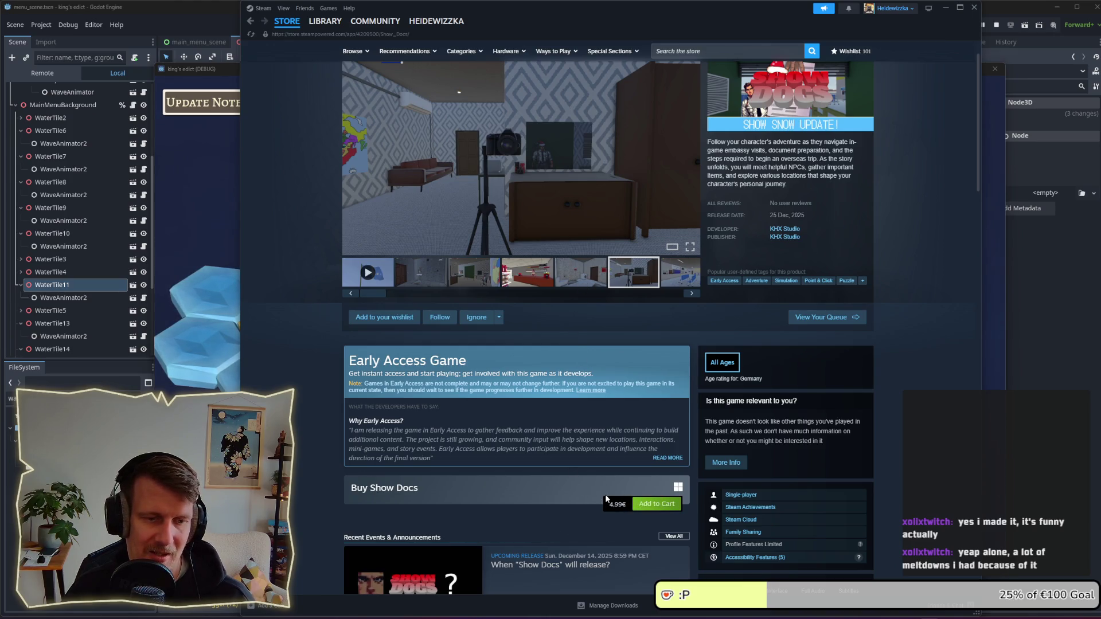
drag(626, 504, 614, 507)
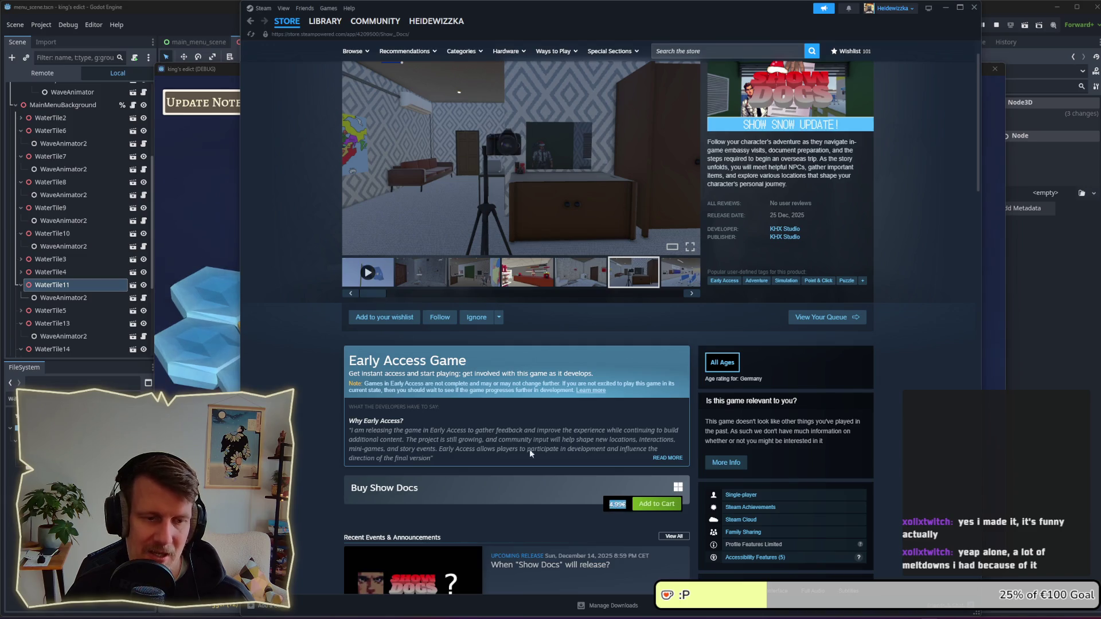
Step: View the office, bedroom, airport, snowy-trees and shop-shelves screenshots in the Show Docs gallery
click(499, 275)
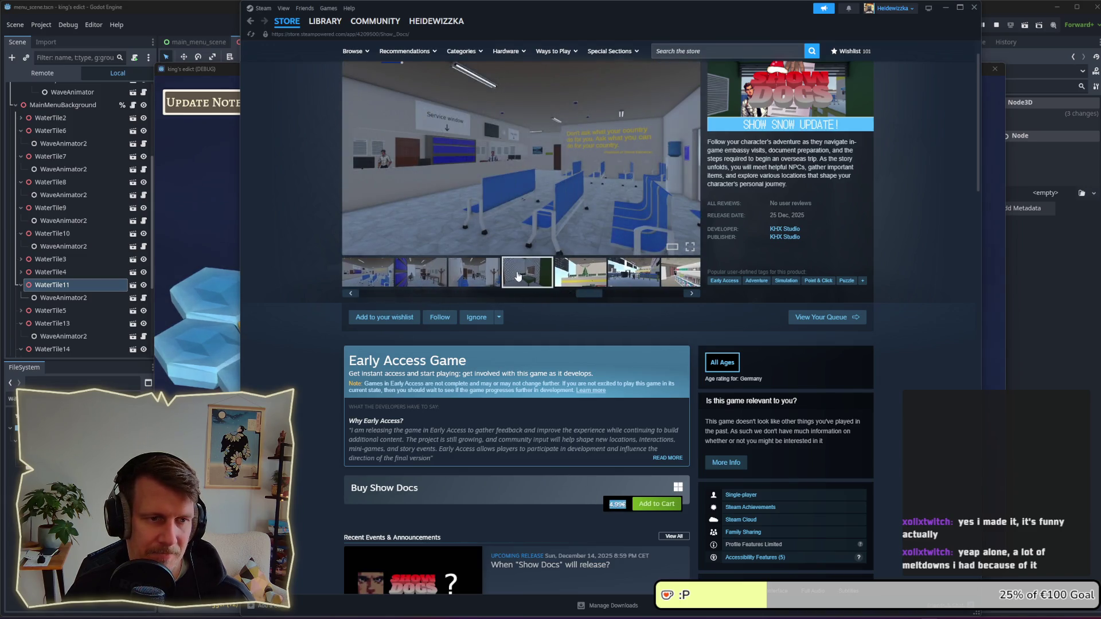
click(527, 275)
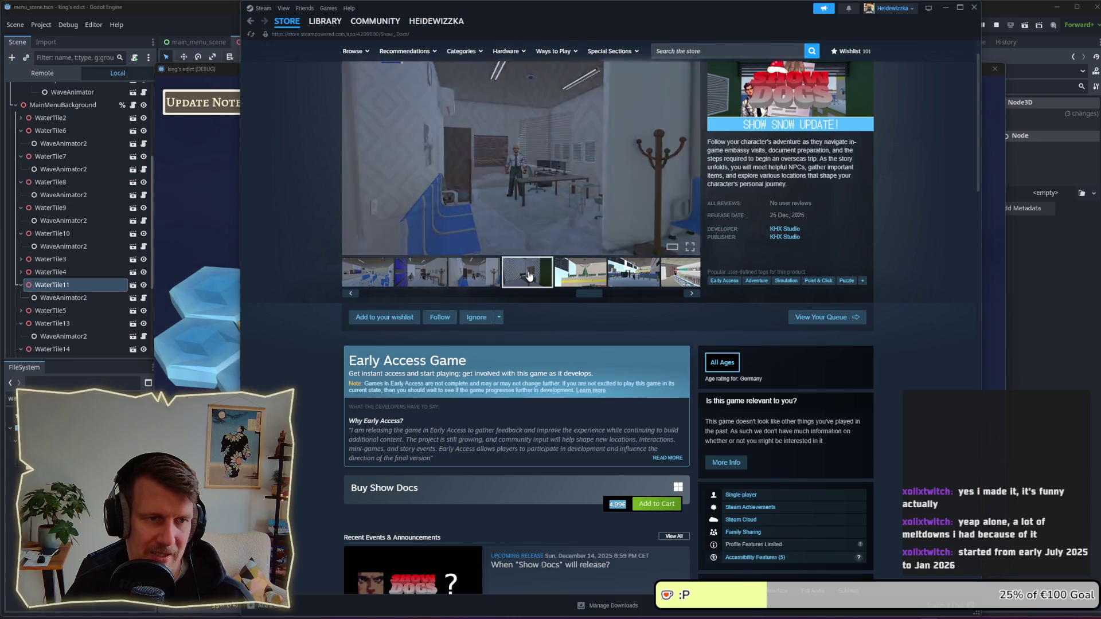
click(566, 278)
click(636, 280)
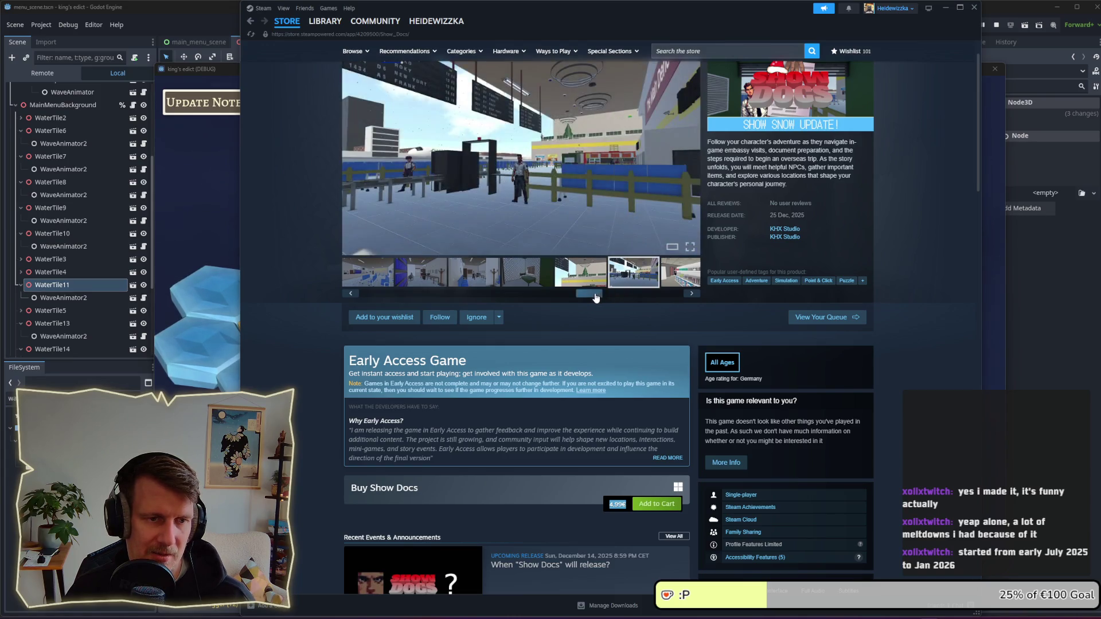
drag(651, 294, 677, 296)
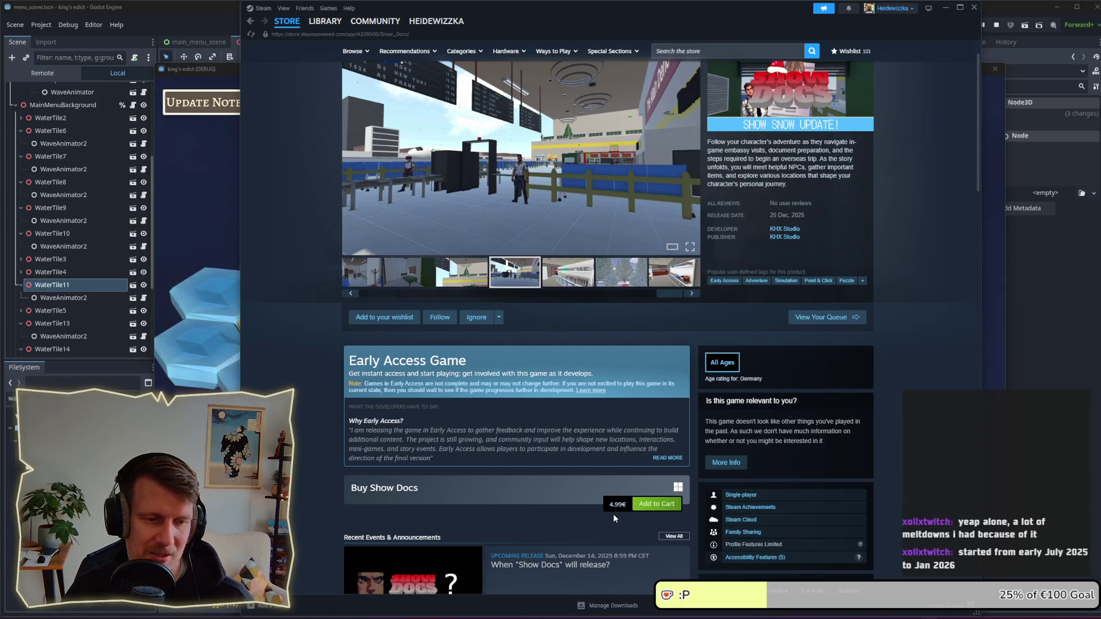
click(576, 281)
click(626, 277)
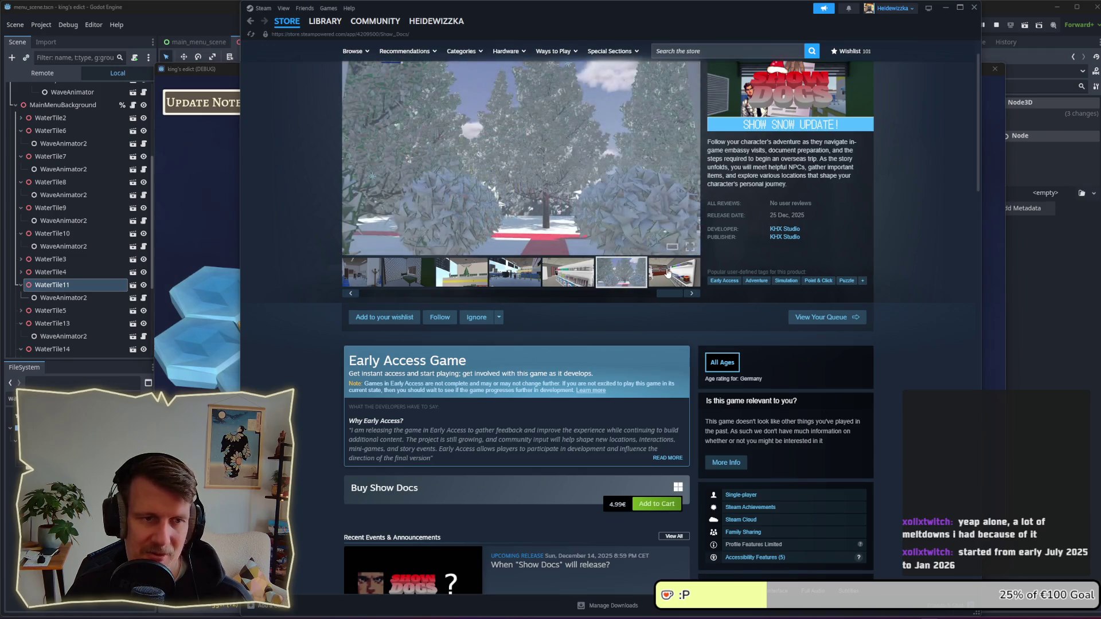
click(668, 273)
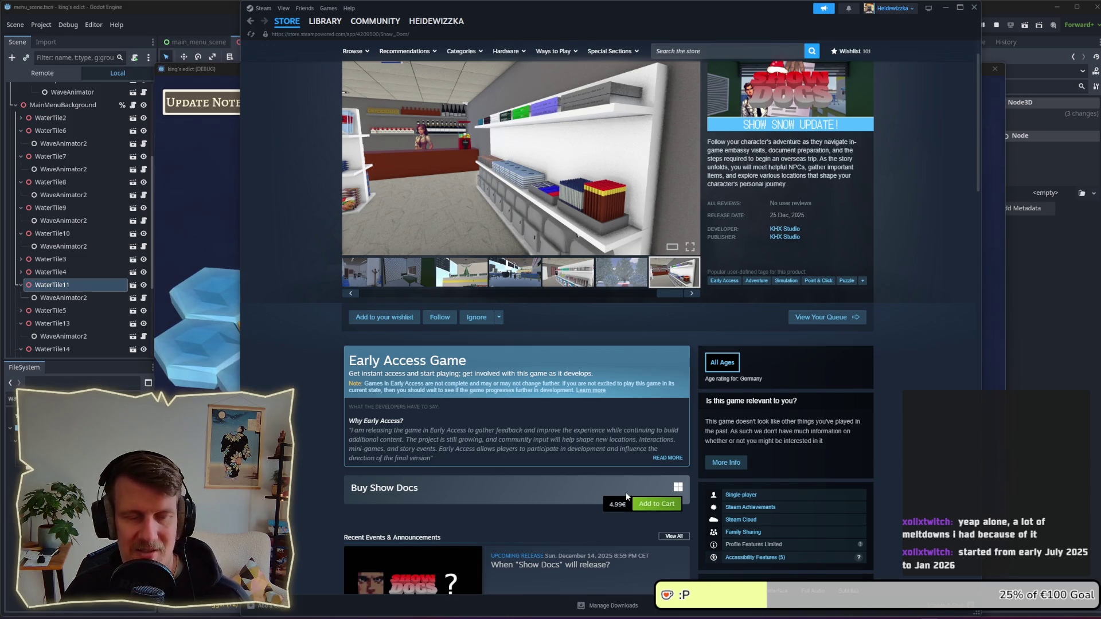
Step: Shift the thumbnail strip back to the early screenshots and show the counter-scene screenshot
drag(669, 290, 390, 285)
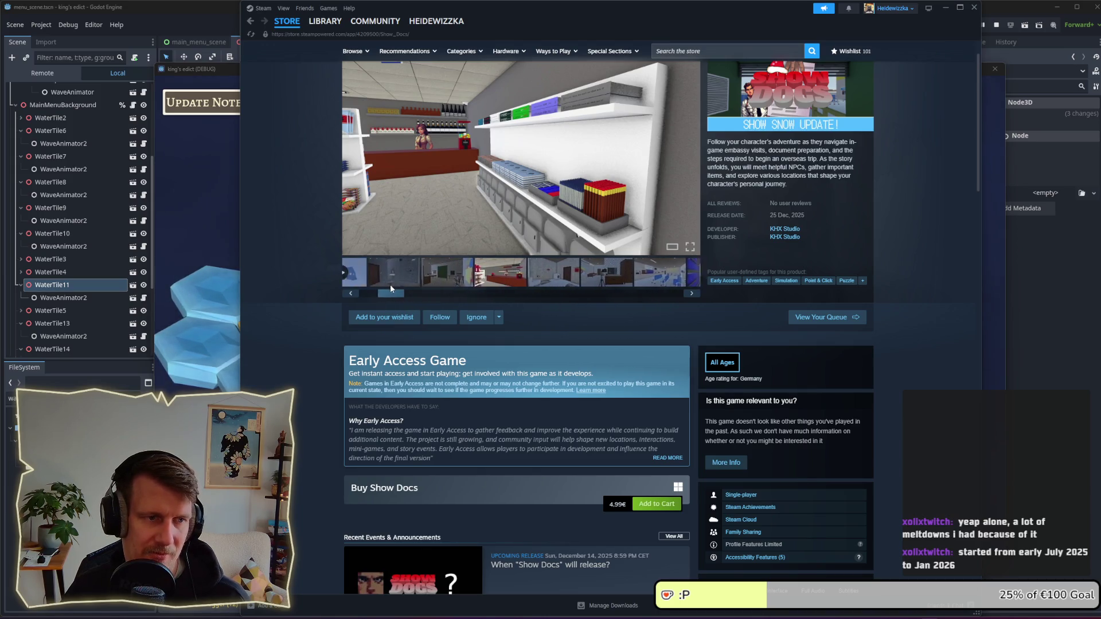
click(411, 278)
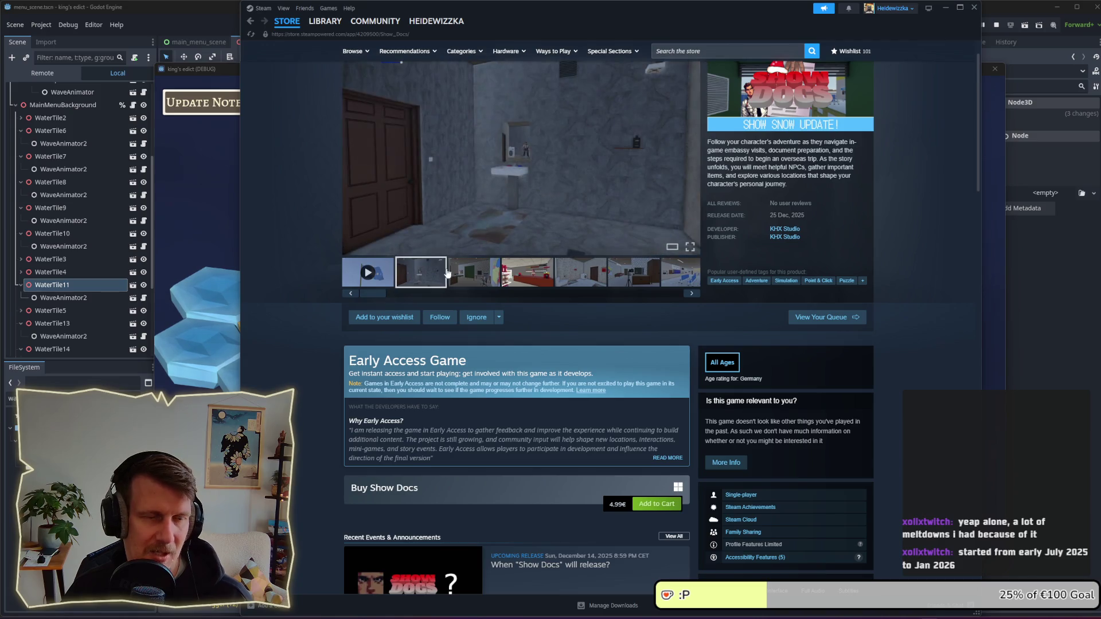
click(448, 274)
click(528, 274)
scroll(510, 361, down, 5)
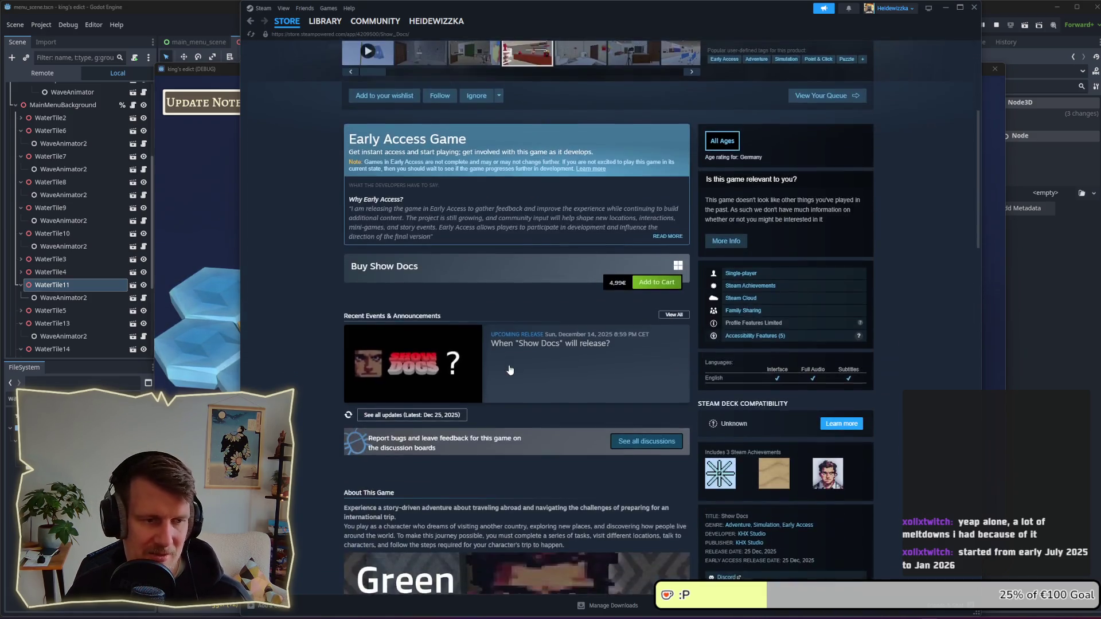
Step: Scroll back up the Show Docs page and minimize Steam to reveal the Kingdom of Krawall menu
scroll(509, 367, up, 3)
scroll(509, 367, up, 3)
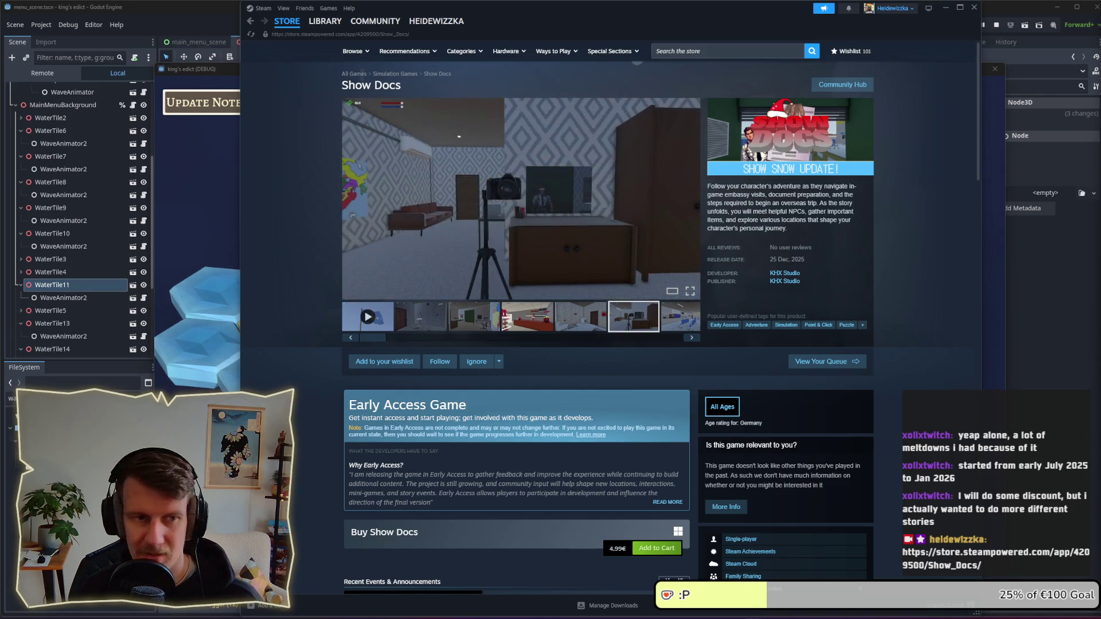
click(945, 11)
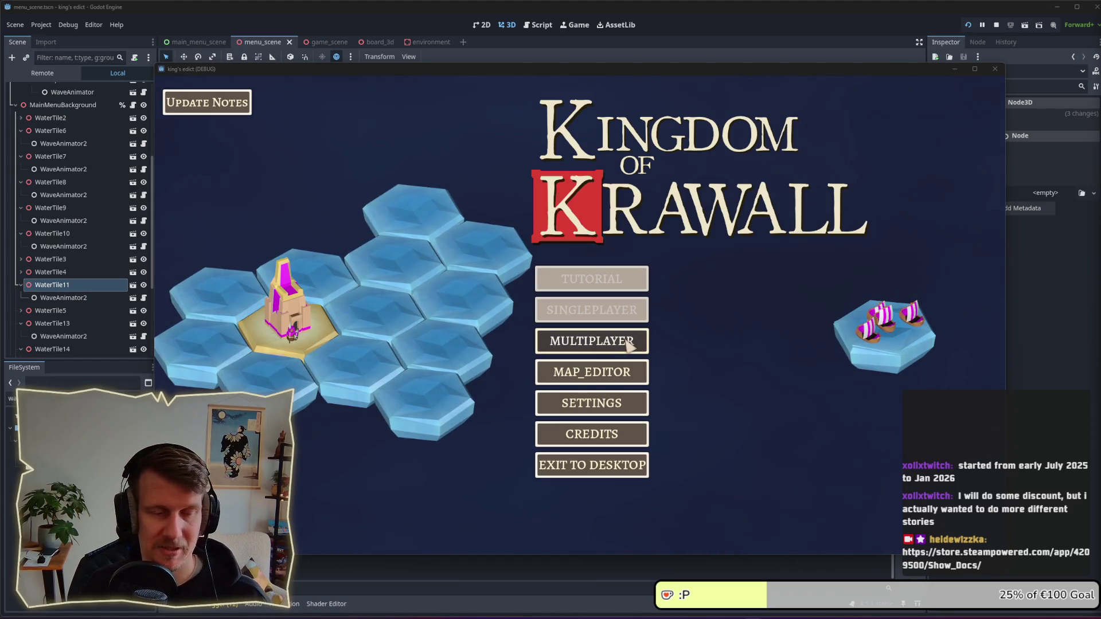
Step: In the game's map editor, place a cluster of nine sand tiles, then erase five of them
click(616, 374)
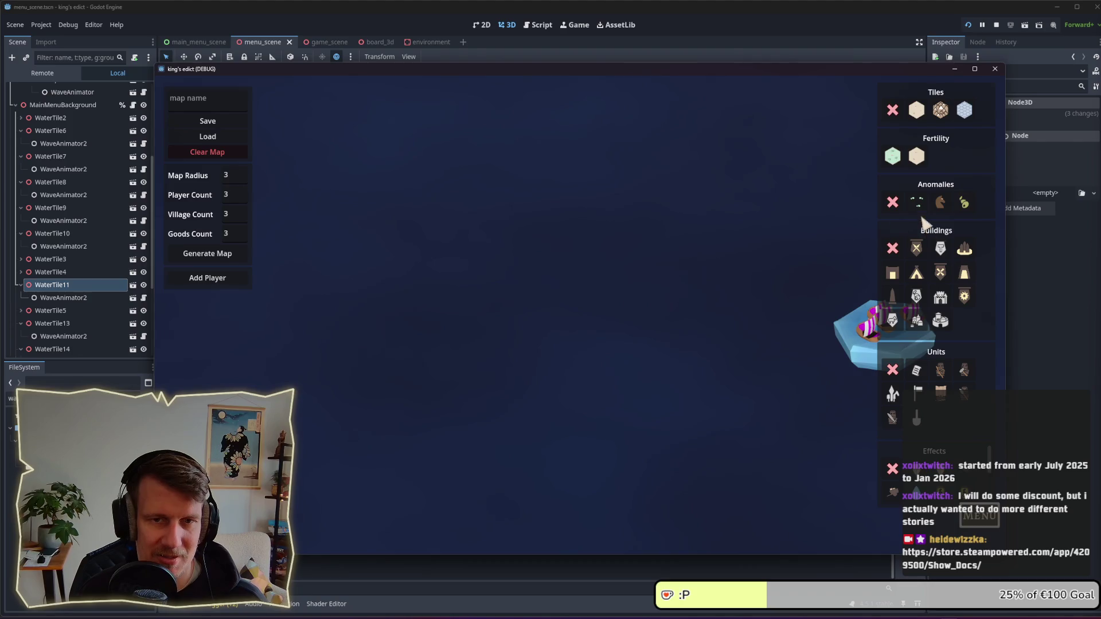
click(560, 303)
click(637, 302)
click(579, 336)
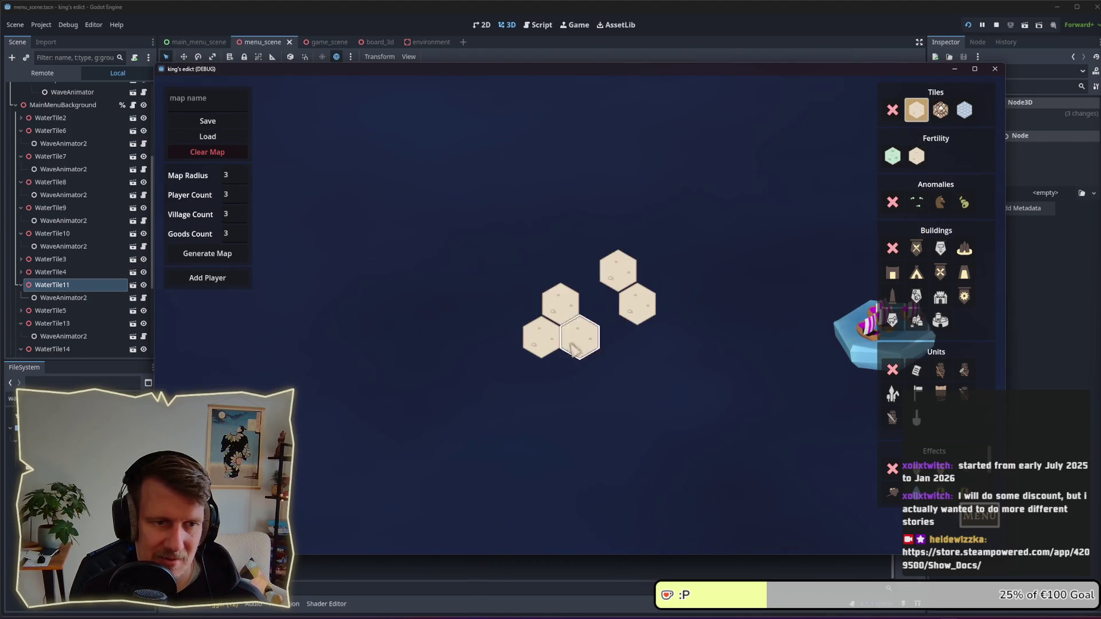
click(599, 303)
click(541, 336)
click(580, 270)
click(618, 336)
click(542, 270)
click(523, 303)
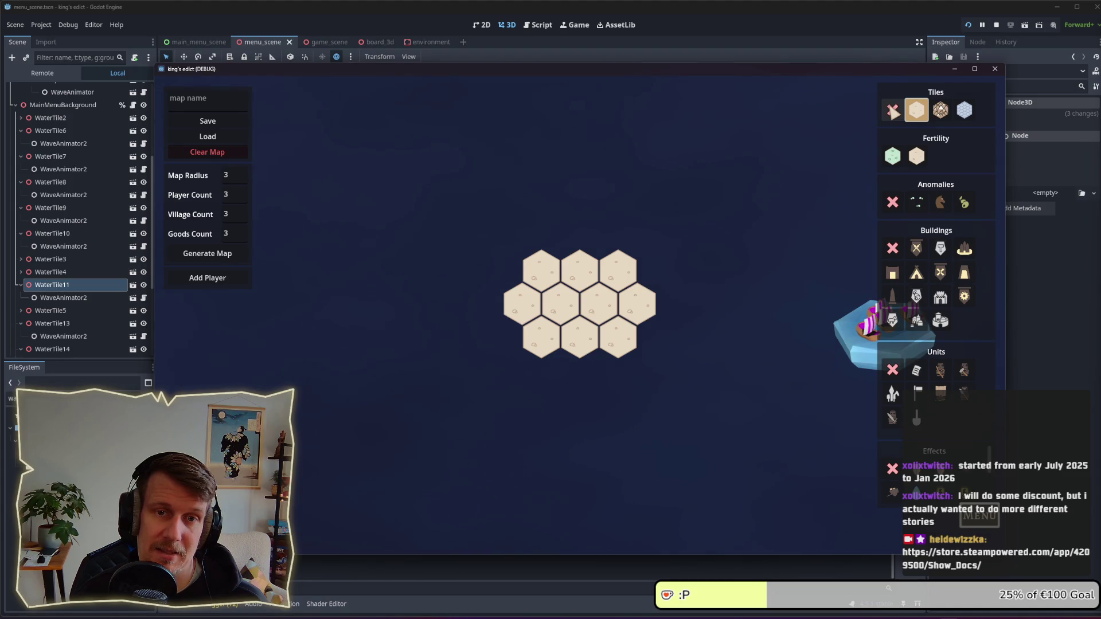
click(893, 111)
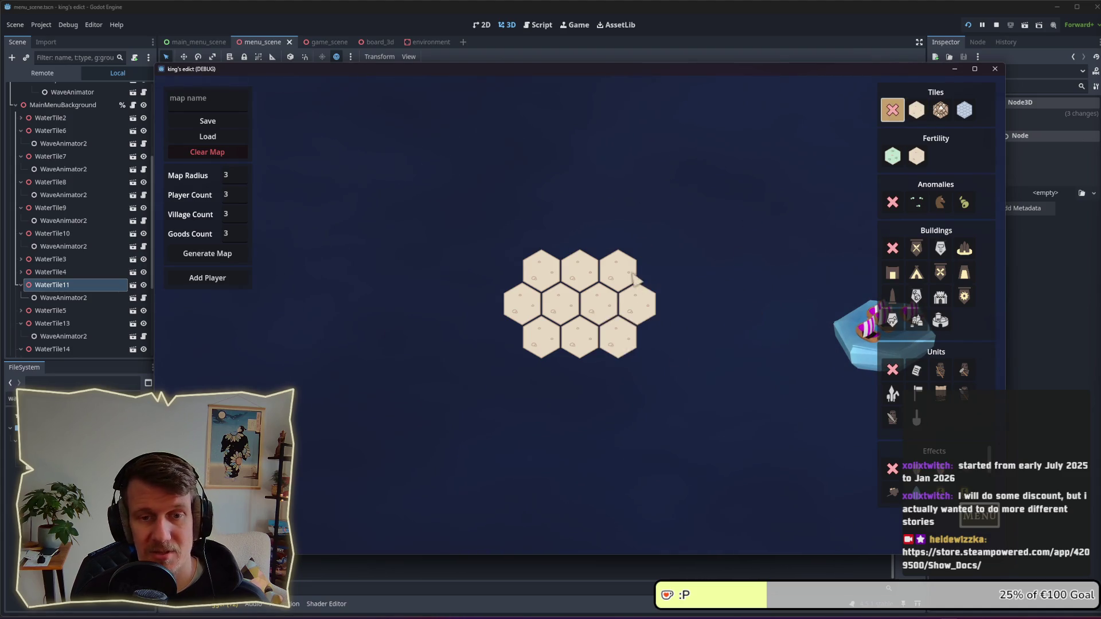
mouse_move(618, 342)
mouse_down()
mouse_move(582, 337)
mouse_move(639, 309)
mouse_move(530, 313)
mouse_move(551, 270)
mouse_move(622, 273)
mouse_up()
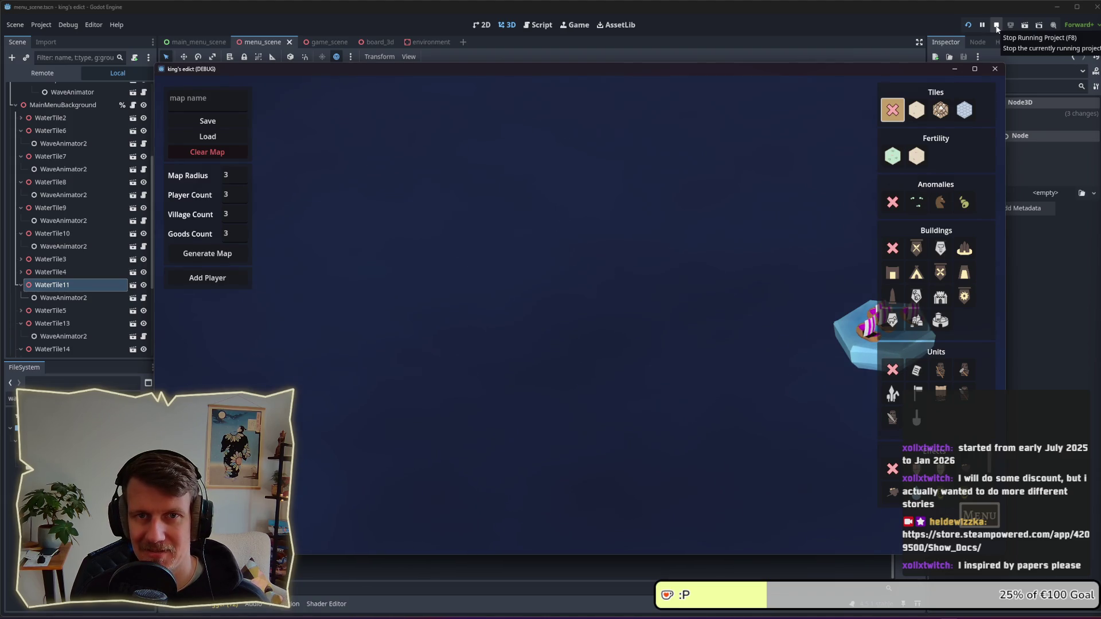
Step: Stop the test run, collapse WaterTile11, lower the view over the island and relaunch the game
click(996, 26)
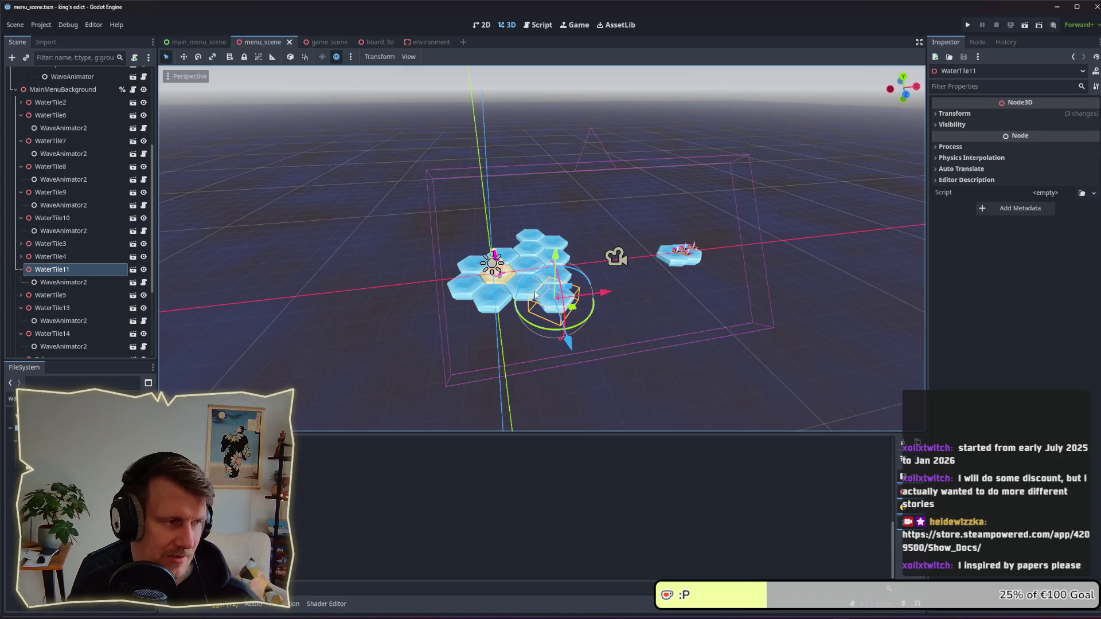
click(21, 270)
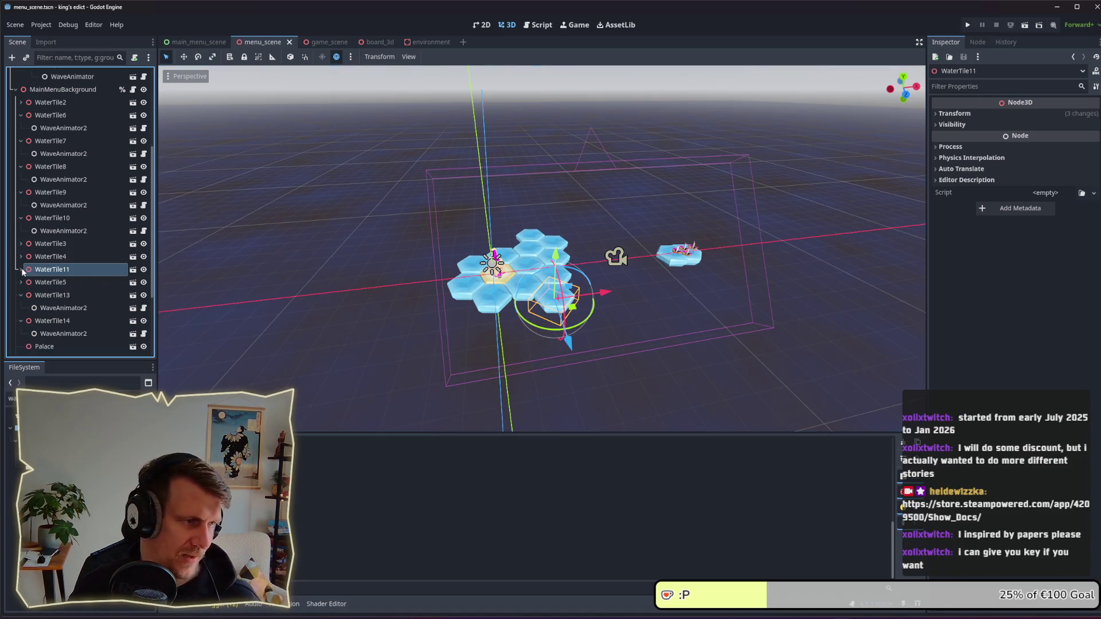
scroll(543, 254, up, 3)
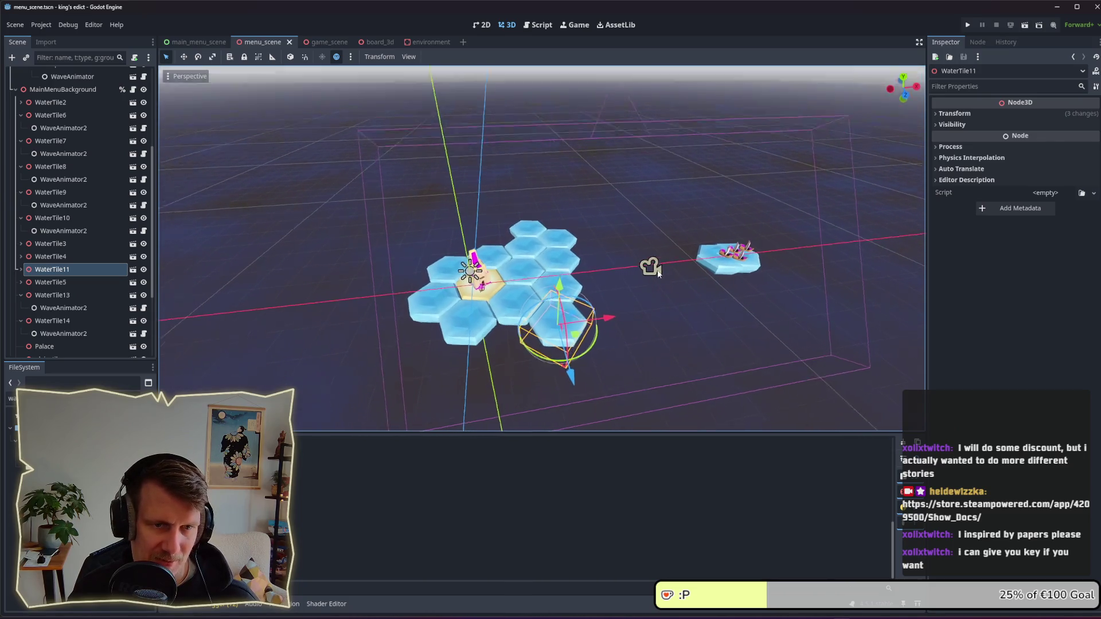
drag(658, 273, 654, 265)
click(968, 24)
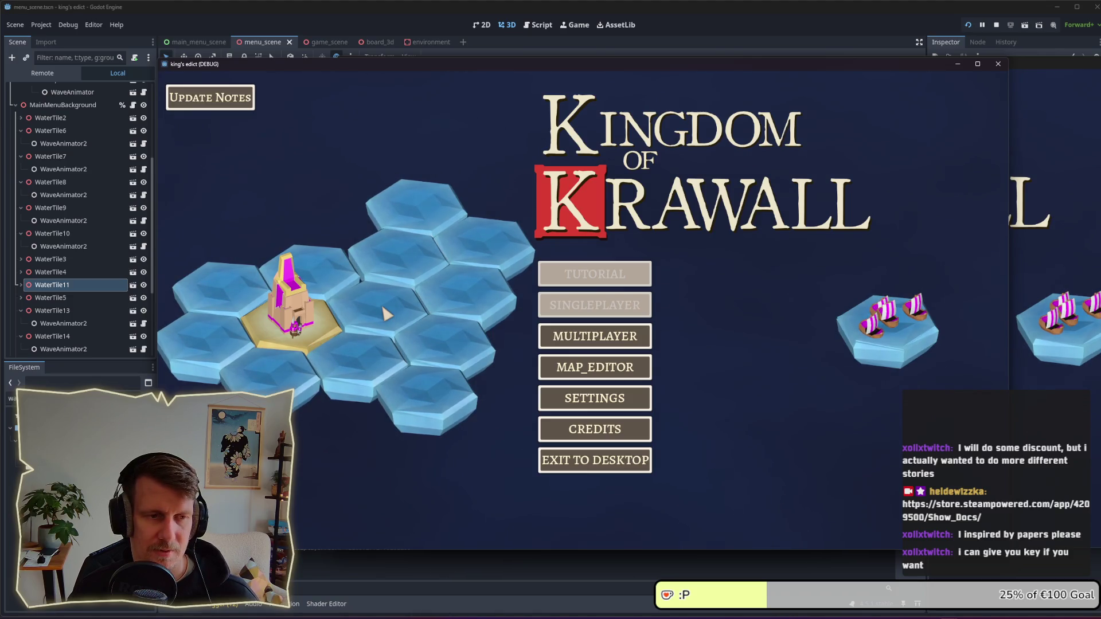
Step: Close the front game window and filter the FileSystem for 'fe'
click(997, 65)
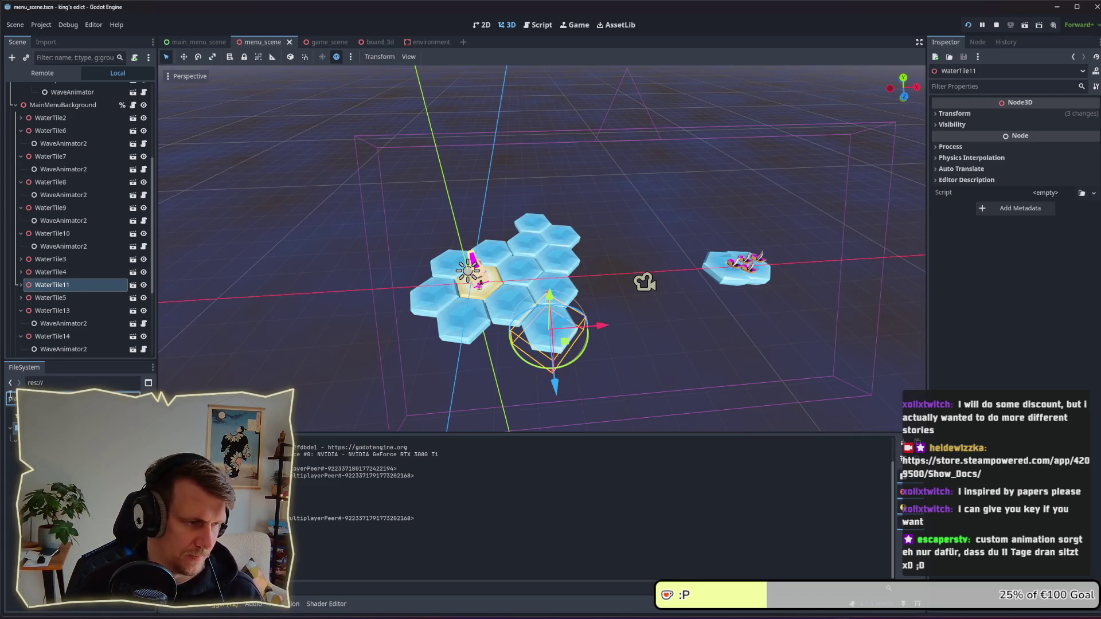
key(BackSpace)
key(BackSpace)
key(BackSpace)
text(fe)
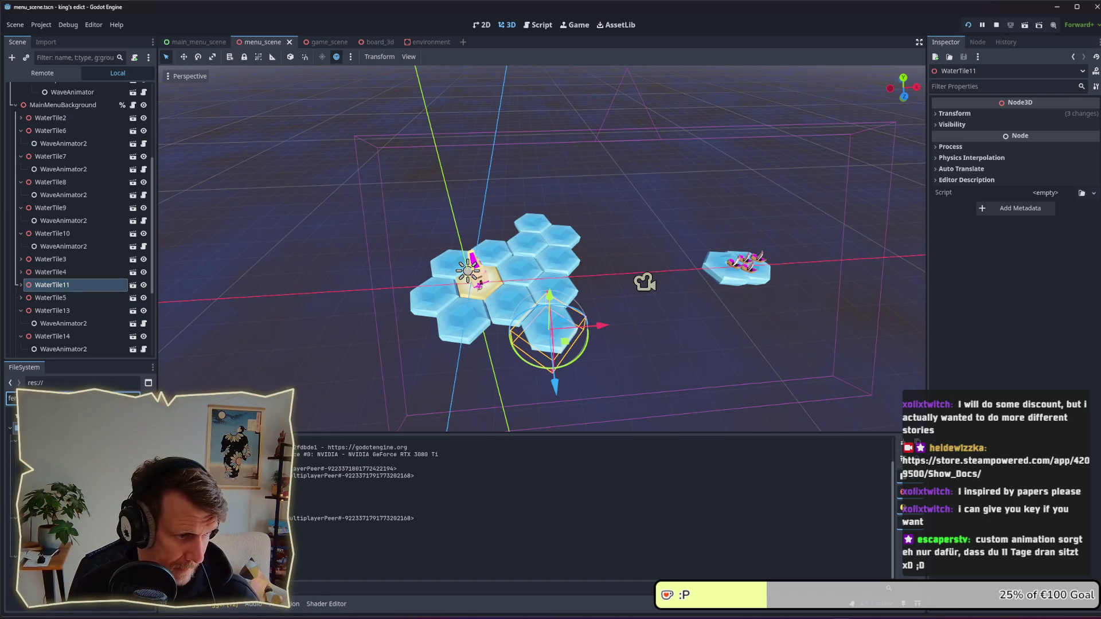
Step: Add the fertile tile model under MainMenuBackground and set its scale to 1.5
drag(34, 427, 63, 111)
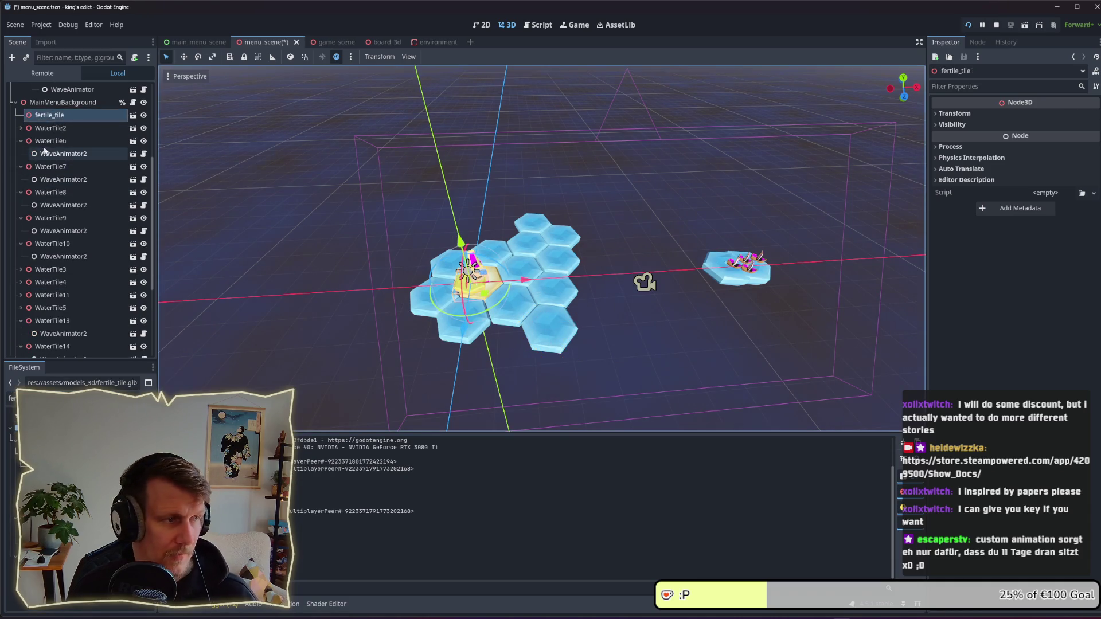
click(957, 114)
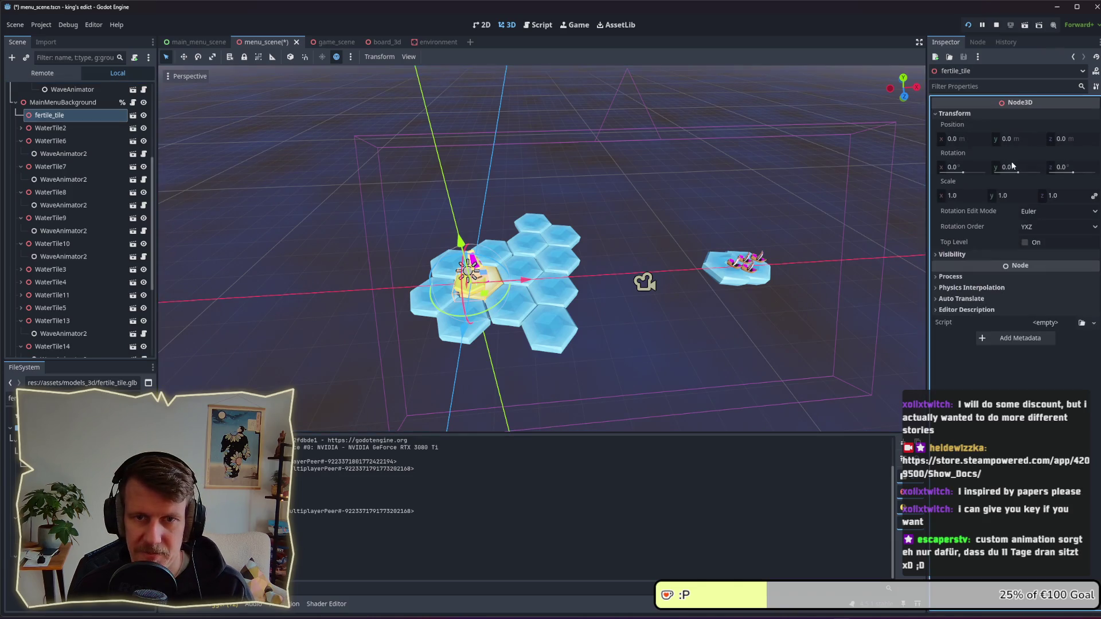
click(984, 195)
text(5)
key(Return)
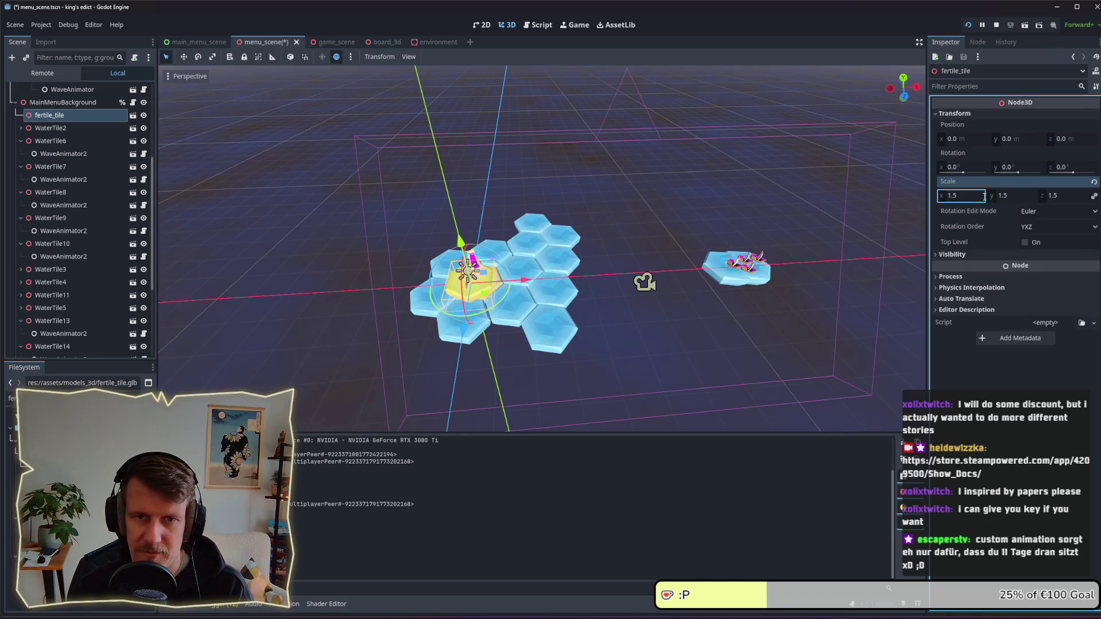
scroll(469, 288, up, 3)
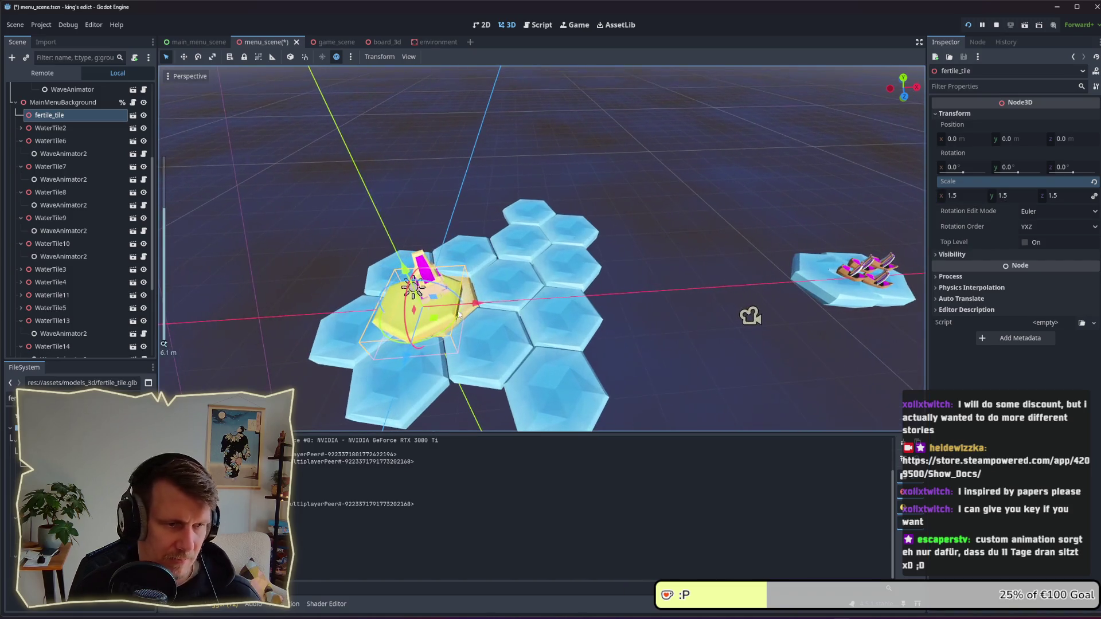
Step: Match a neighbouring water tile by setting the fertile tile's Y rotation to -42°
click(434, 320)
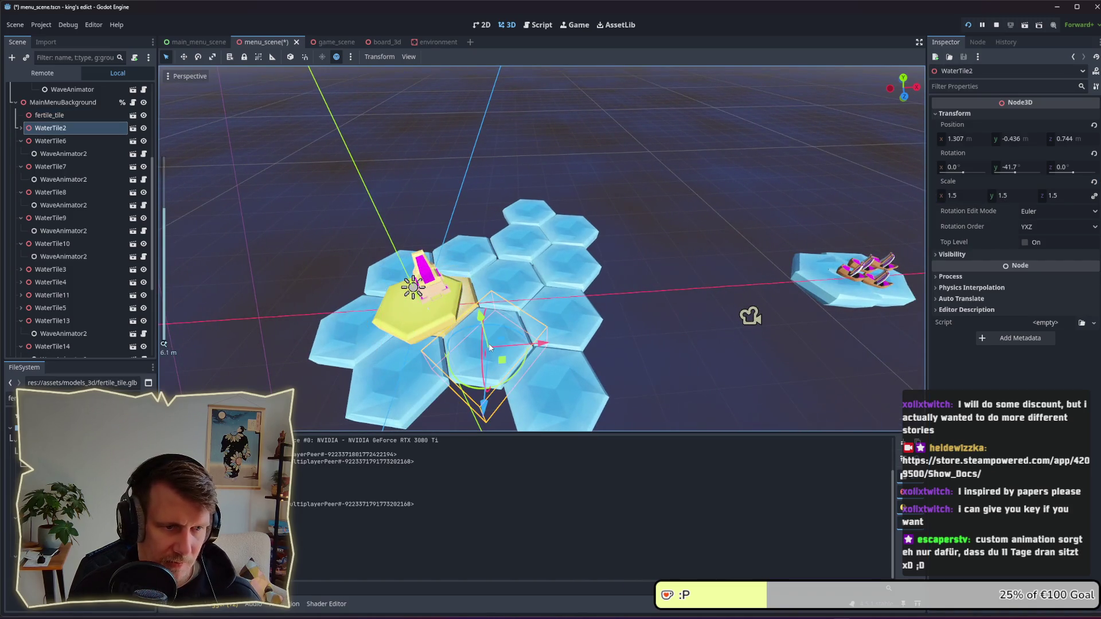
click(389, 308)
click(1018, 168)
text(-42)
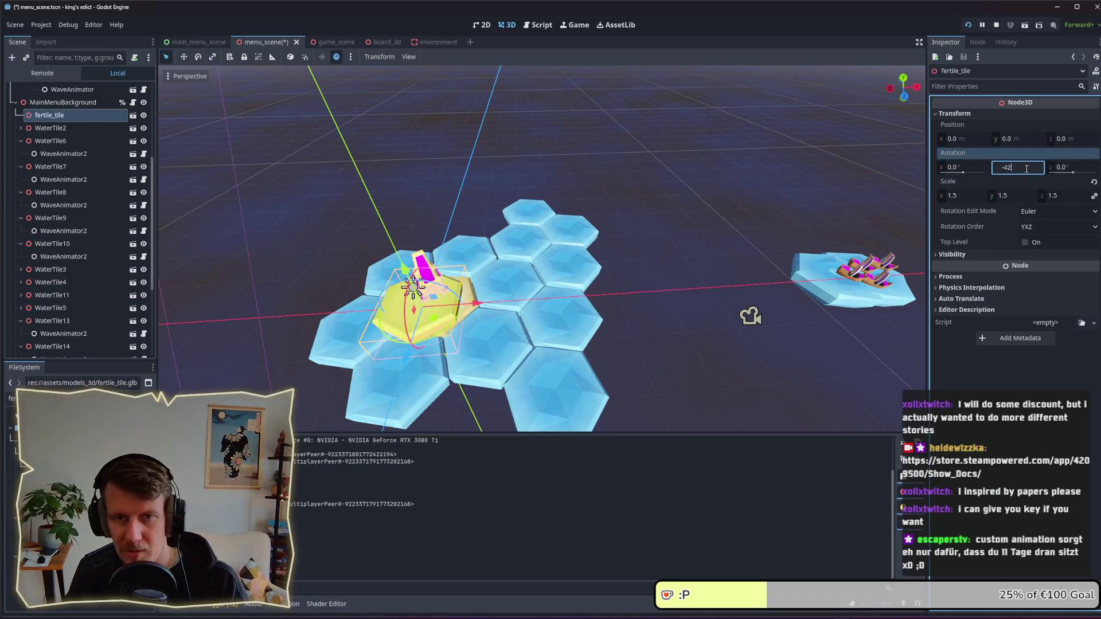
key(Return)
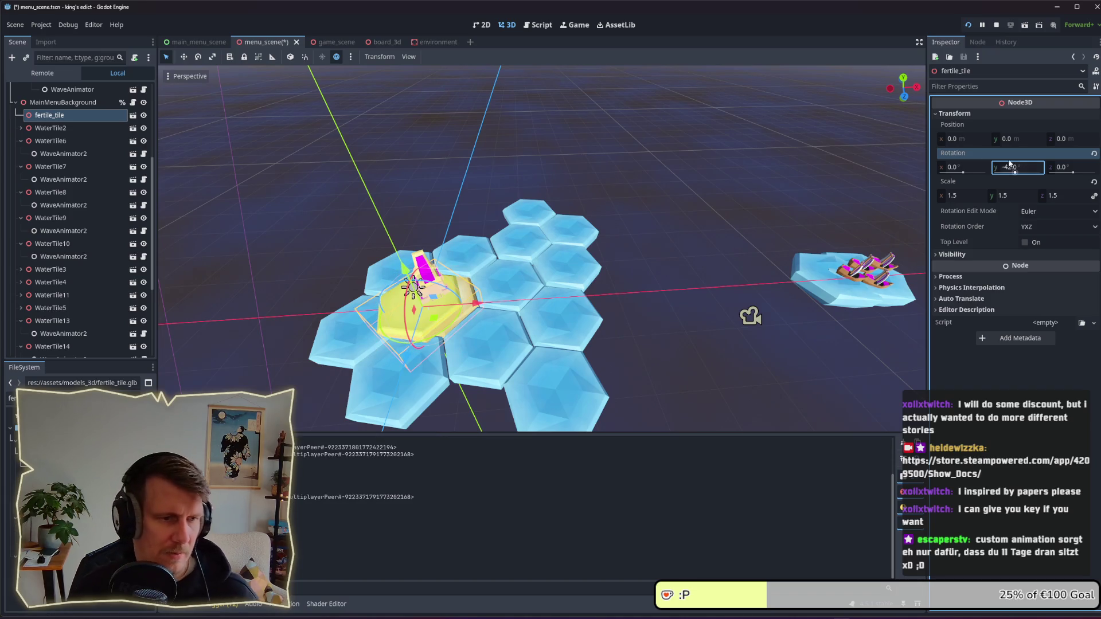
click(410, 334)
Step: Move the fertile tile to the back of the island and select the water tile to replace
mouse_move(433, 327)
mouse_down()
mouse_move(474, 189)
mouse_move(469, 209)
mouse_up()
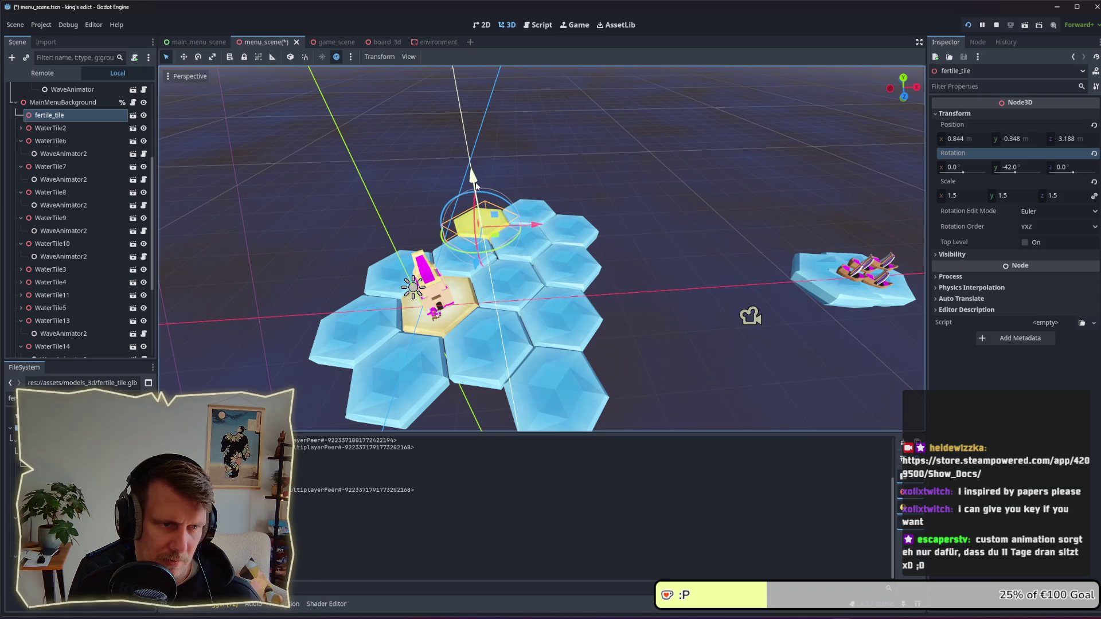
scroll(465, 267, up, 5)
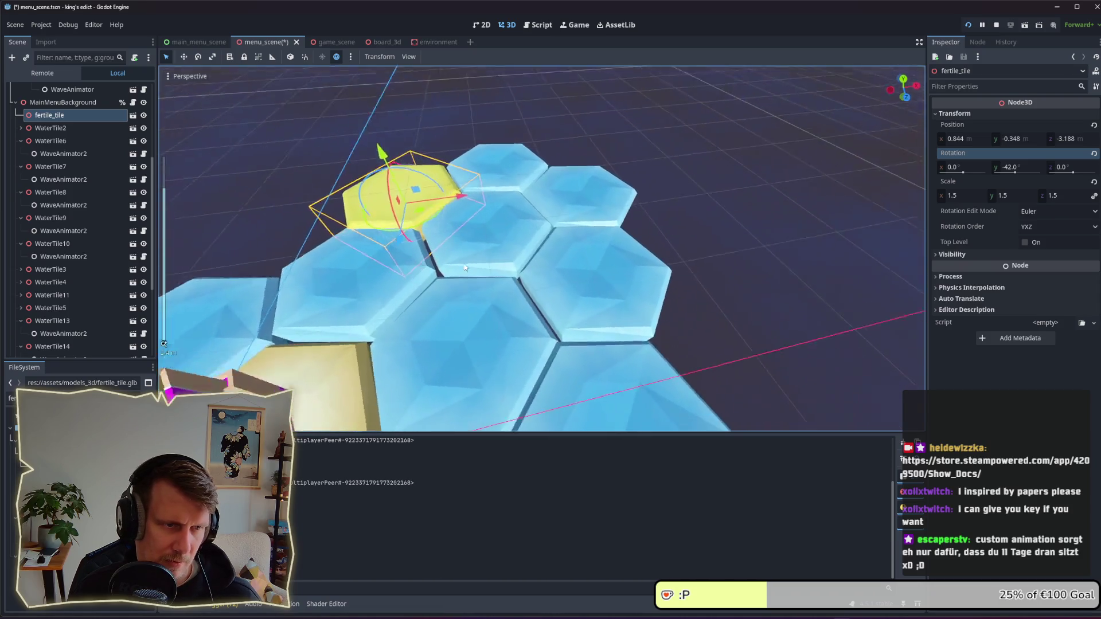
scroll(465, 267, down, 5)
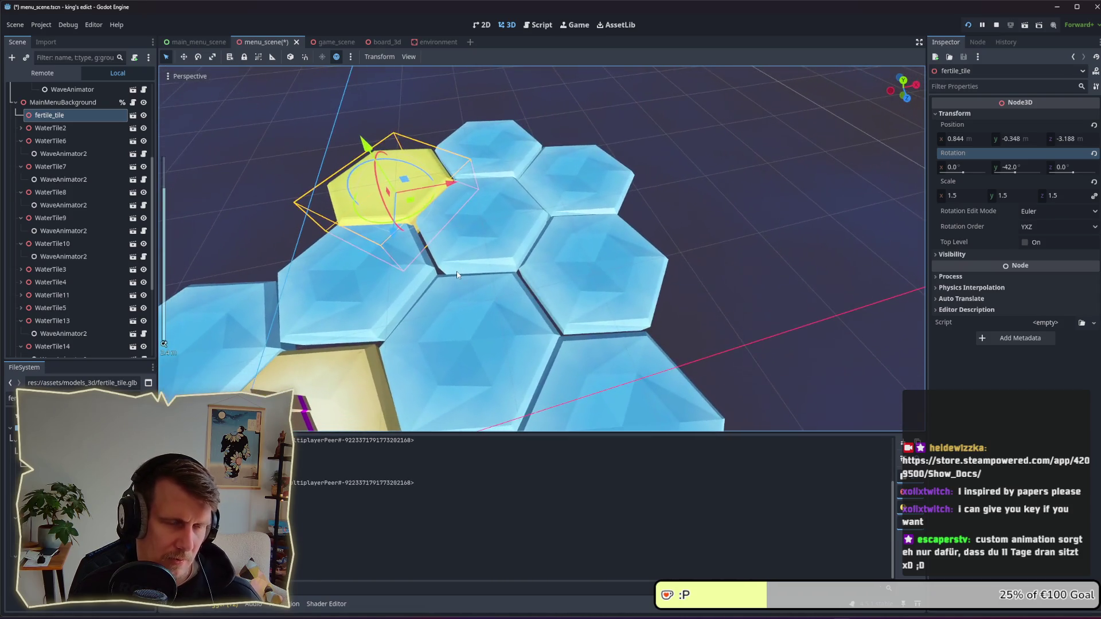
click(457, 283)
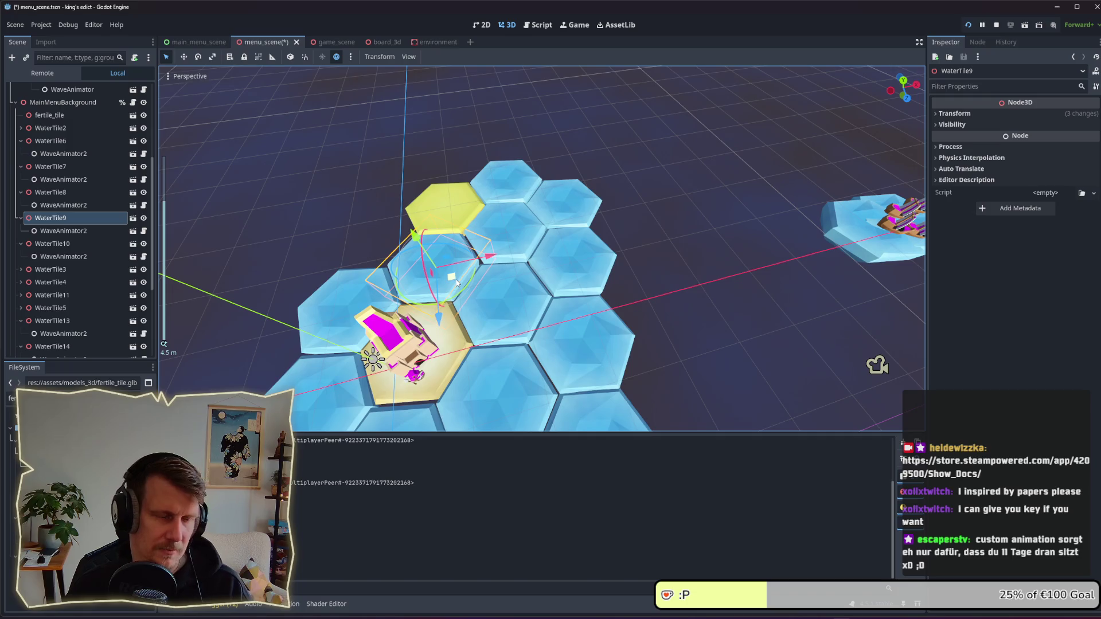
Step: Delete WaterTile9 and WaterTile3, moving the fertile tile into the freed gap
key(Delete)
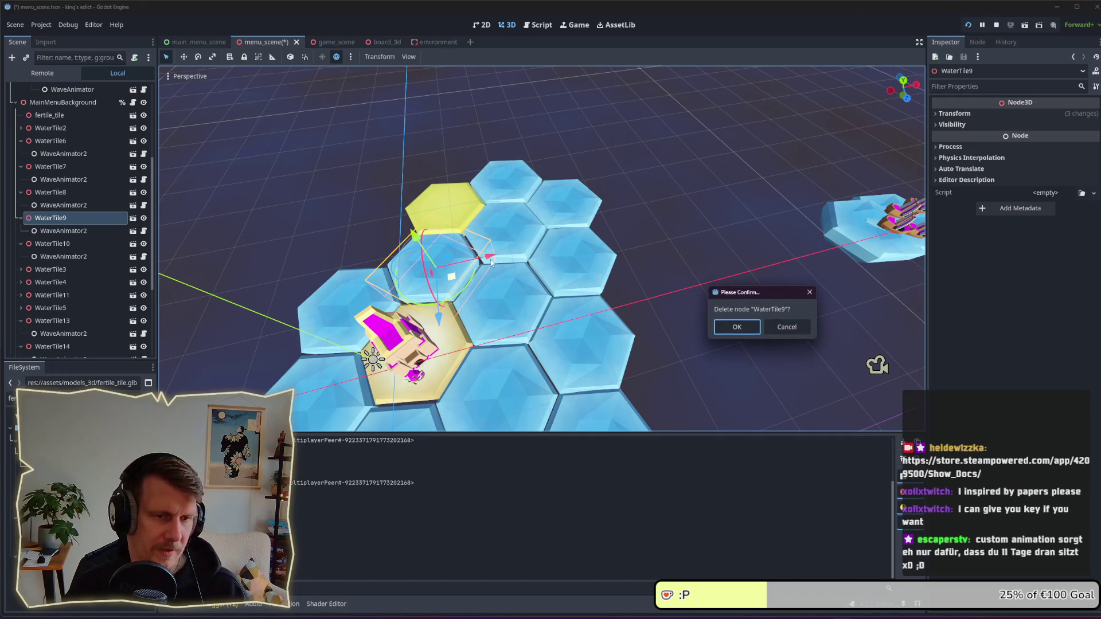
key(Return)
click(464, 243)
drag(464, 244, 455, 285)
click(454, 285)
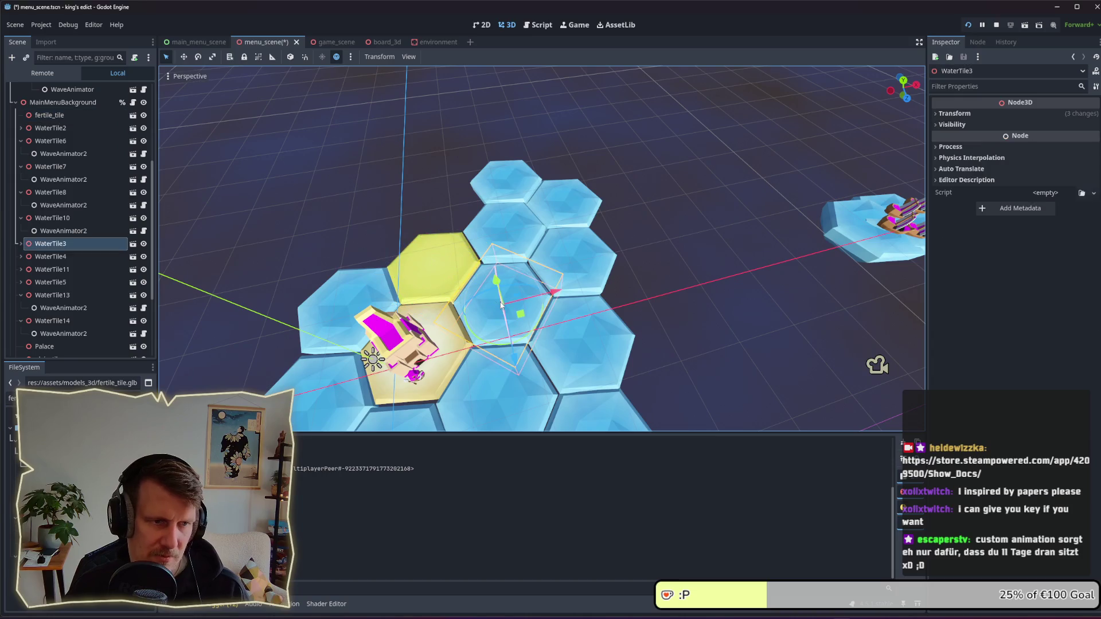
key(Delete)
key(Return)
Step: Duplicate the fertile tile twice, placing fertile_tile2 and fertile_tile3 beside the original
click(440, 282)
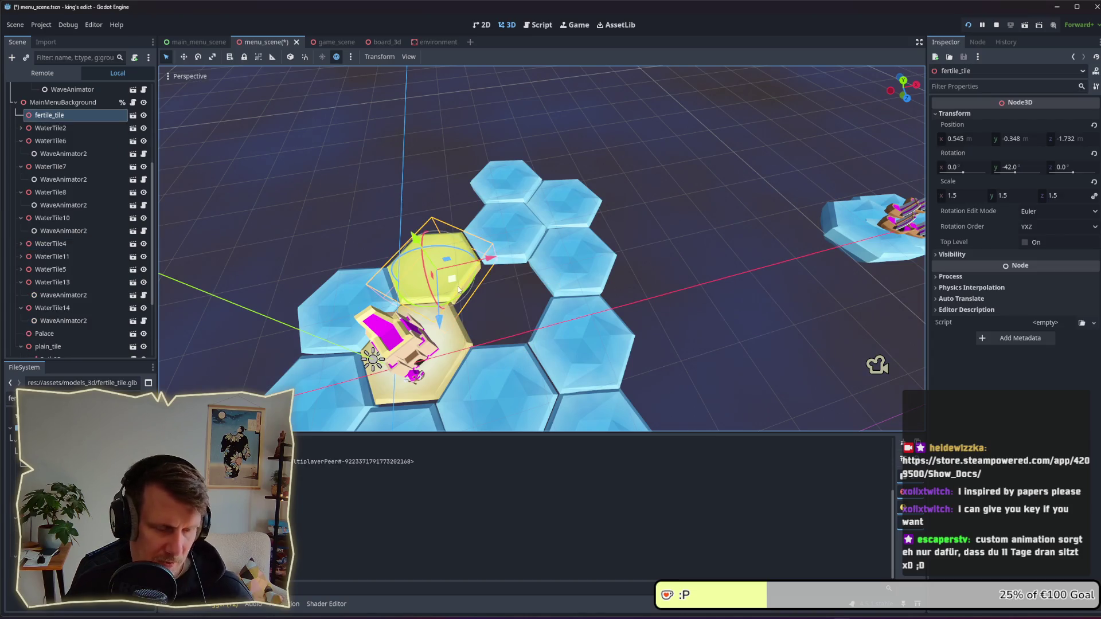
key(ctrl+d)
mouse_move(456, 285)
mouse_down()
mouse_move(524, 314)
mouse_move(423, 232)
mouse_move(391, 252)
mouse_up()
key(ctrl+d)
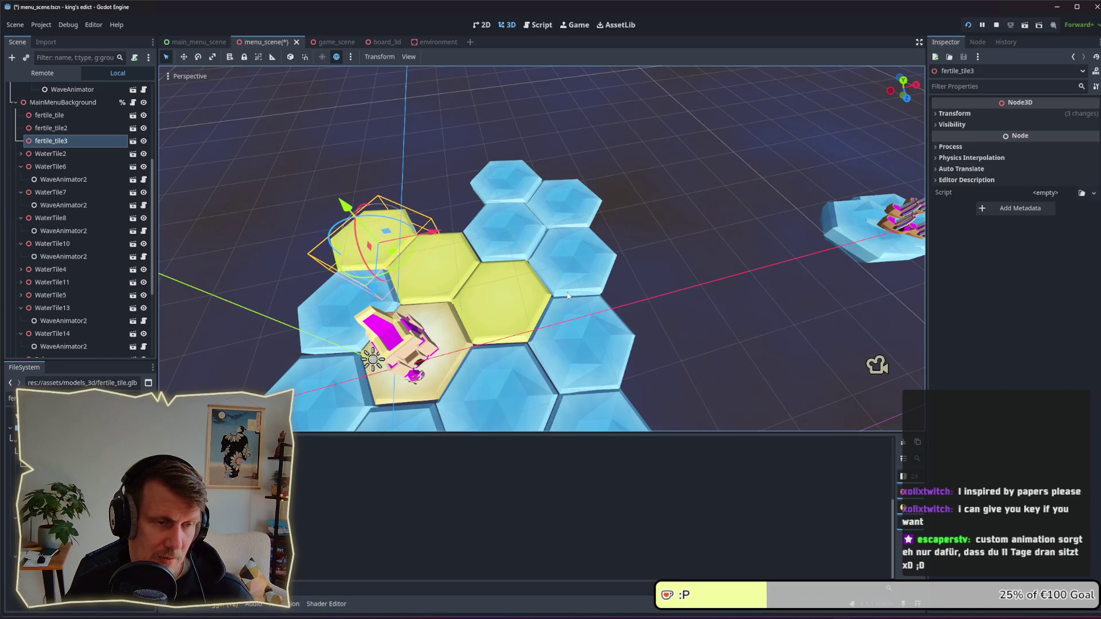
scroll(538, 288, down, 2)
drag(537, 288, 529, 252)
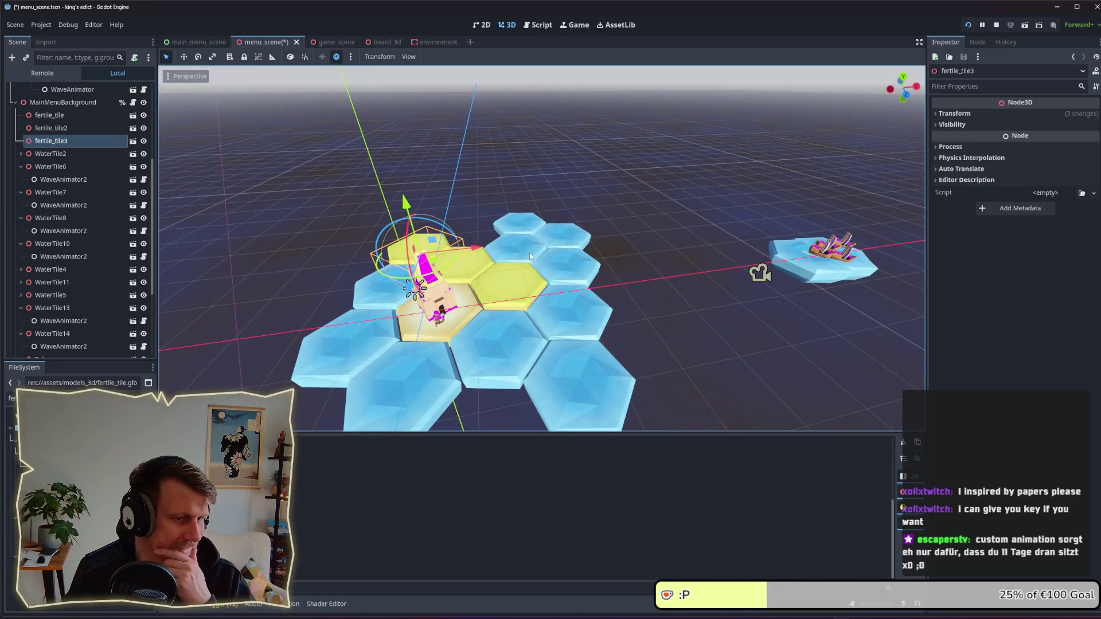
click(11, 398)
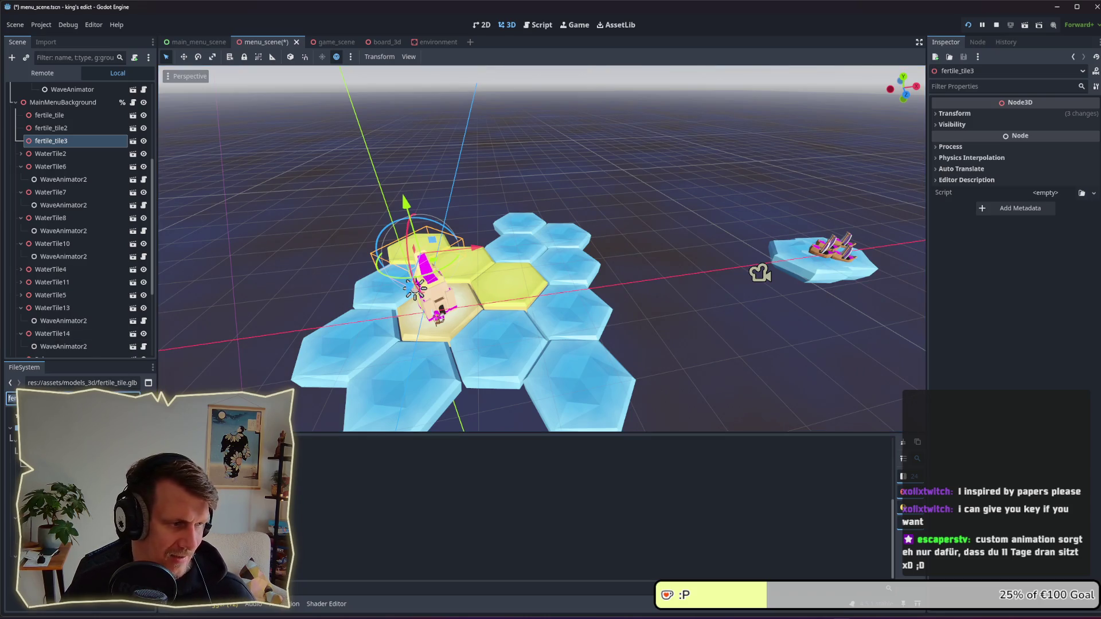
Step: Find mountain_tile.glb, add it to the scene and move it behind the fertile tiles
key(ctrl+a)
text(mo)
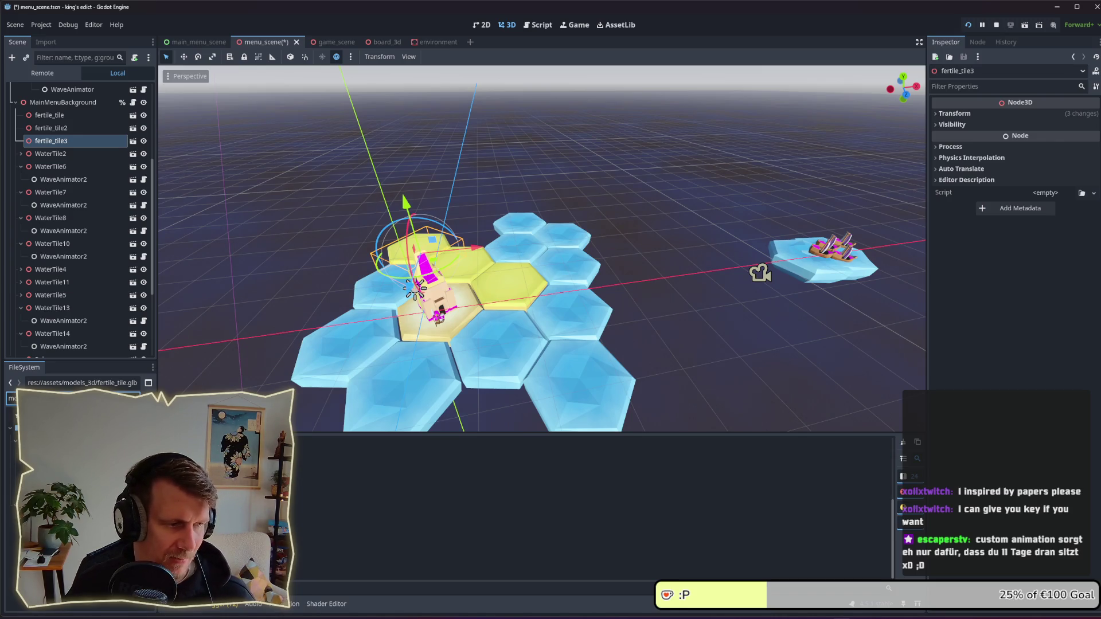
drag(35, 439, 50, 135)
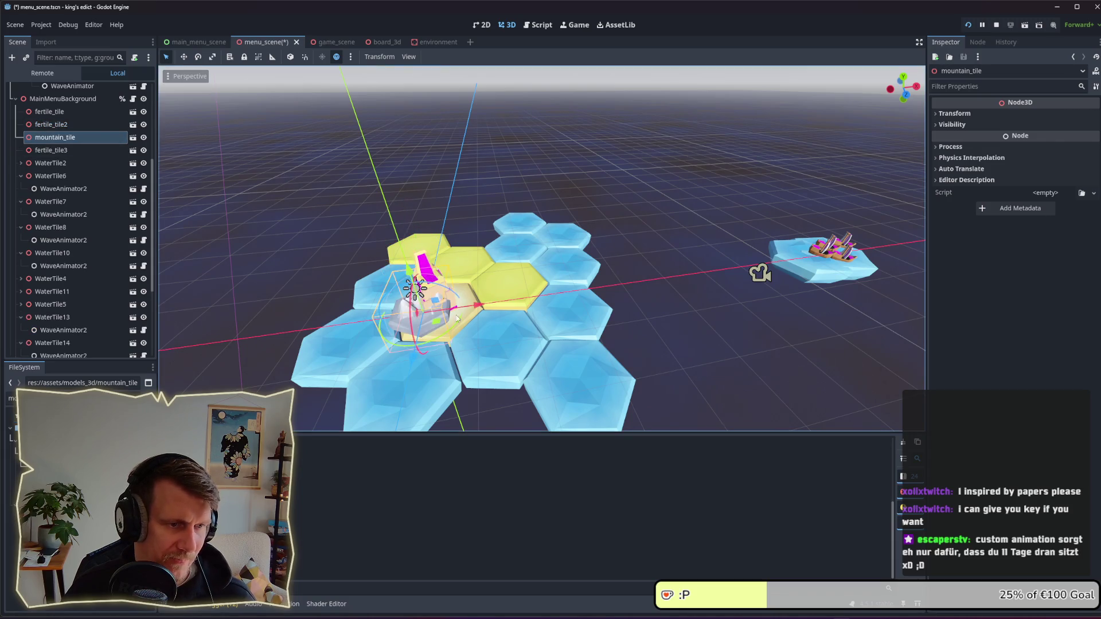
drag(457, 319, 485, 246)
Step: Set the mountain tile's scale to 1.5 and Y rotation to -42°
click(983, 113)
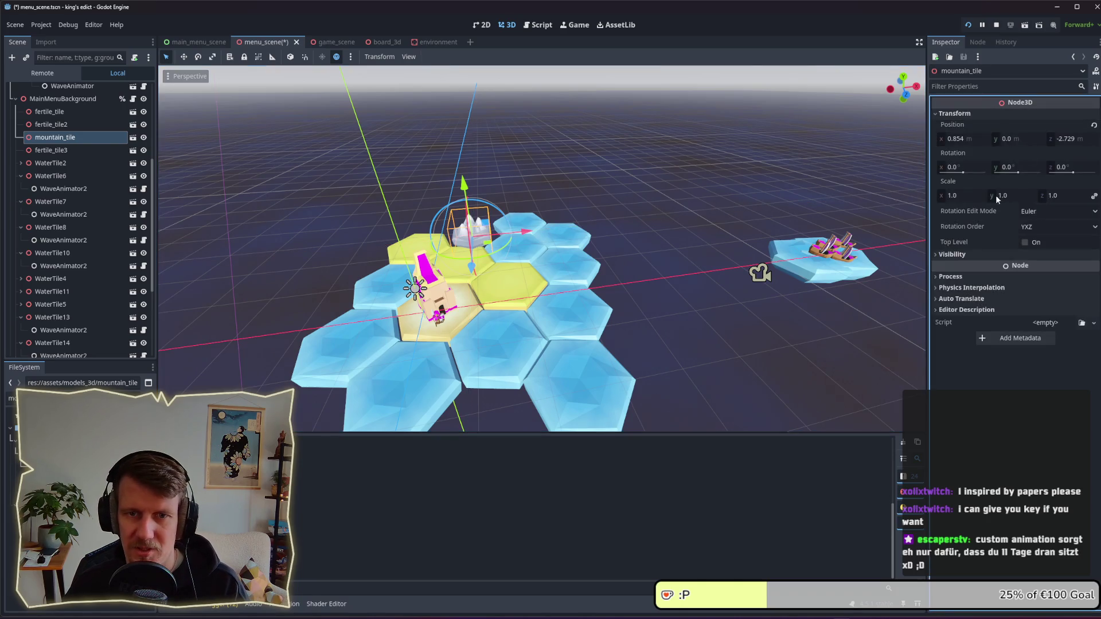
click(973, 196)
text(1.5)
key(Return)
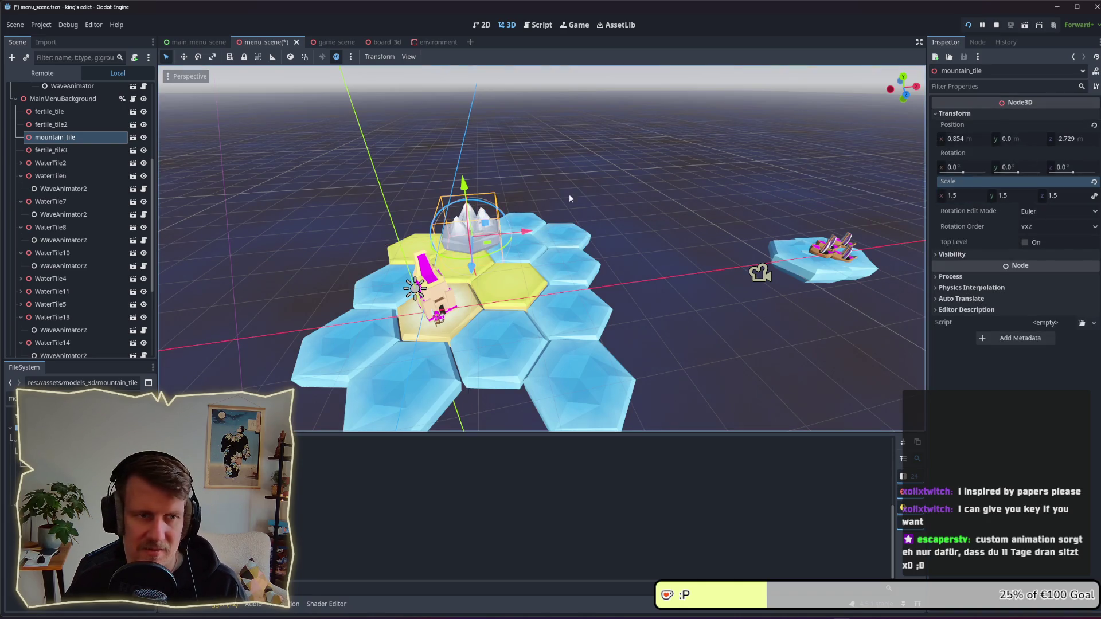
scroll(555, 167, up, 5)
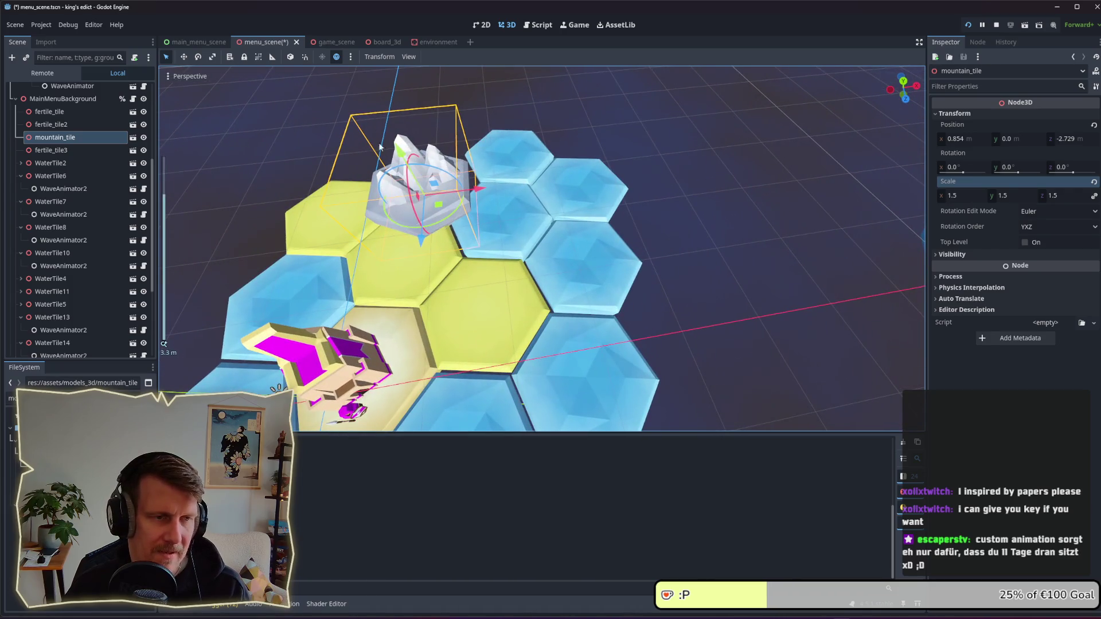
click(1019, 167)
text(-42)
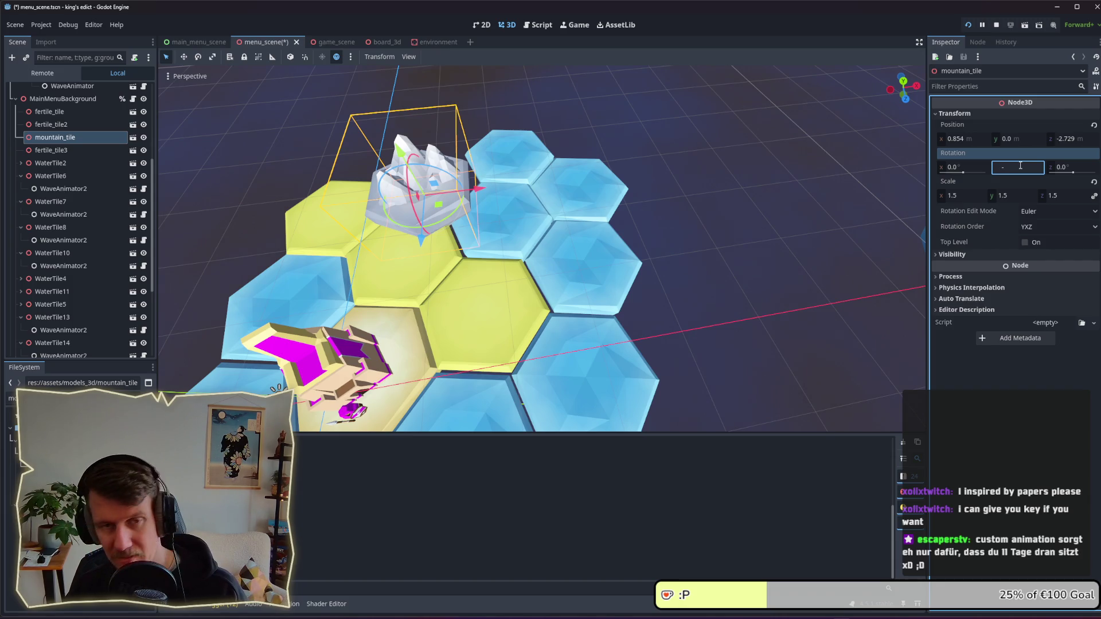
key(Return)
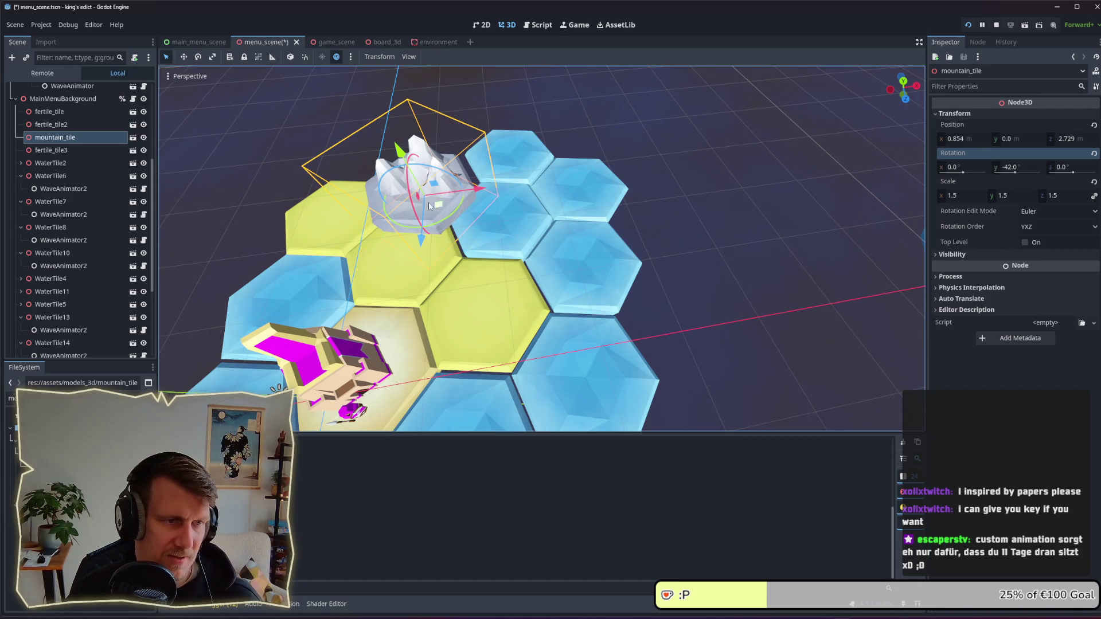
Step: Lower the mountain tile level with the others, save menu_scene and run the game
mouse_move(429, 206)
mouse_down()
mouse_move(455, 211)
mouse_move(448, 202)
mouse_up()
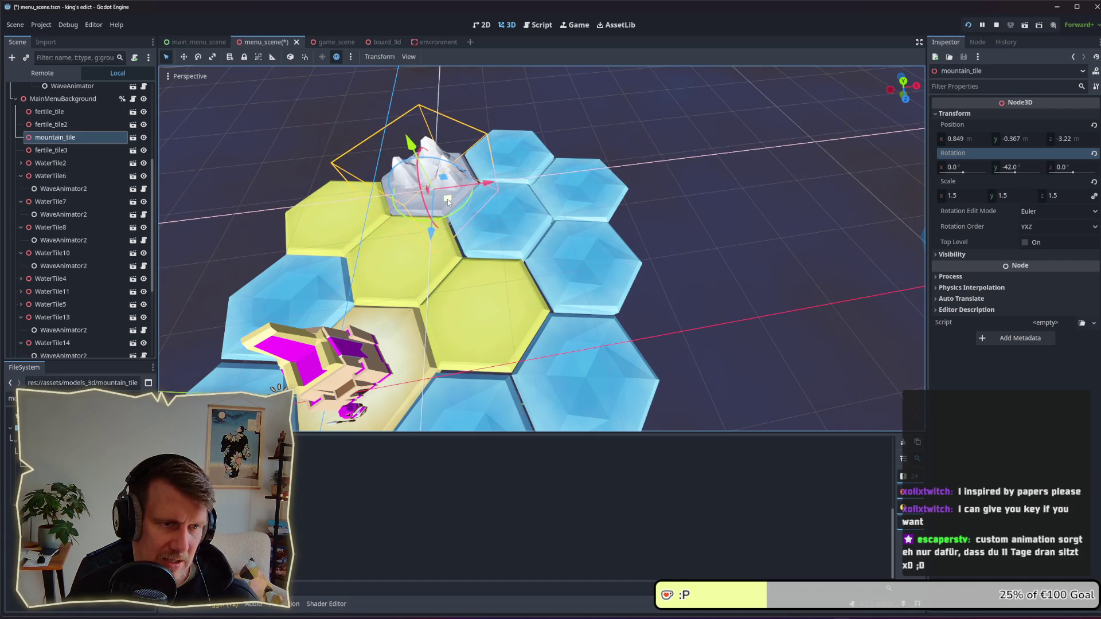
key(ctrl+s)
scroll(539, 262, down, 5)
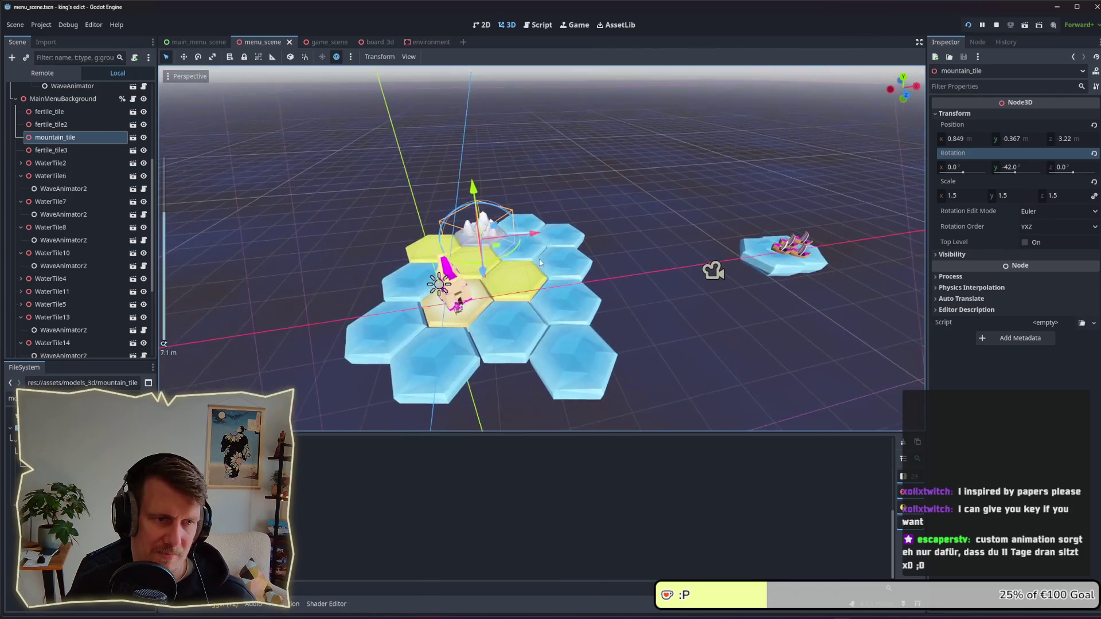
click(968, 25)
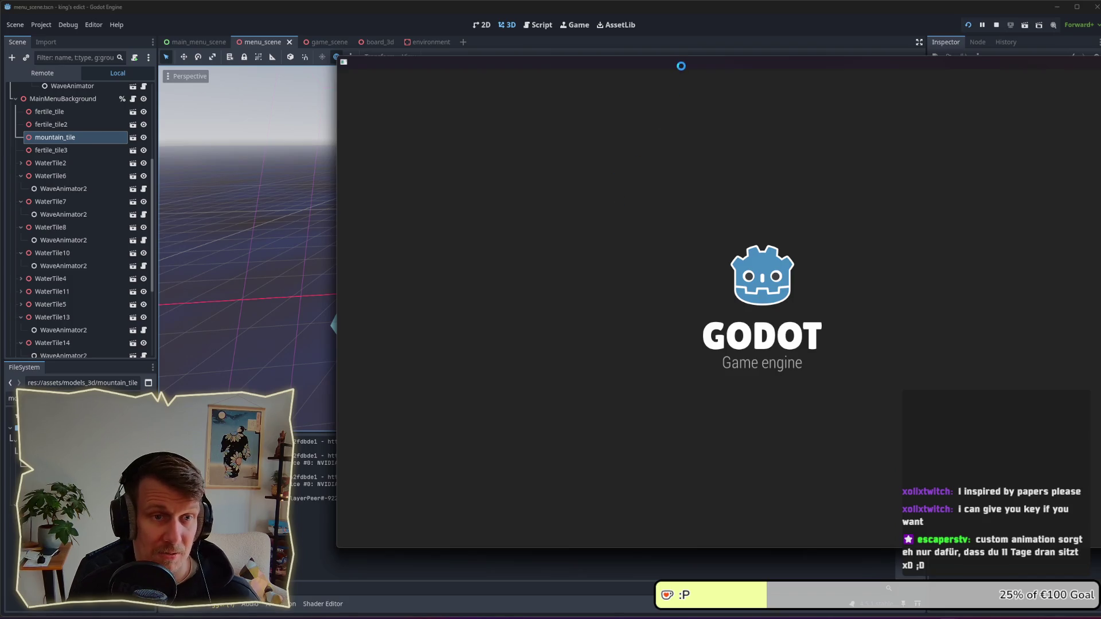
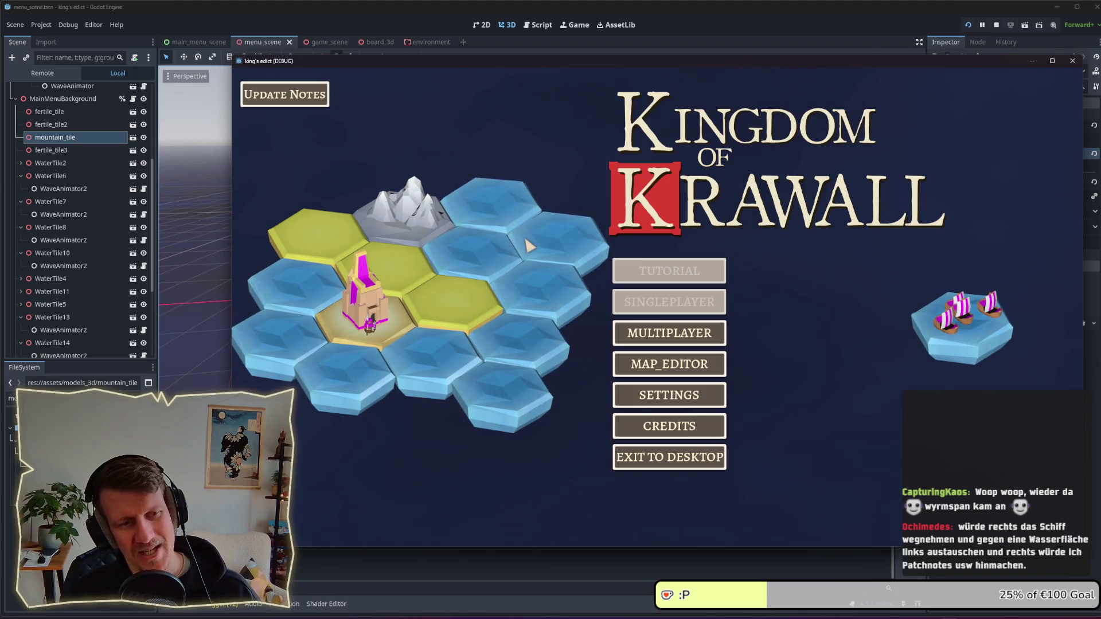
Step: In the running game, open the multiplayer lobby and return to the main menu twice
click(669, 333)
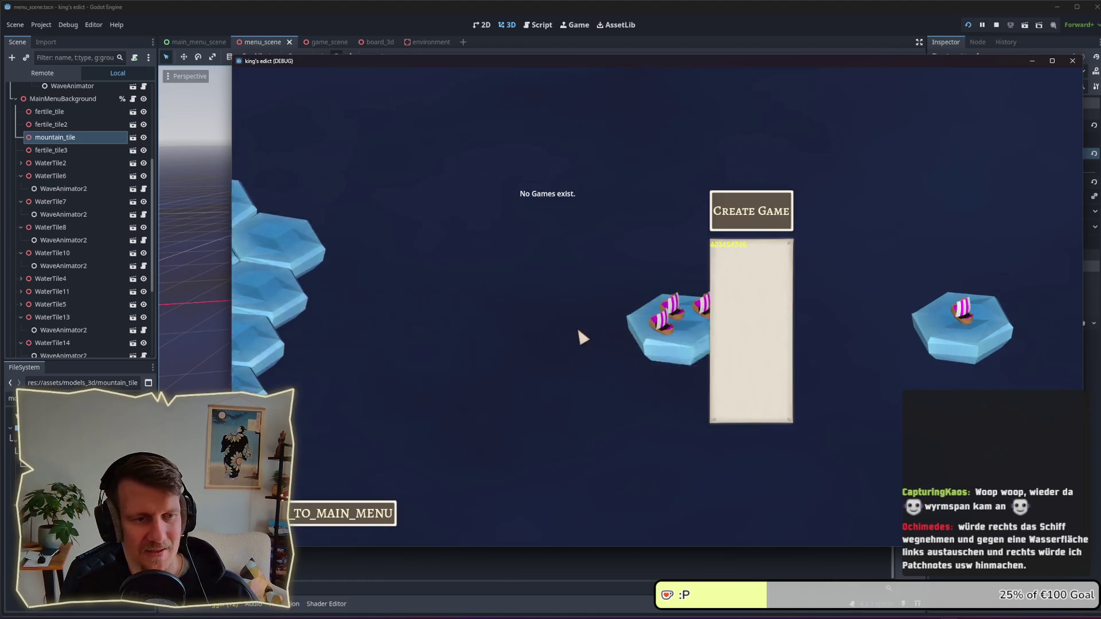
click(344, 513)
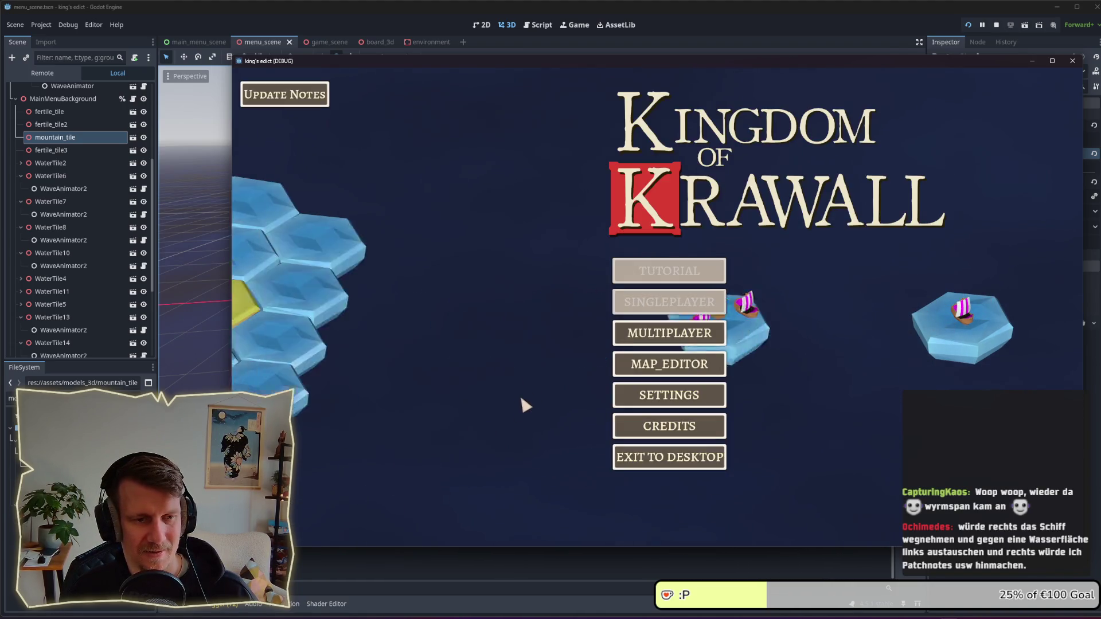
click(641, 339)
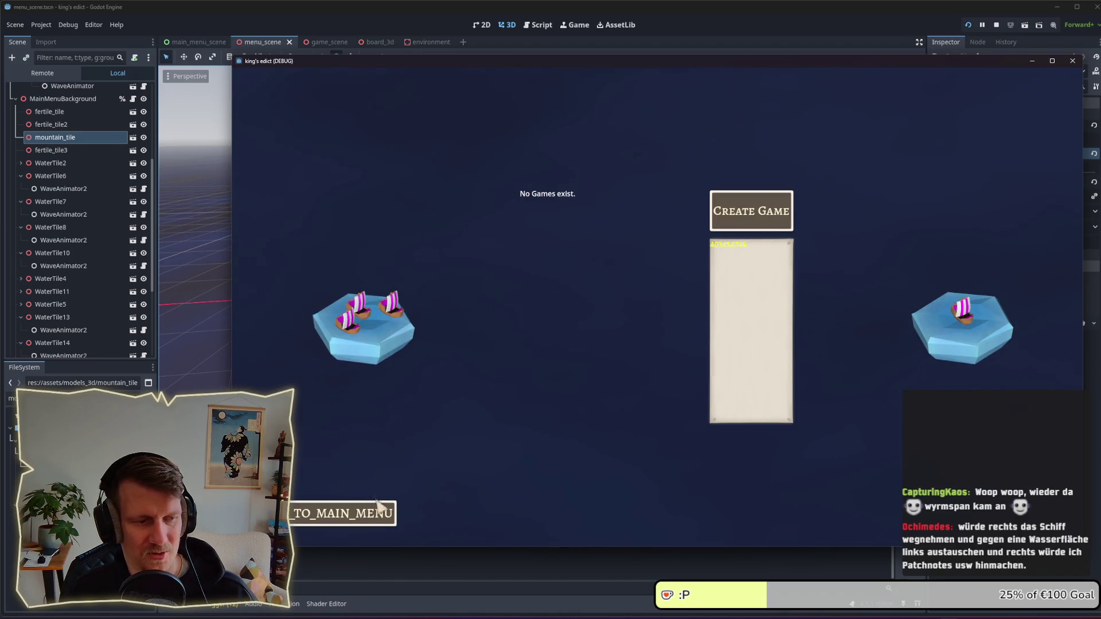
click(375, 510)
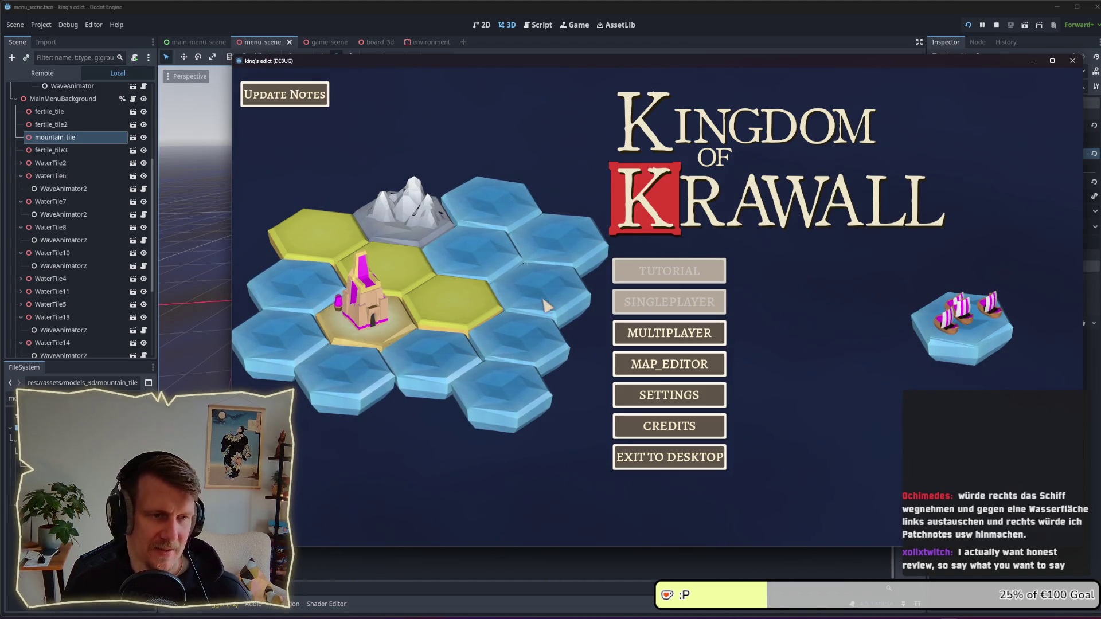
Step: Glance at the editor, try the game's multiplayer lobby once more, then return to Godot
key(alt+Tab)
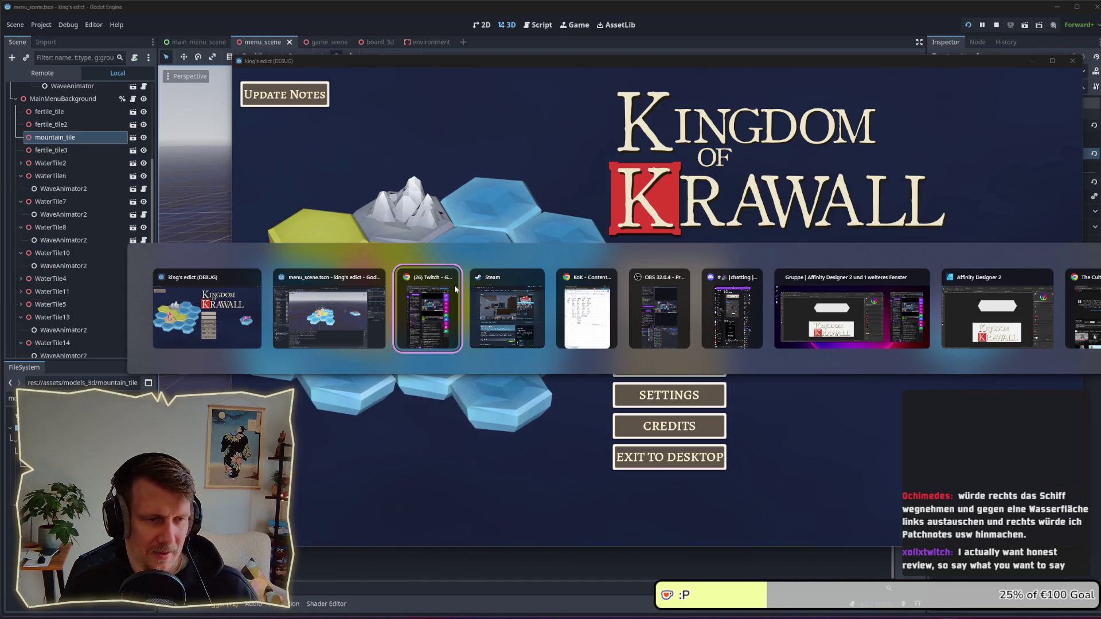
key(alt+shift+Tab)
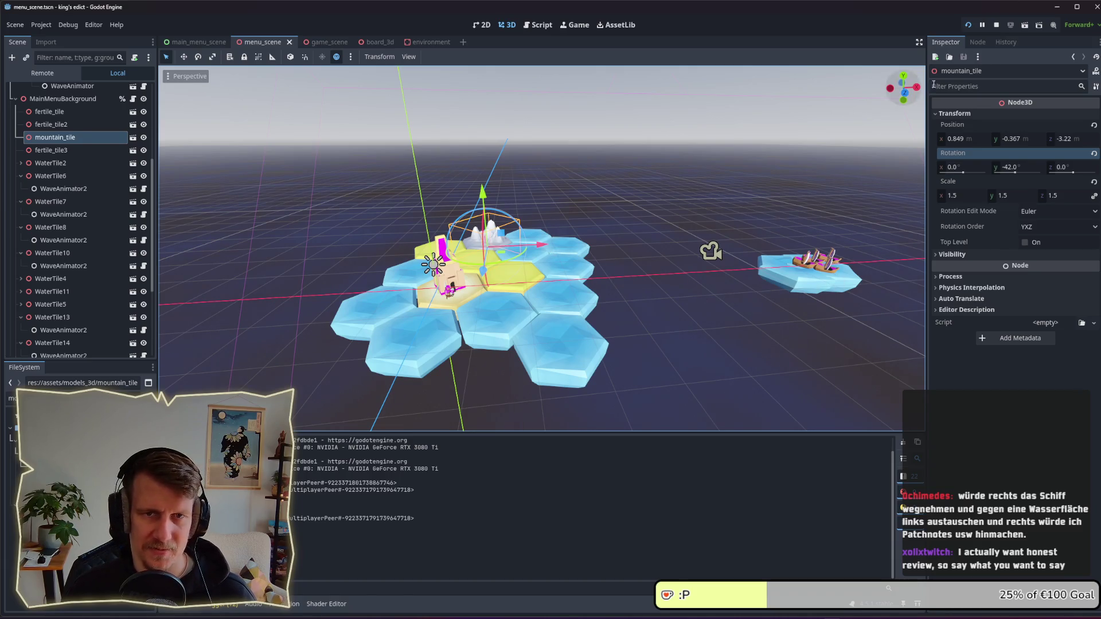
key(alt+Tab)
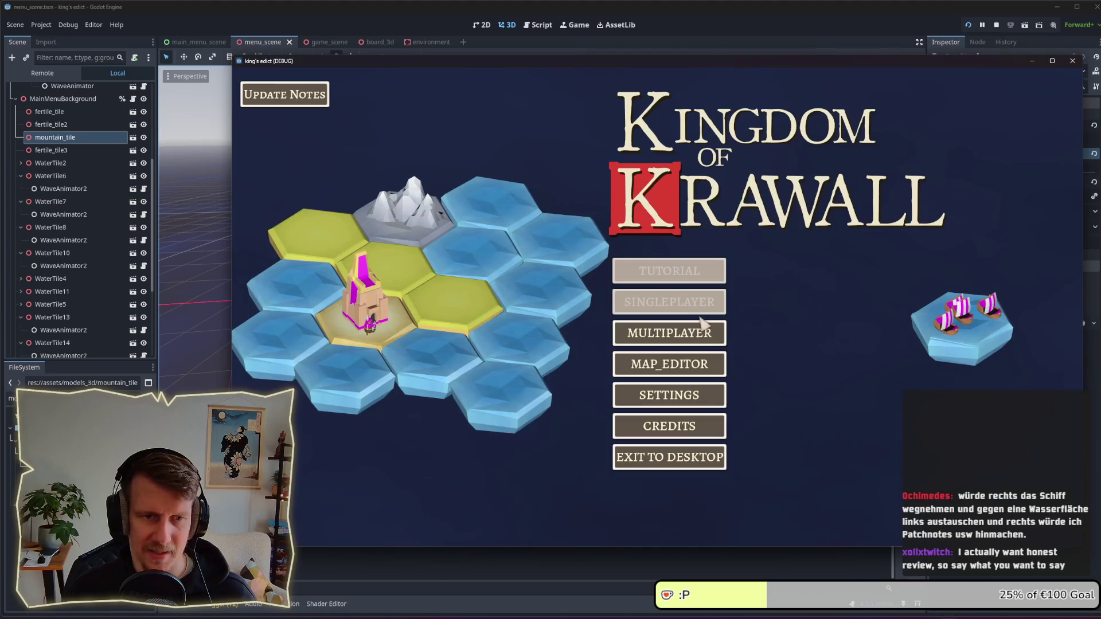
click(677, 327)
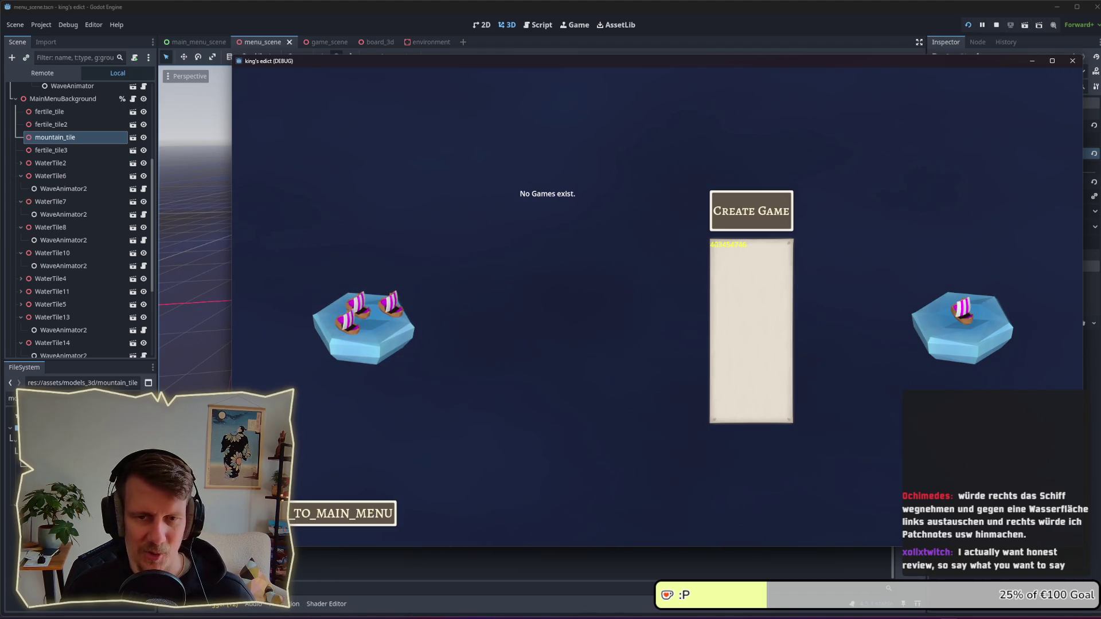
click(369, 514)
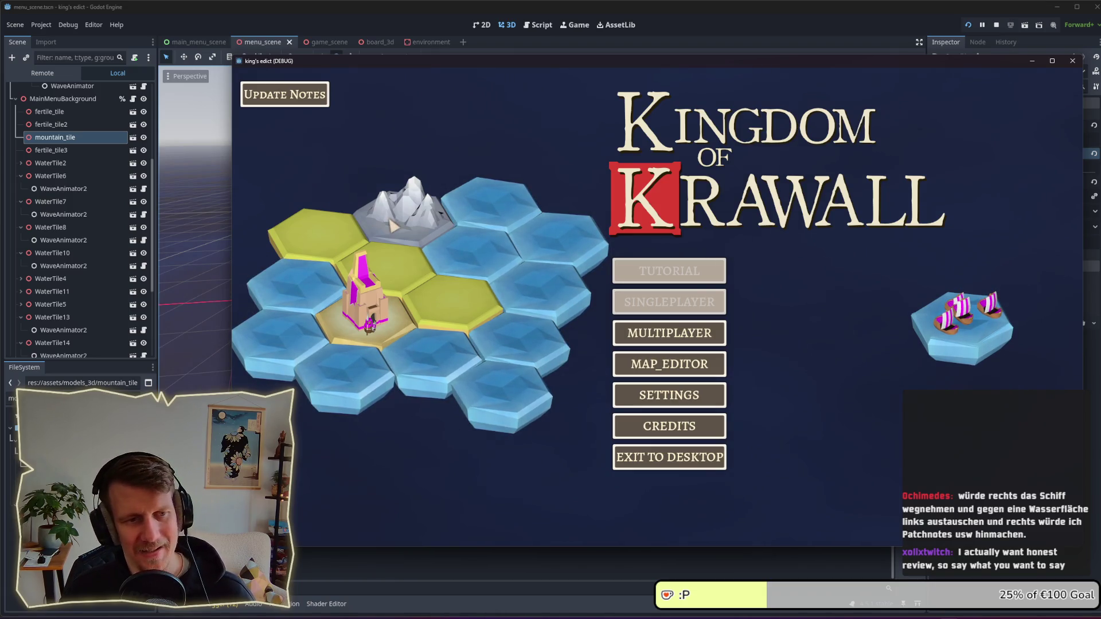
key(alt+Tab)
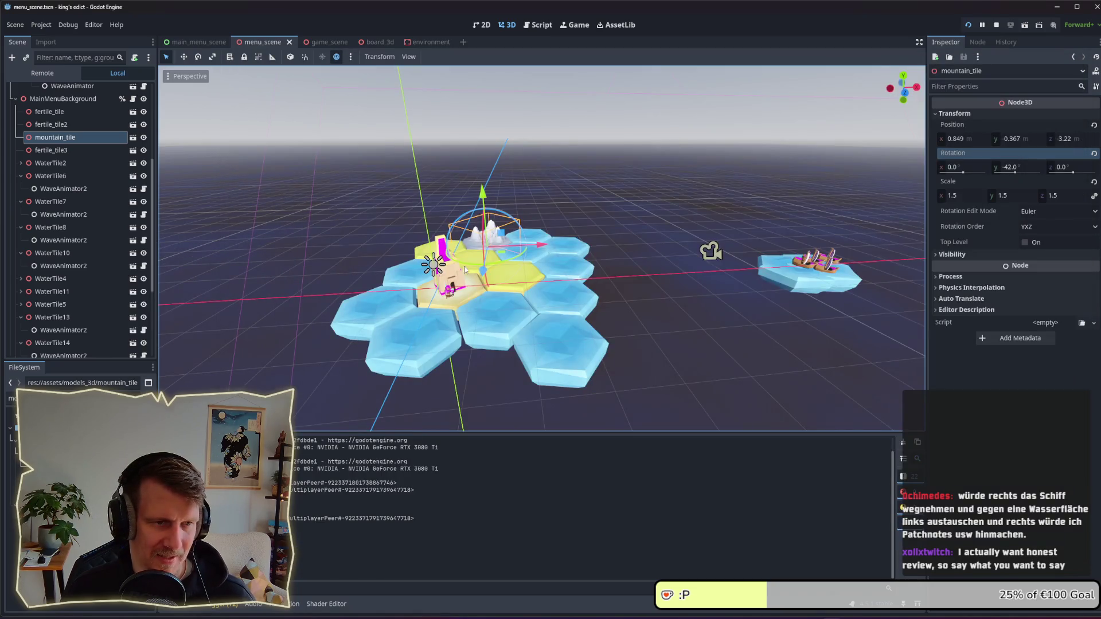
Step: Collapse WaterTile6–14, plain_tile and the MultiplayerBackground Node3D in the Scene dock
click(20, 175)
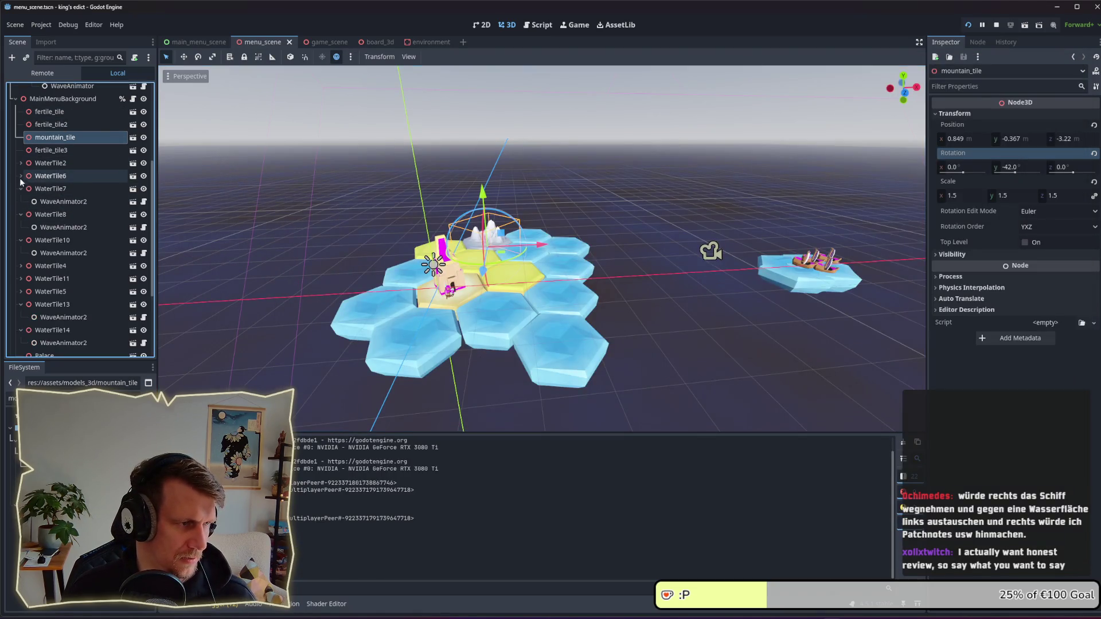
click(21, 188)
click(21, 201)
click(20, 214)
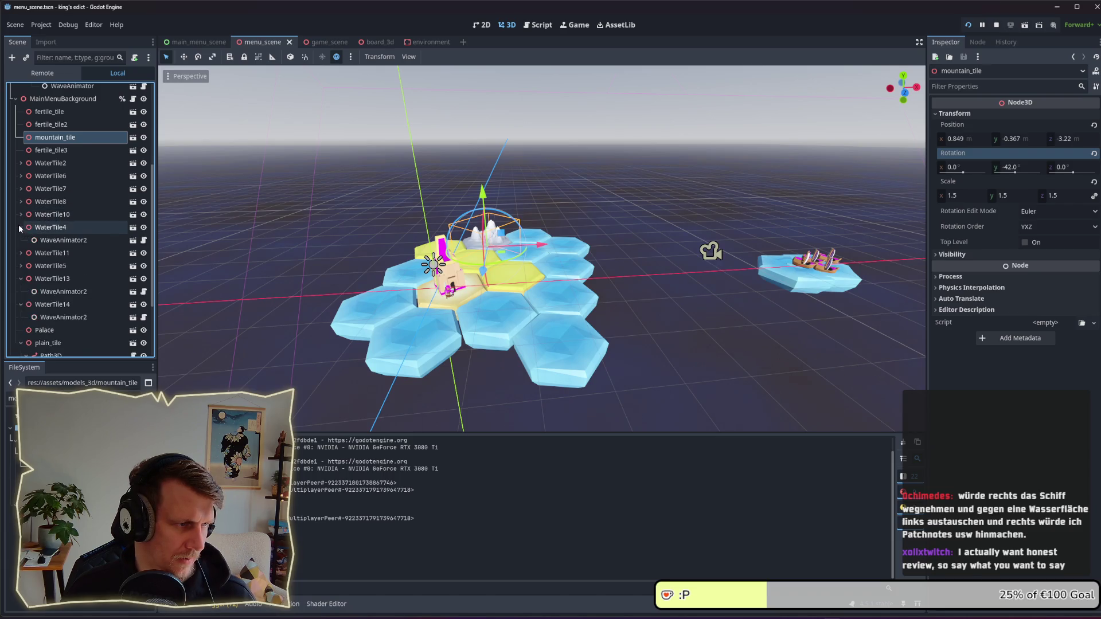
scroll(27, 269, down, 1)
click(21, 250)
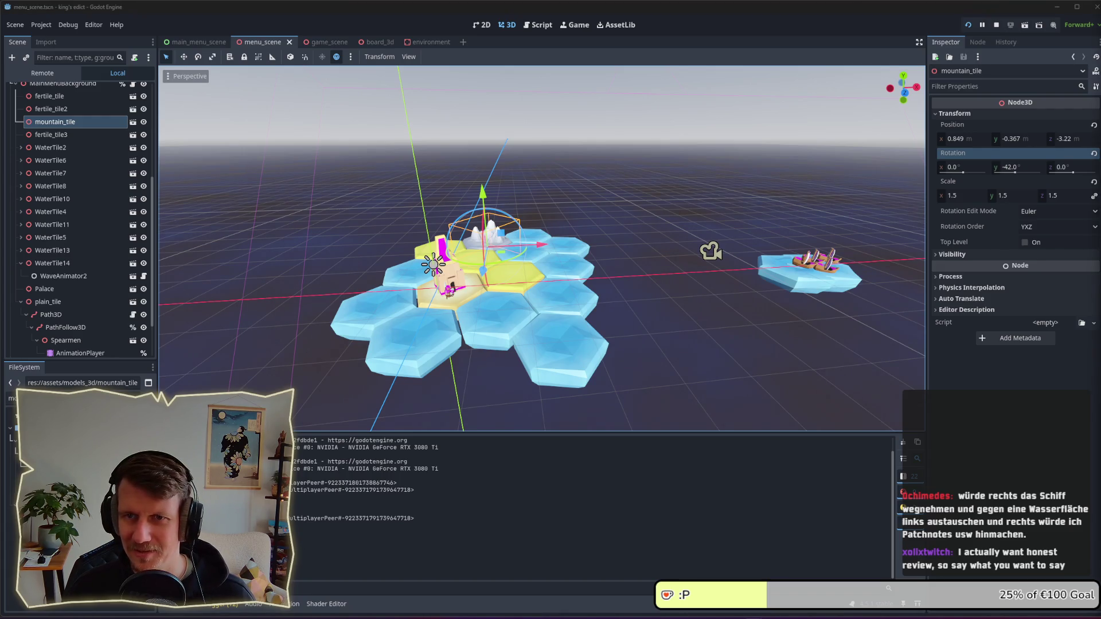
click(21, 302)
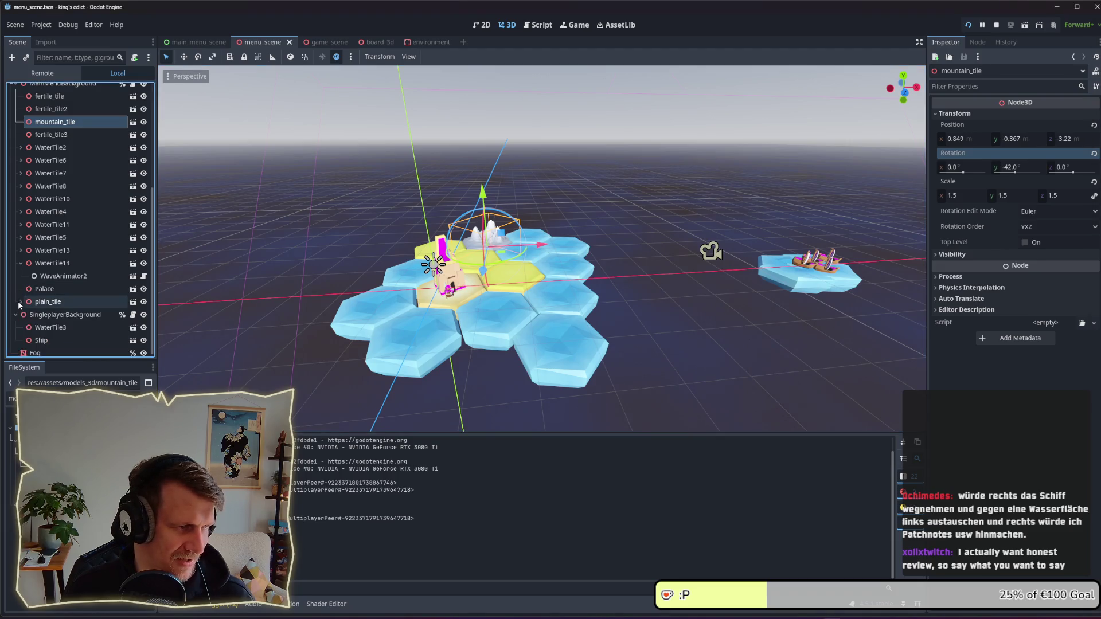
click(21, 264)
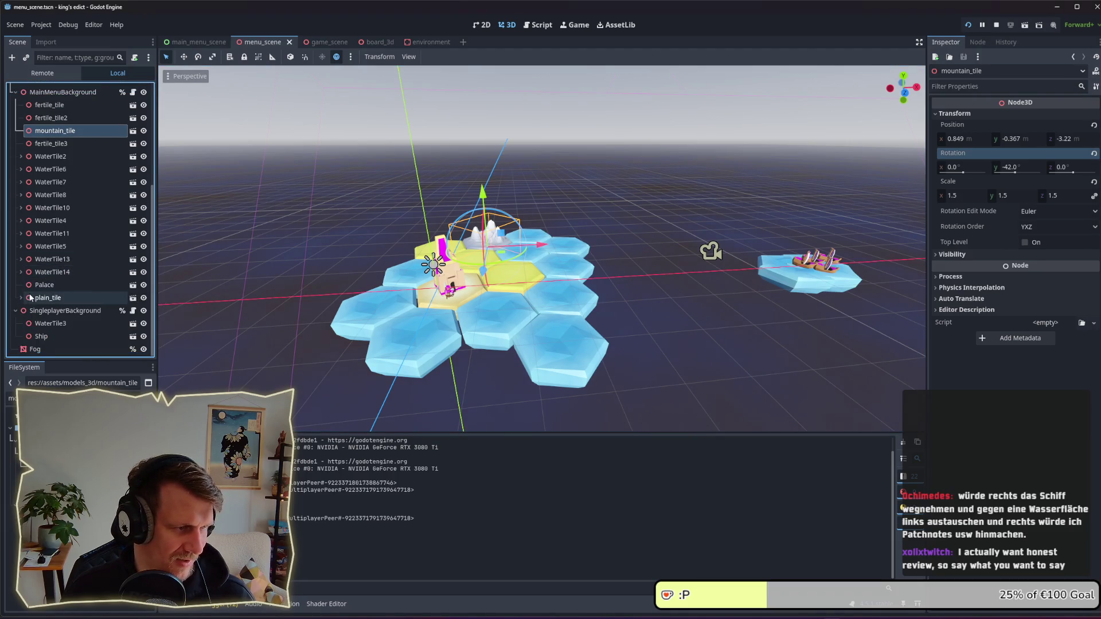
scroll(56, 182, up, 5)
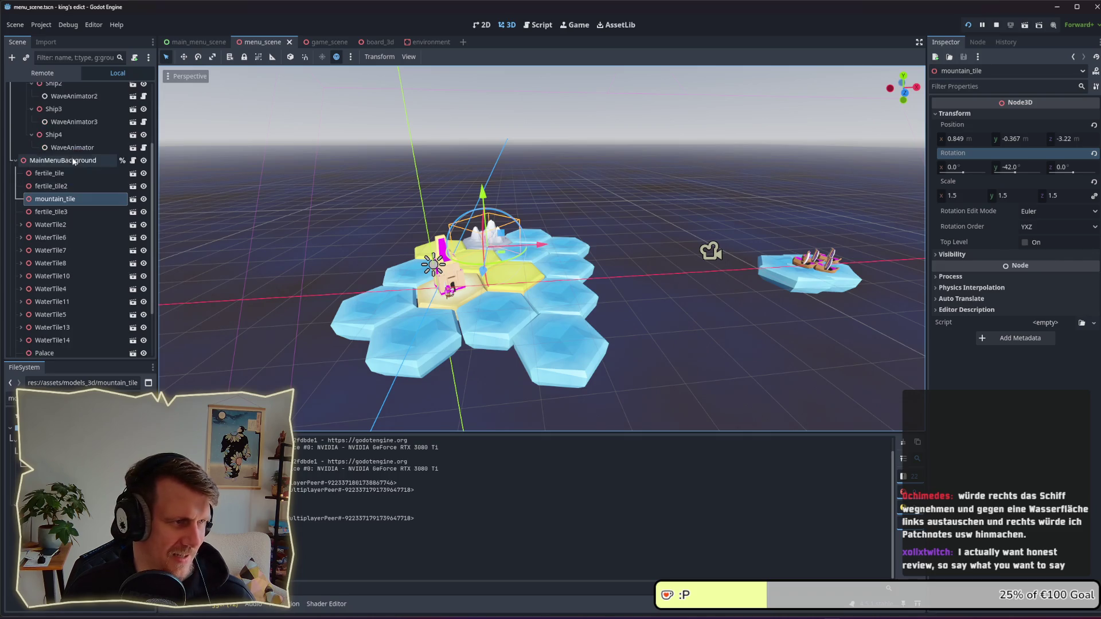
click(21, 141)
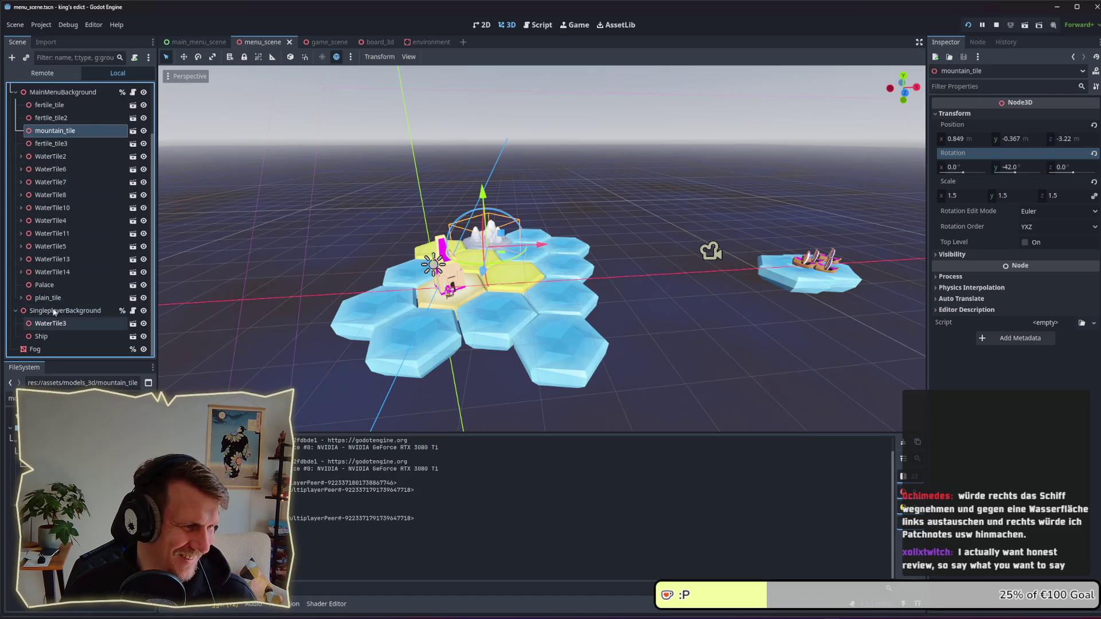
Step: Select Camera3D and rotate it to reframe the island lower in view
click(49, 105)
mouse_move(514, 255)
mouse_down()
mouse_move(597, 218)
mouse_move(599, 240)
mouse_up()
drag(721, 180, 728, 190)
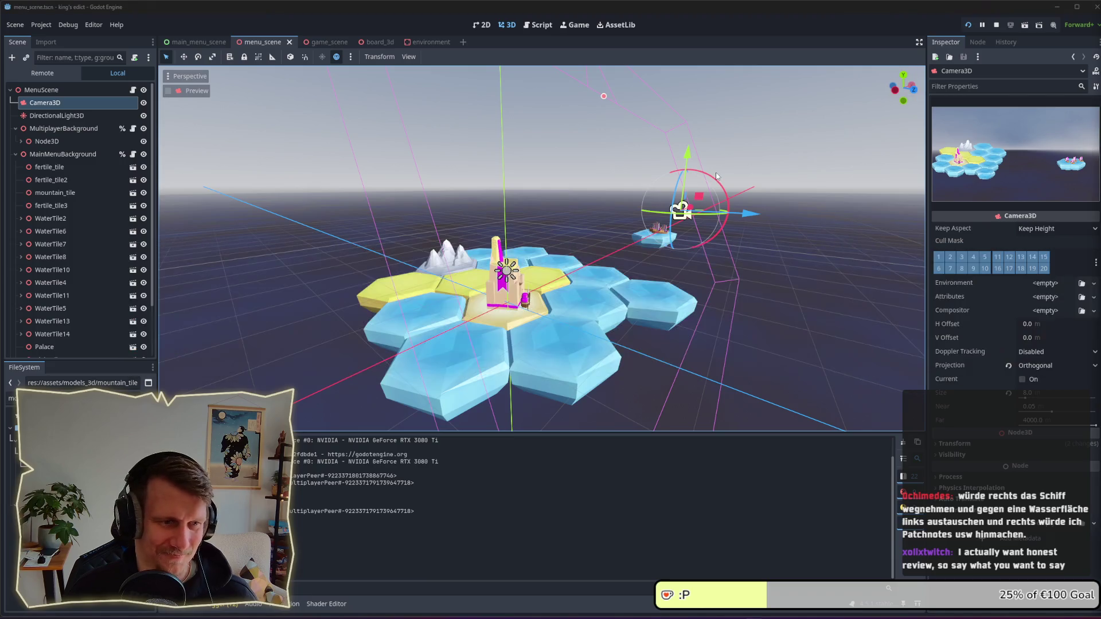
Step: Check the camera framing in the running game, undo the camera tweak, and save the scene
key(alt+Tab)
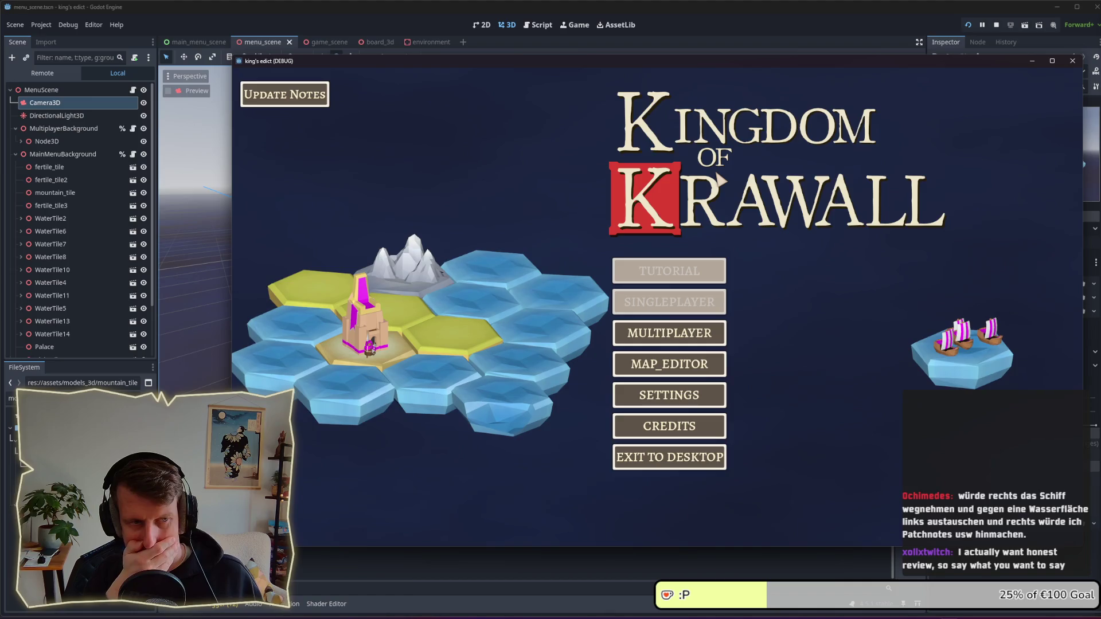
key(alt+Tab)
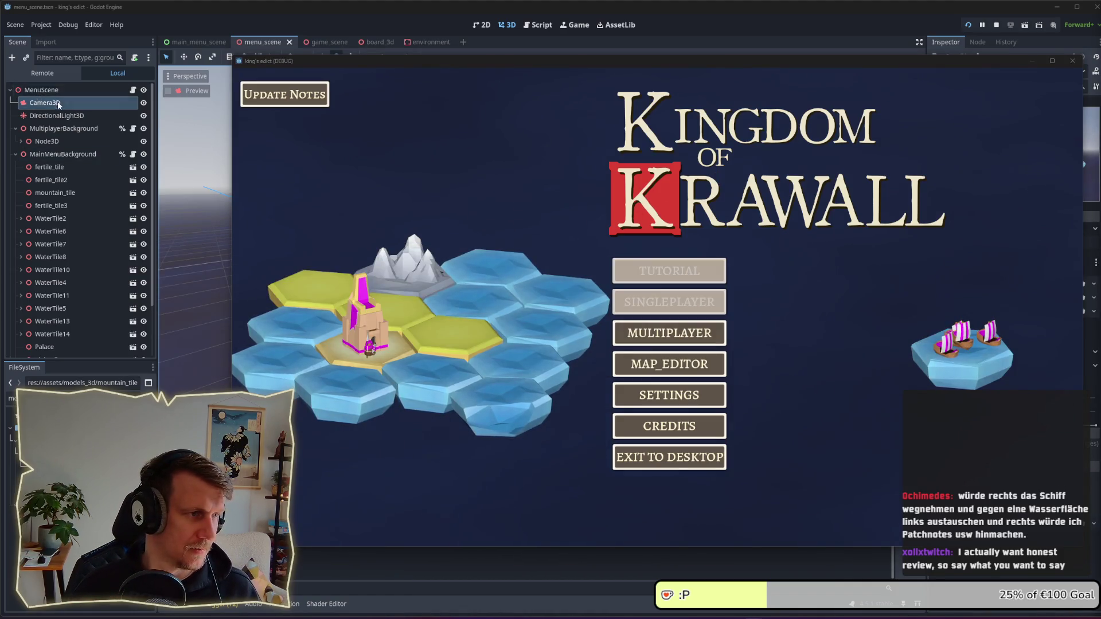
click(57, 102)
key(ctrl+z)
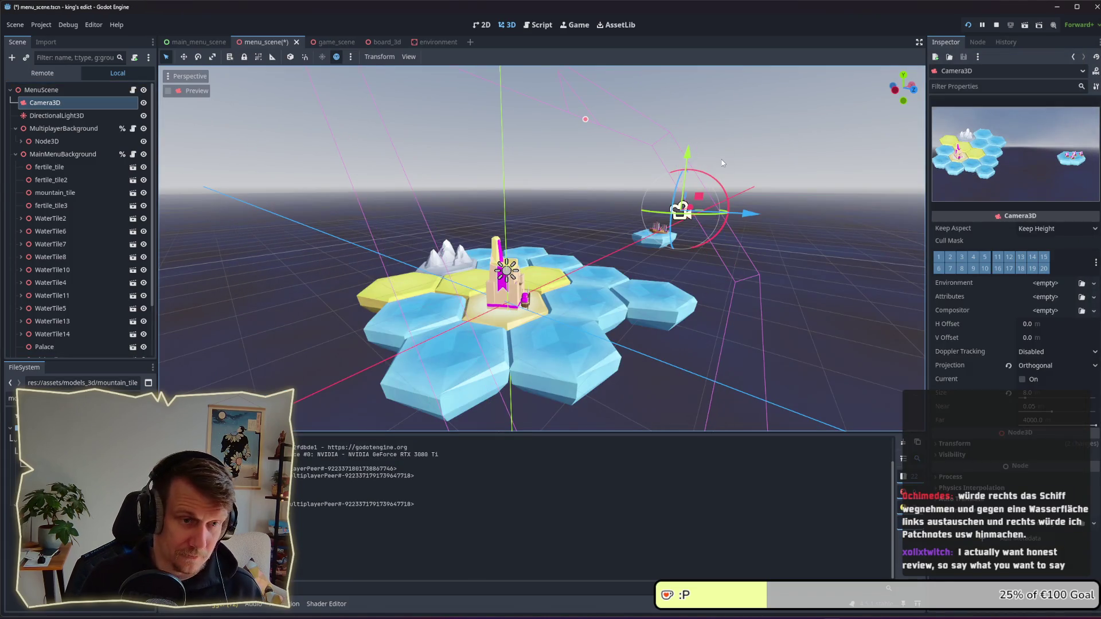
key(ctrl+s)
Step: Recheck the view in the running game, then stop the test run
key(alt+Tab)
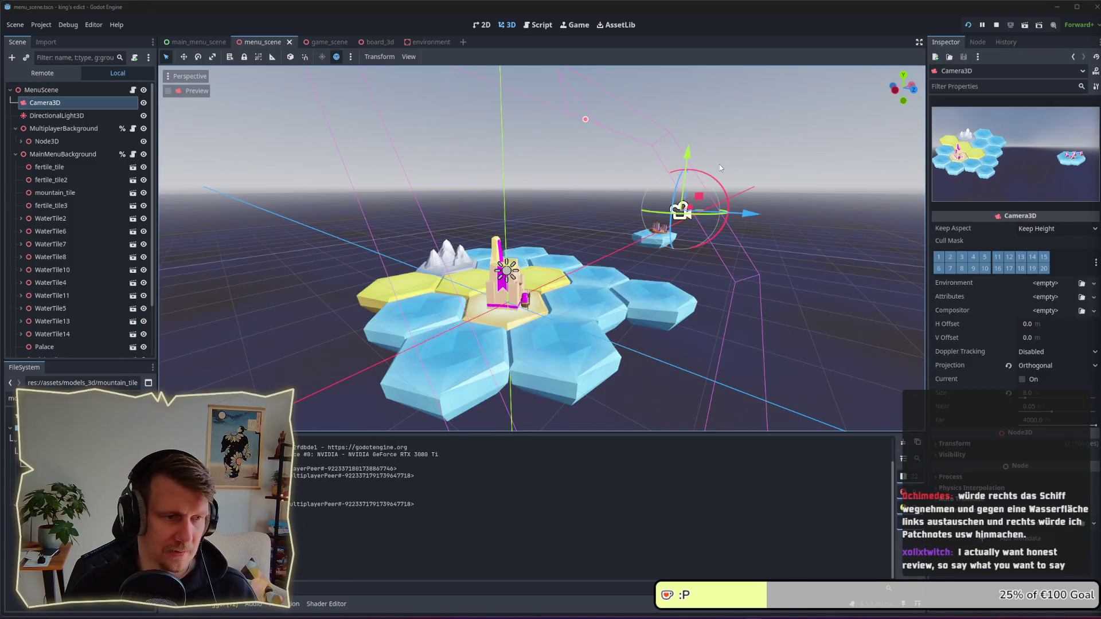
key(alt+Tab)
key(alt+Tab)
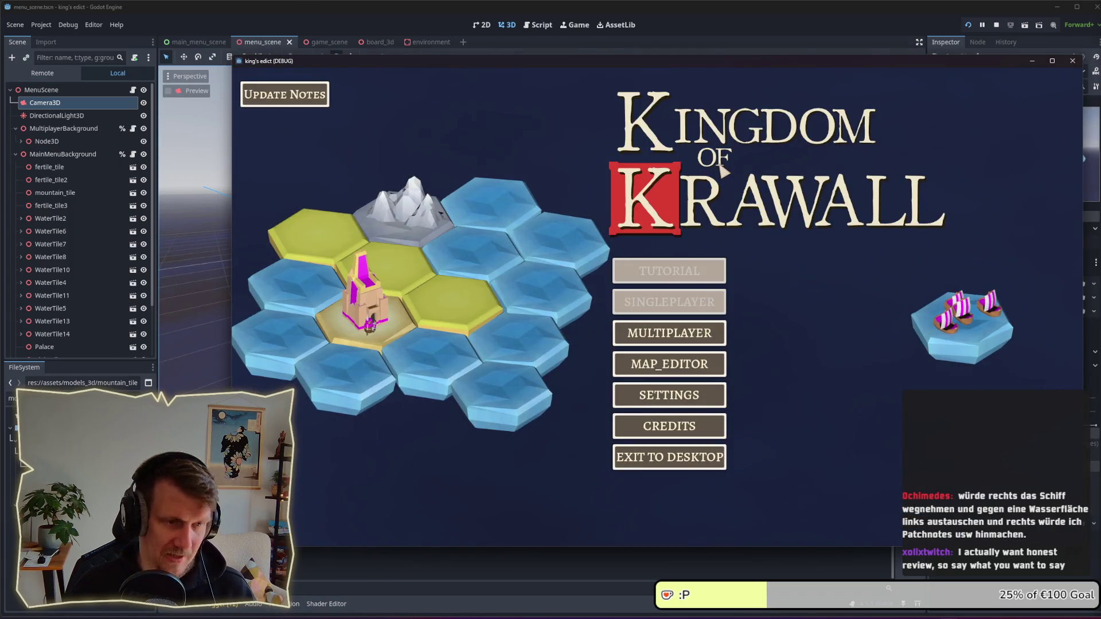
key(alt+Tab)
key(alt+Tab)
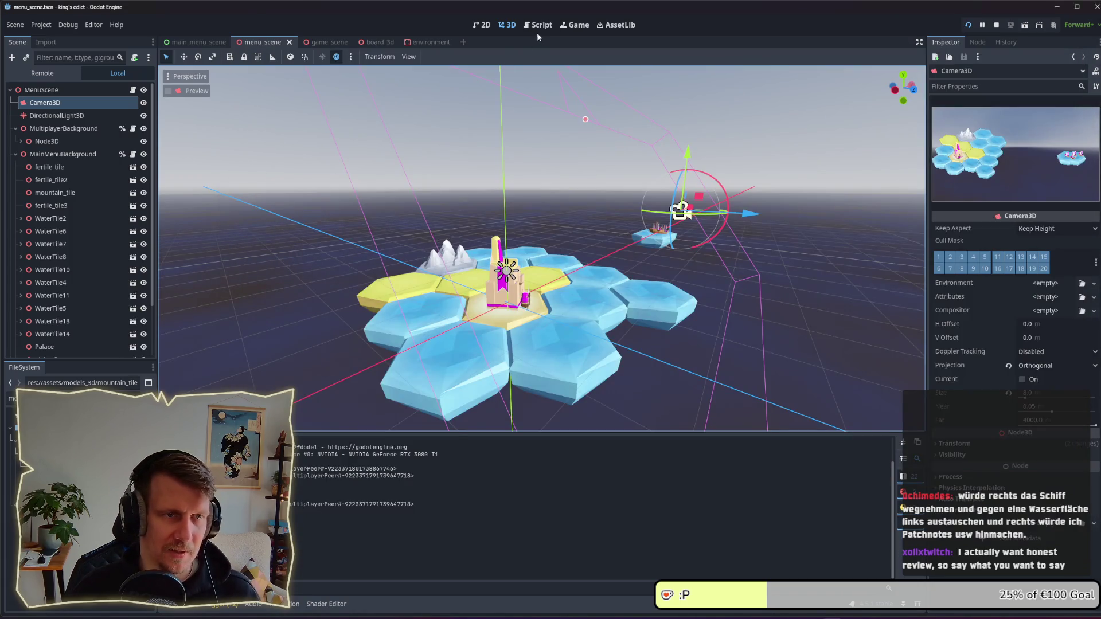
click(996, 24)
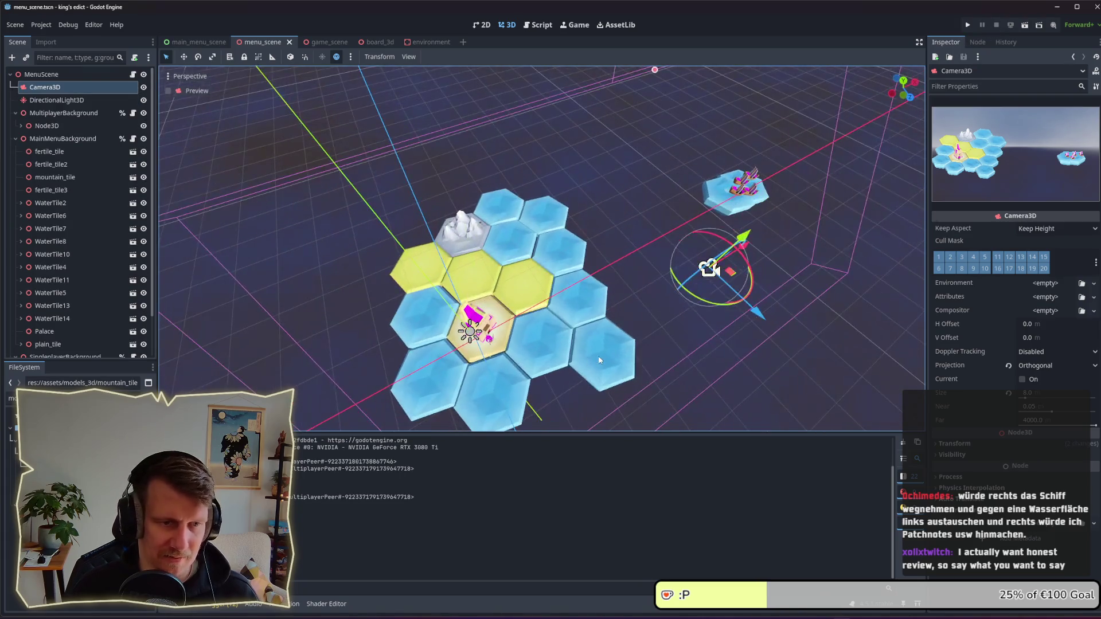
Step: Delete the WaterTile11 and WaterTile13 water tiles from the island
click(600, 361)
key(Delete)
key(Return)
click(545, 221)
key(Delete)
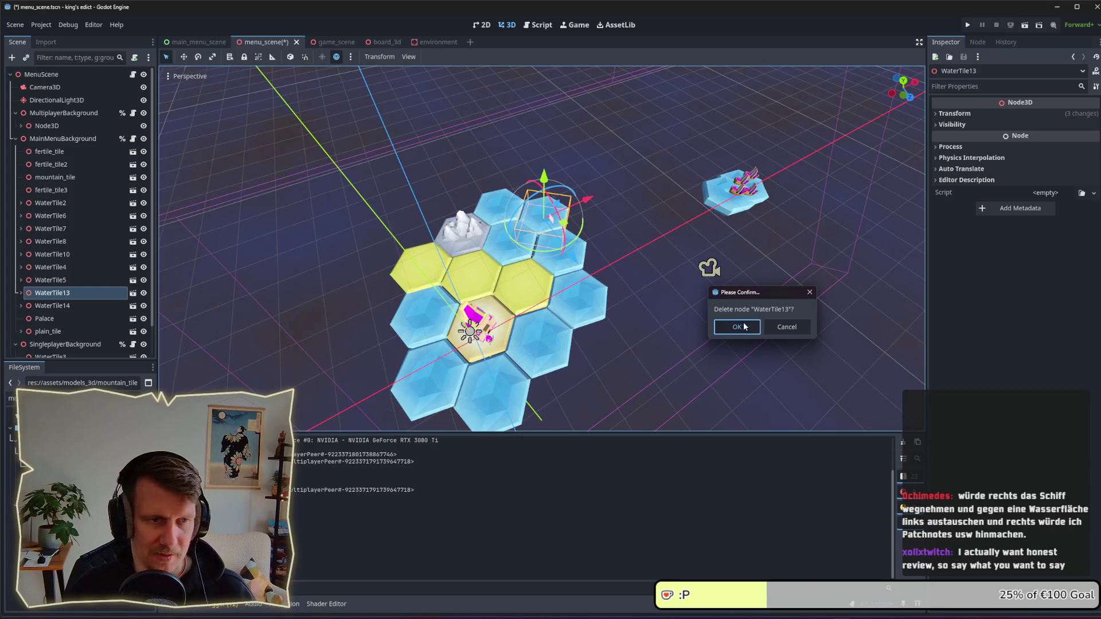
key(Return)
Step: Duplicate WaterTile14 several times and place the copies along the island edge by the mountain
scroll(460, 265, up, 5)
click(543, 175)
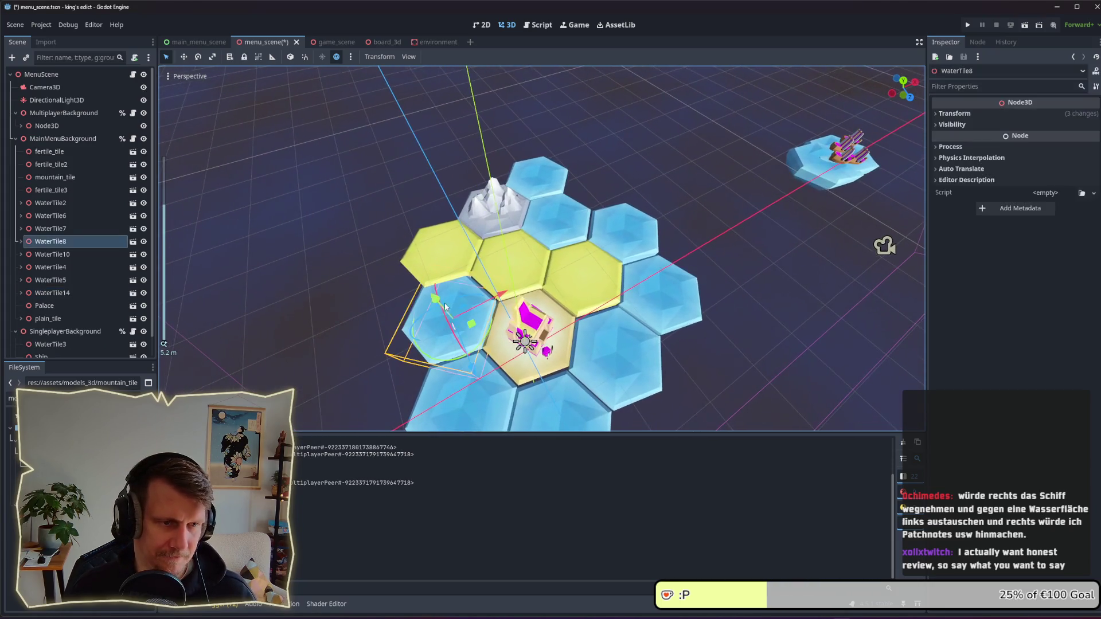
key(ctrl+d)
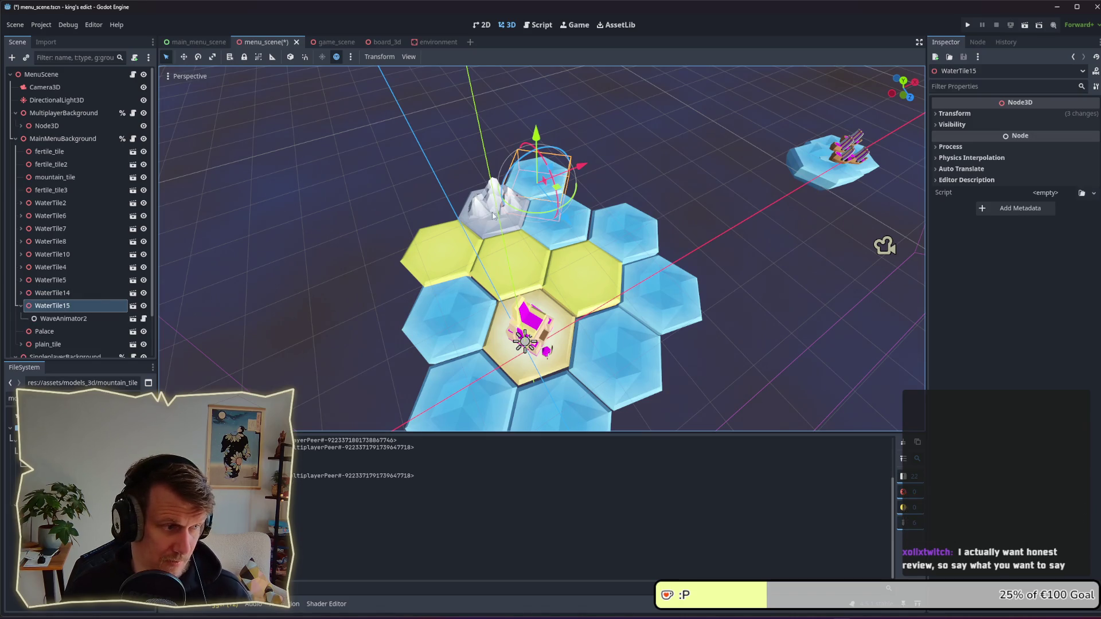
drag(557, 188, 504, 185)
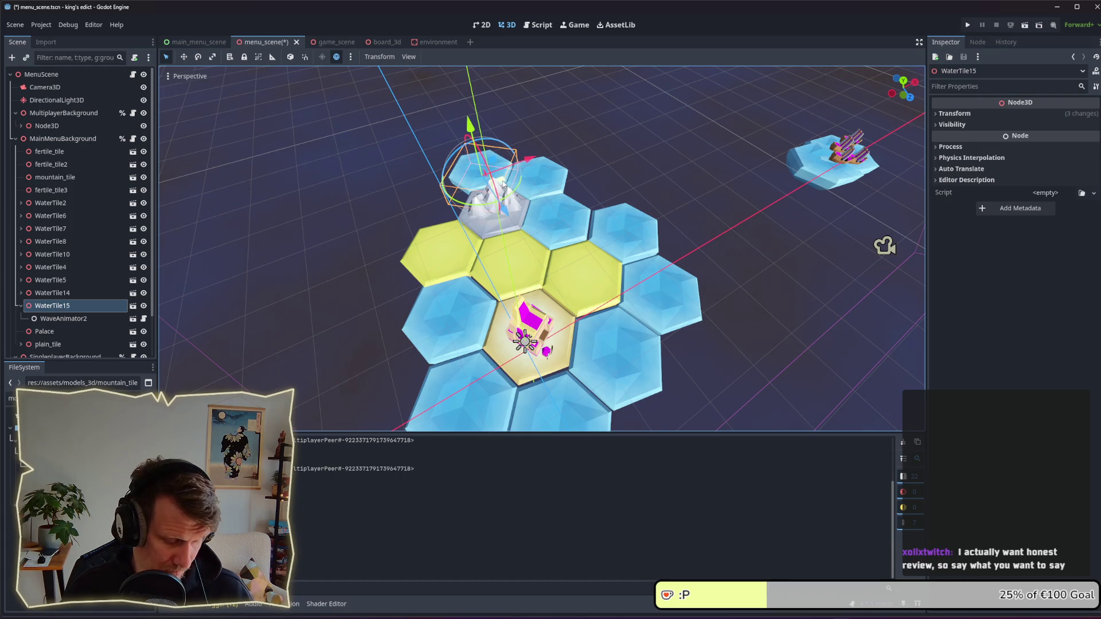
key(ctrl+d)
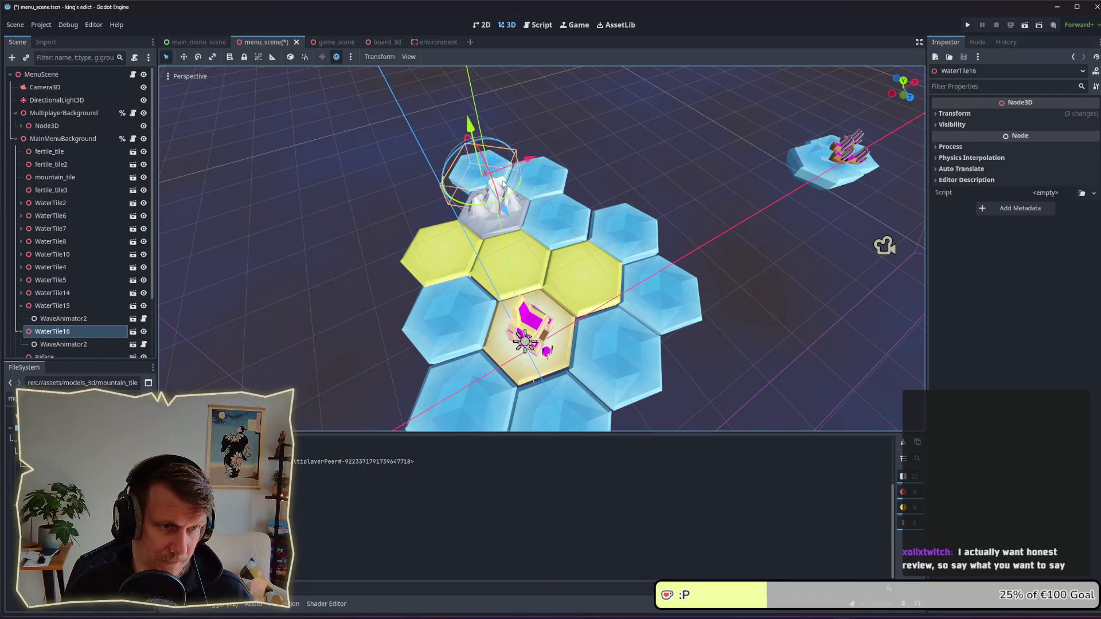
mouse_move(503, 183)
mouse_down()
mouse_move(402, 248)
mouse_move(406, 311)
mouse_up()
key(ctrl+d)
key(ctrl+d)
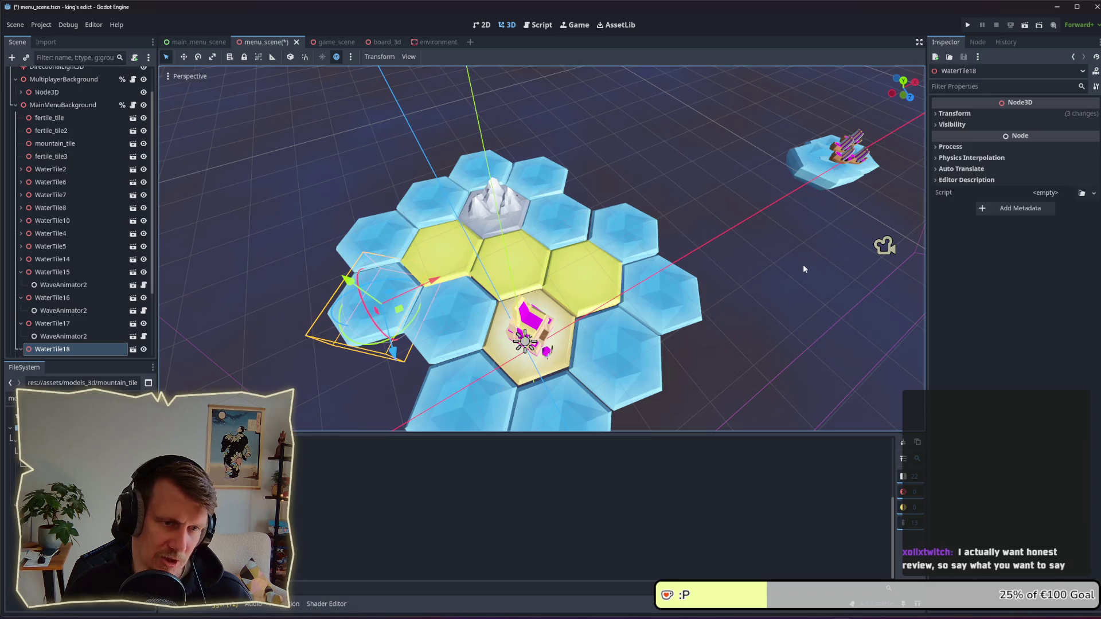
click(803, 267)
mouse_move(760, 300)
mouse_down()
mouse_move(731, 253)
mouse_move(731, 272)
mouse_up()
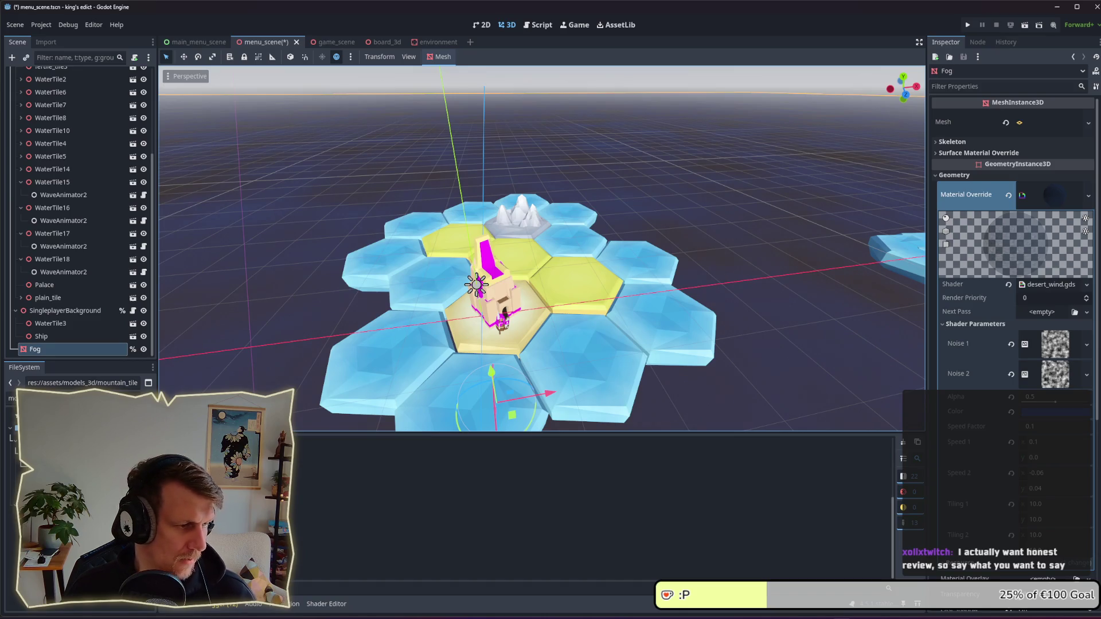
Step: Filter the FileSystem for 'fa', collapse WaterTile15–18, and instance farm.tscn under MainMenuBackground
click(11, 398)
text(fa)
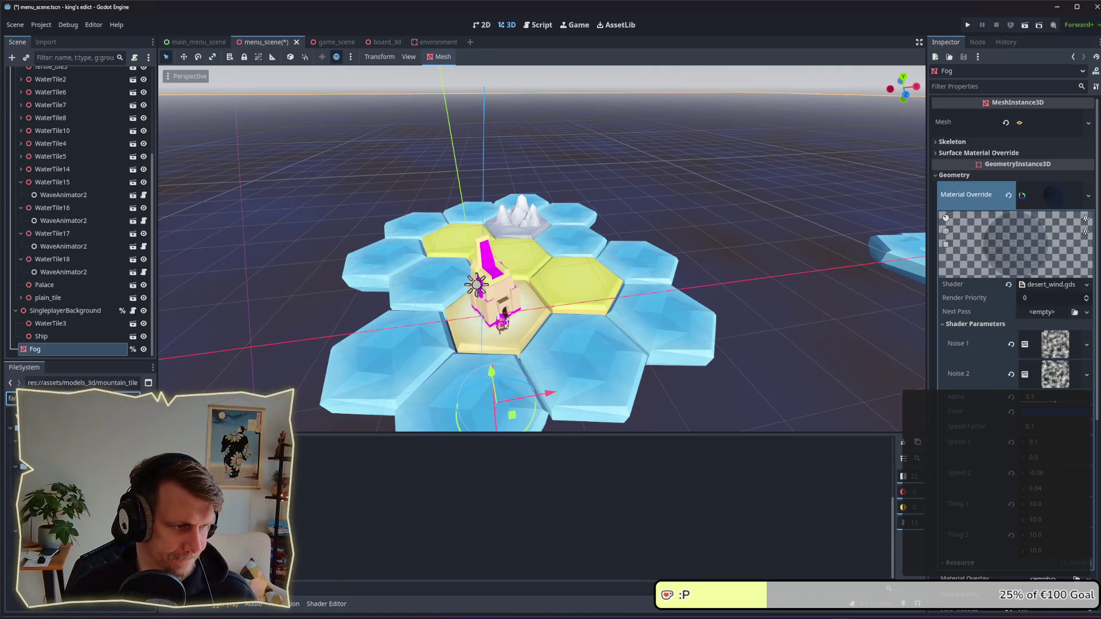
click(20, 259)
click(21, 246)
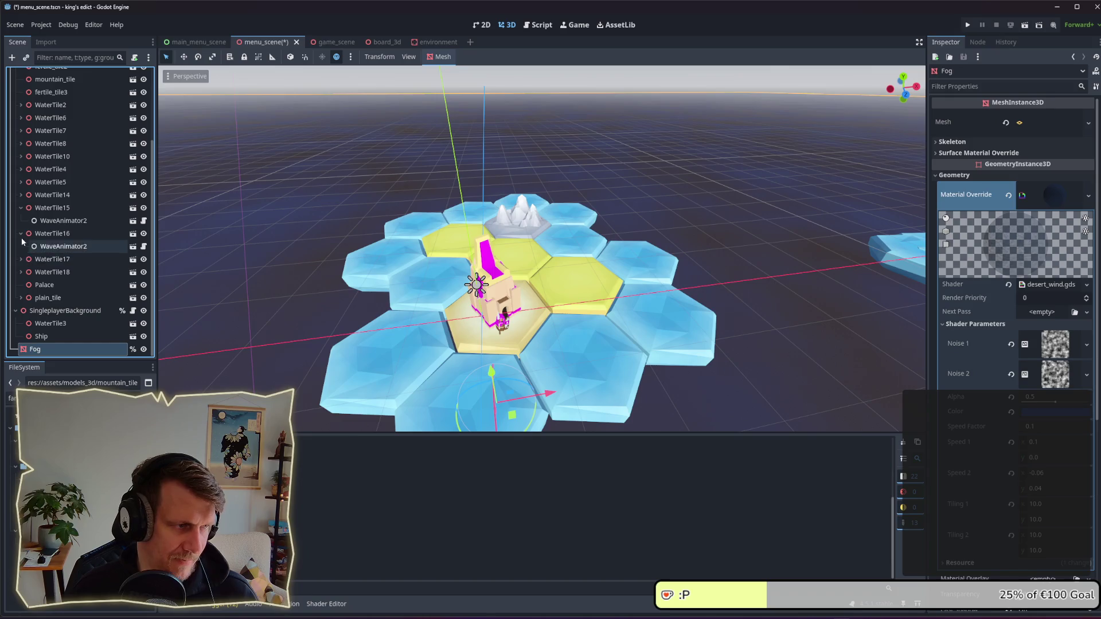
click(21, 234)
click(20, 220)
scroll(21, 215, up, 3)
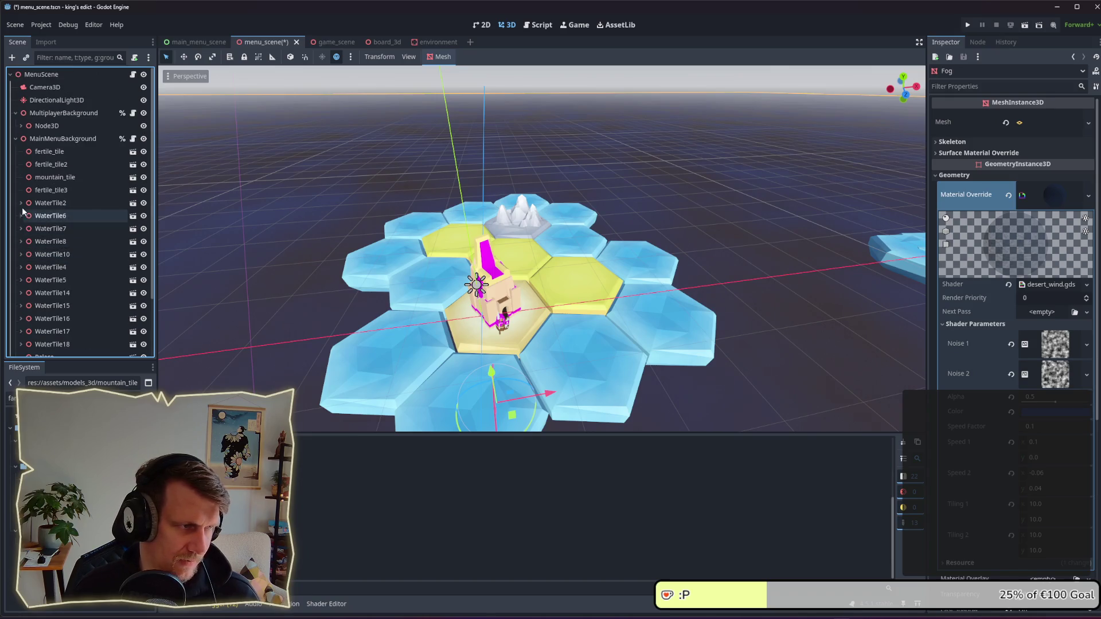
click(15, 138)
click(15, 139)
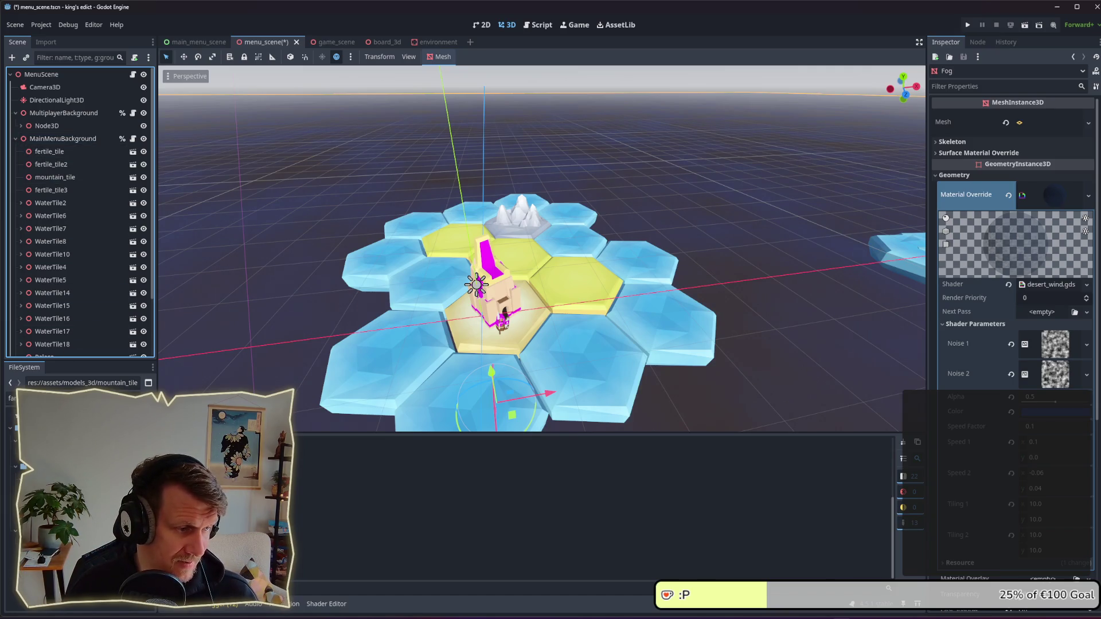
click(46, 427)
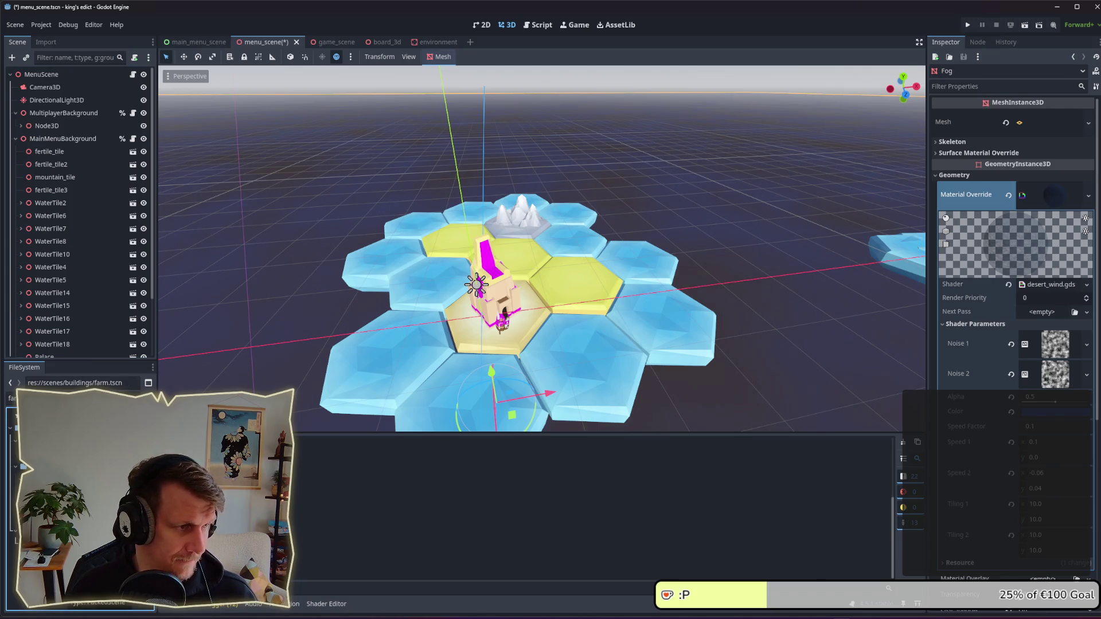
drag(46, 428, 60, 148)
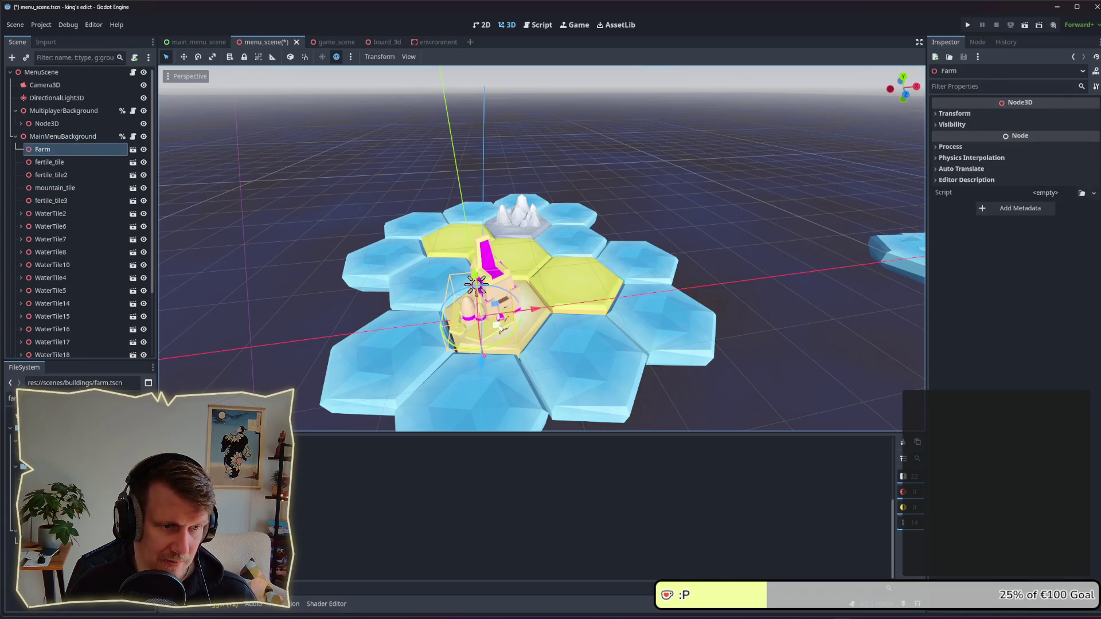
Step: Move the Farm onto the upper-left yellow tile, scale it 1.5, rotate Y -42°
mouse_move(500, 329)
mouse_down()
mouse_move(471, 245)
mouse_move(572, 208)
mouse_move(566, 196)
mouse_move(529, 249)
mouse_move(466, 267)
mouse_move(542, 267)
mouse_up()
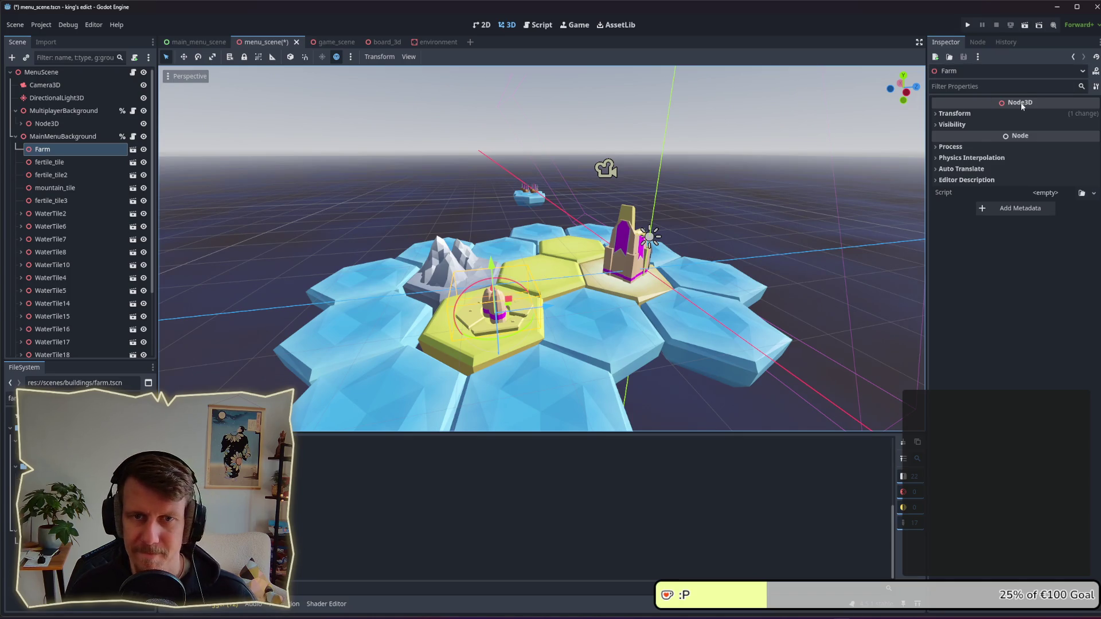
click(996, 113)
click(970, 196)
text(1.5)
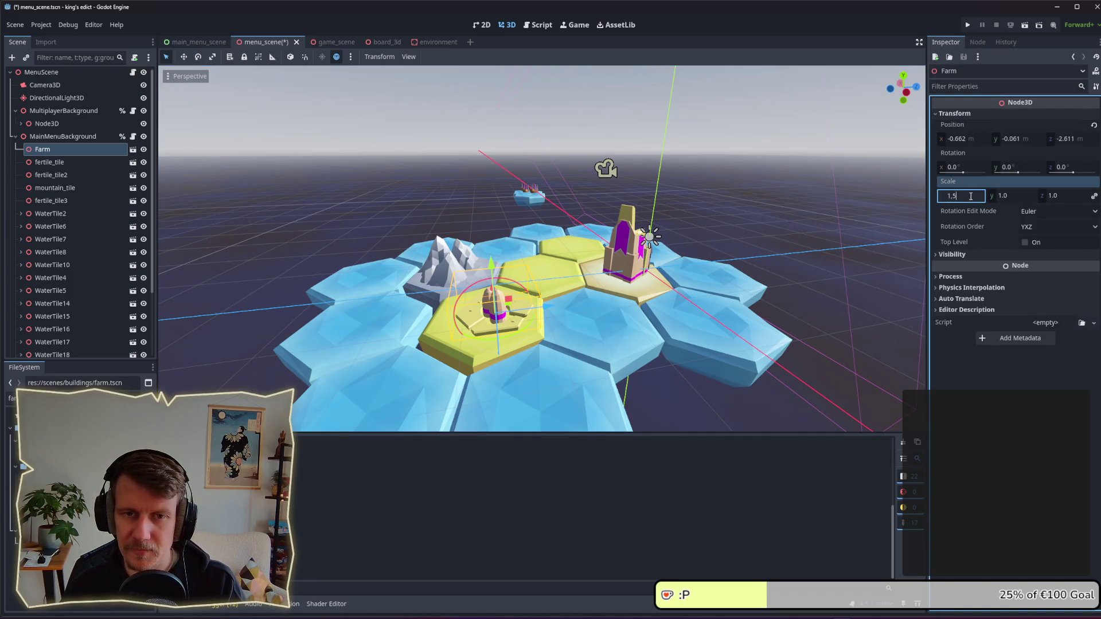
key(Return)
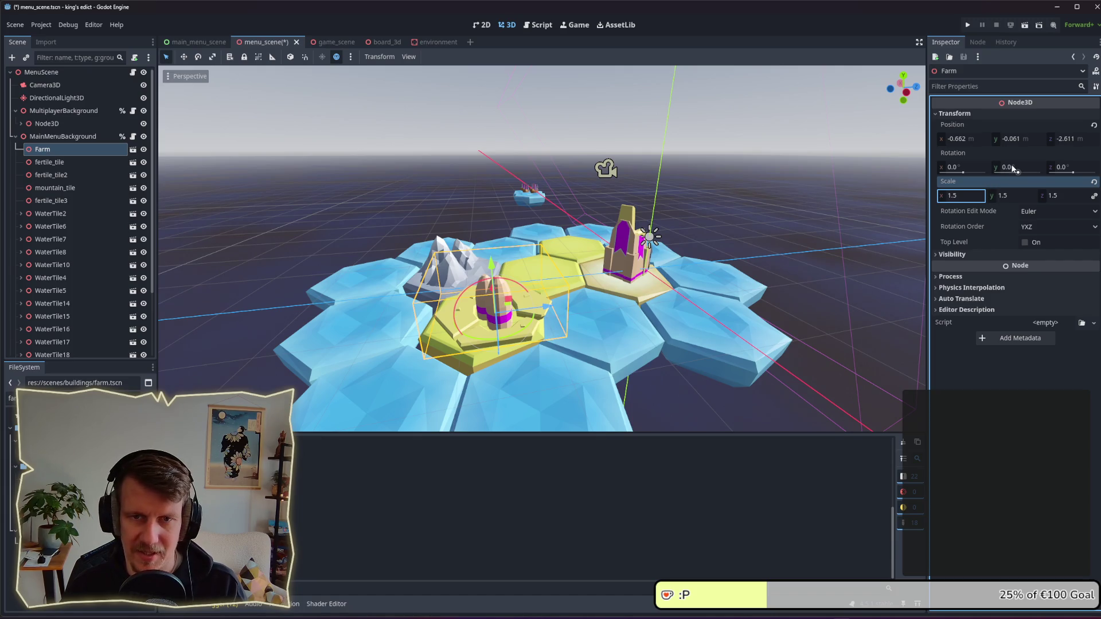
click(1013, 168)
text(-)
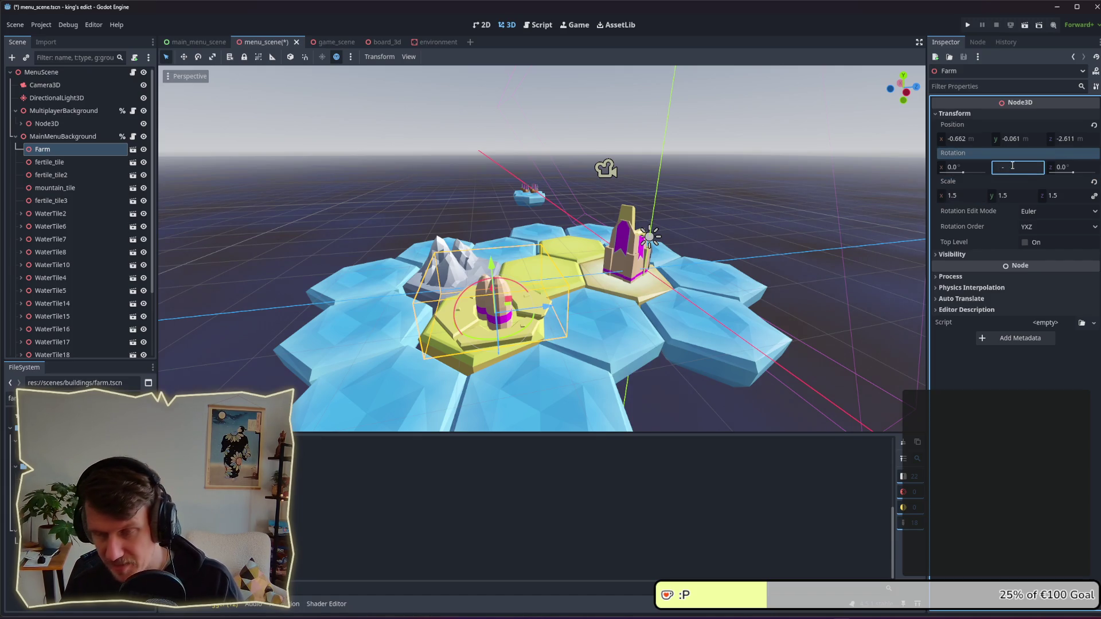
text(42)
key(Return)
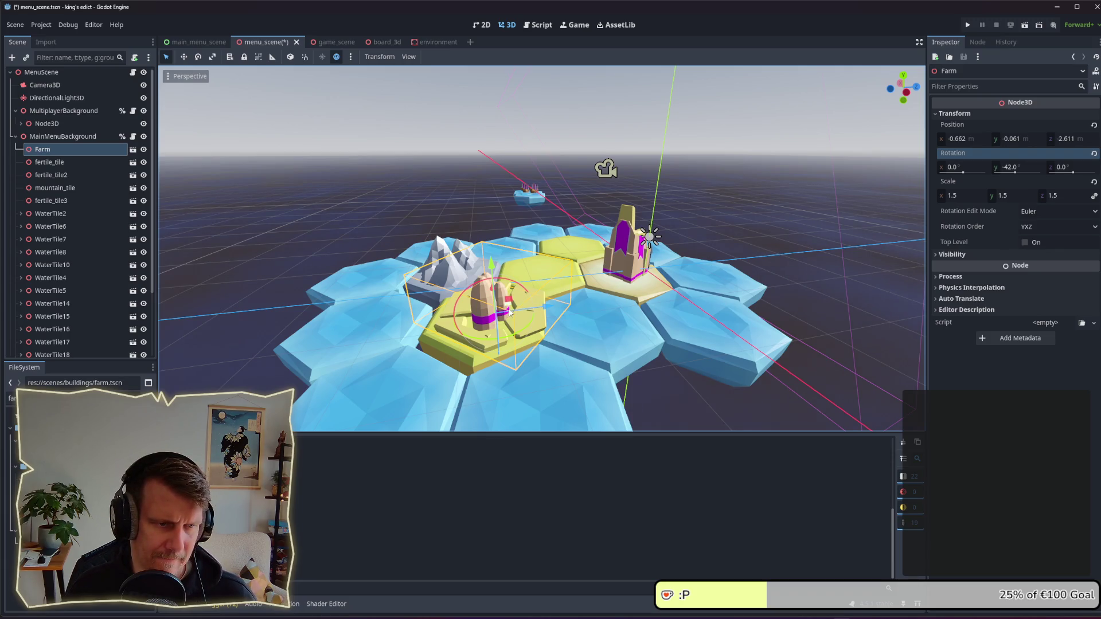
Step: Nudge the Farm's position on its tile and save the scene
drag(509, 312, 514, 317)
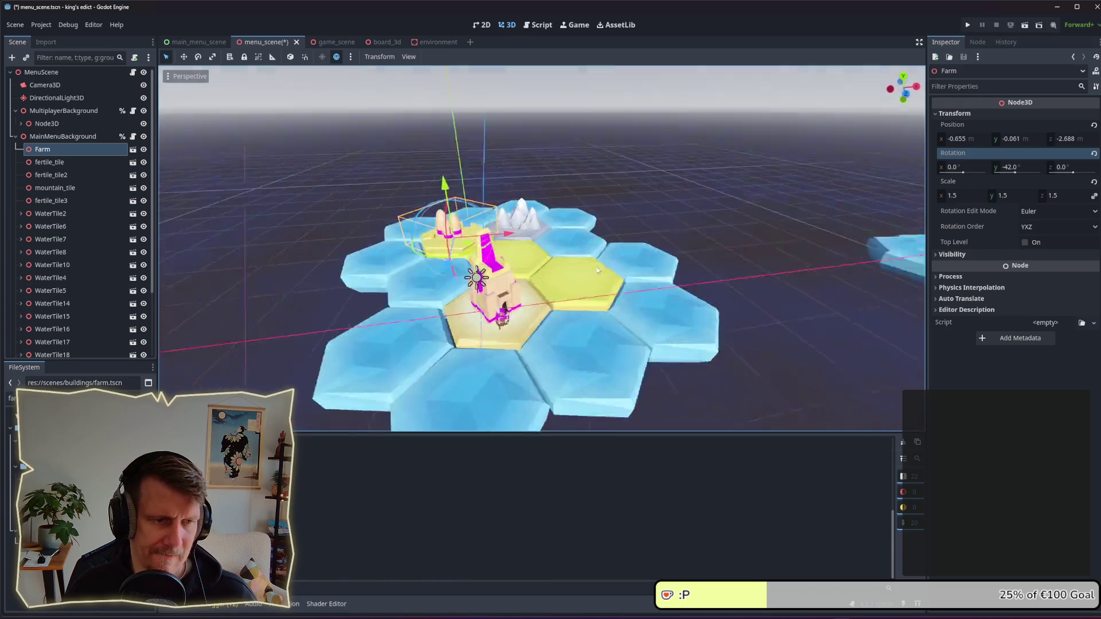
click(667, 213)
click(497, 223)
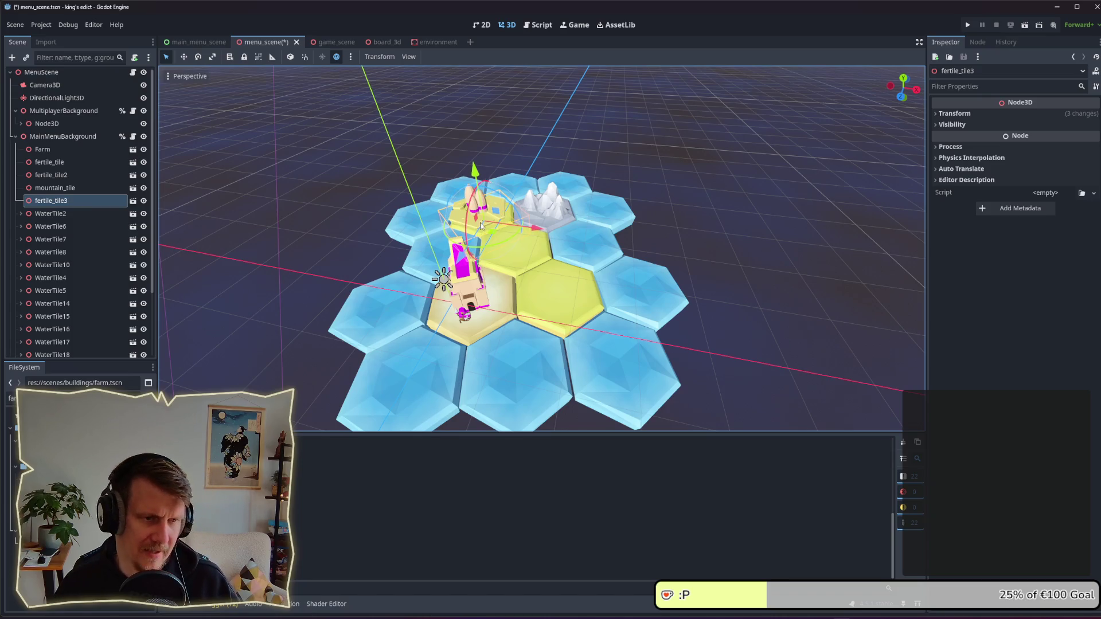
click(484, 224)
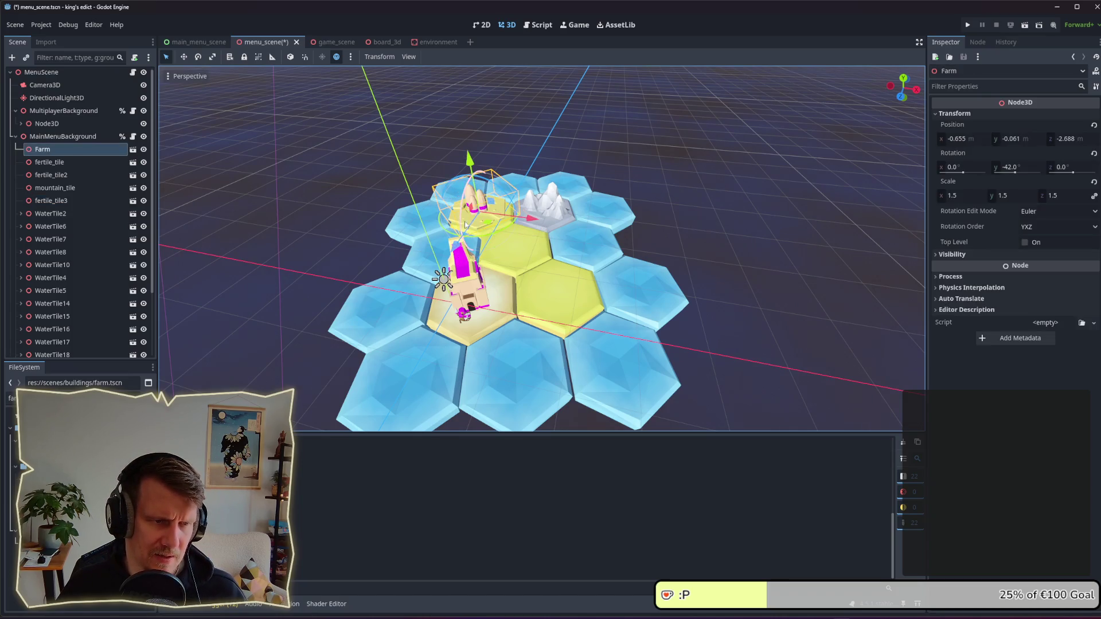
click(494, 225)
key(ctrl+s)
Step: From a low view, lower the Farm slightly onto its tile and save again
drag(721, 214, 732, 145)
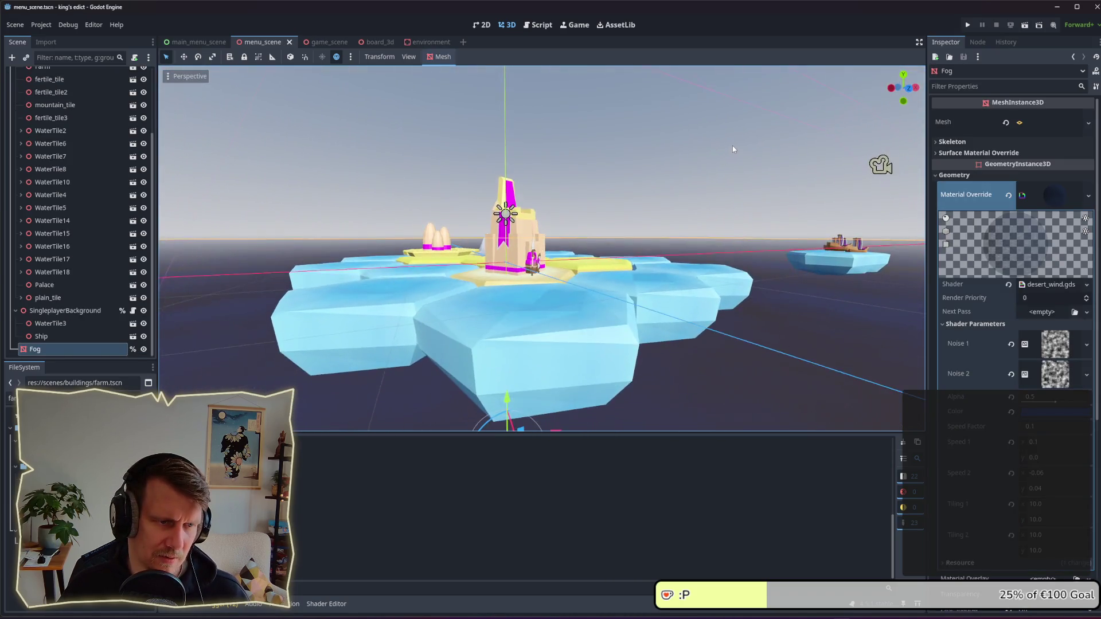
click(459, 231)
drag(441, 199, 442, 204)
click(594, 185)
drag(646, 182, 615, 212)
scroll(611, 228, down, 3)
key(ctrl+s)
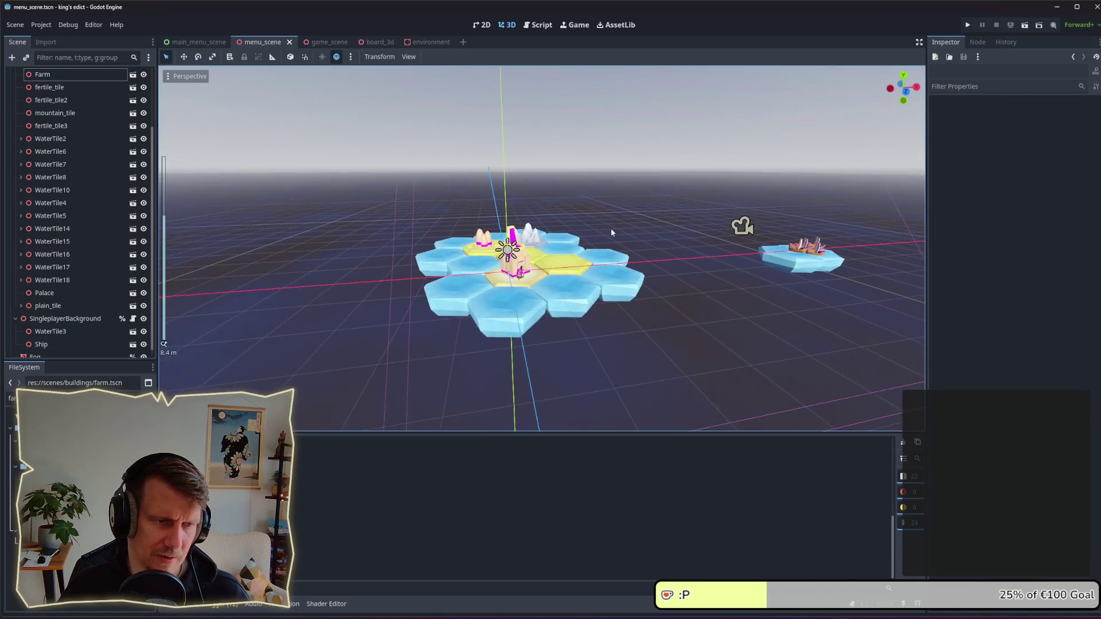
scroll(608, 241, up, 5)
scroll(595, 260, up, 2)
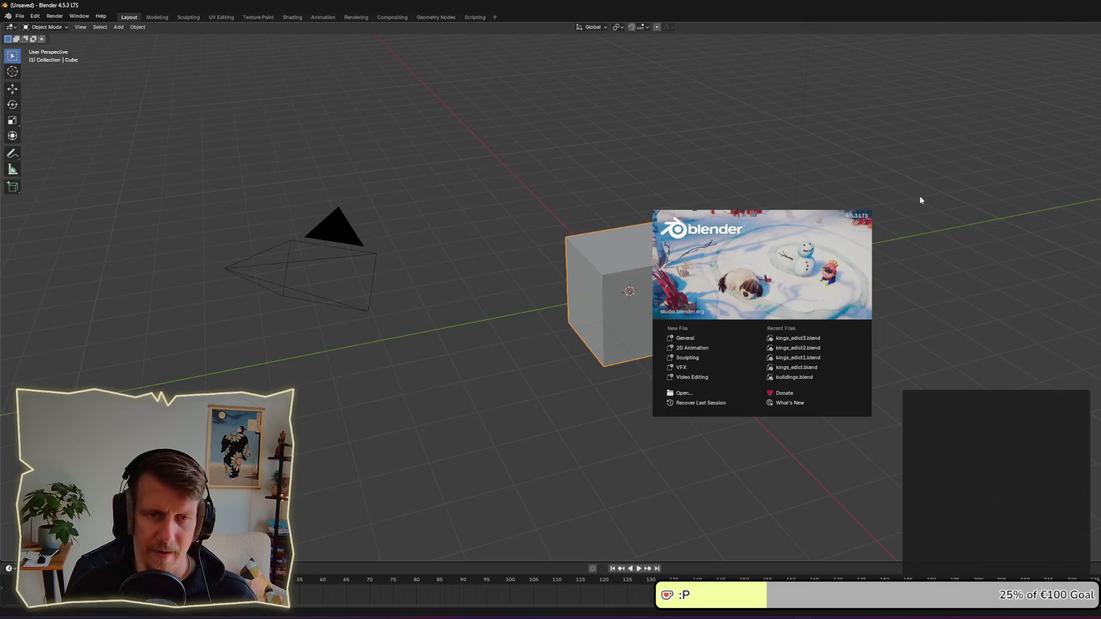
Step: Open kings_edict3.blend from Blender's recent files, clear the viewport, switch to Modeling, return to Godot
click(791, 339)
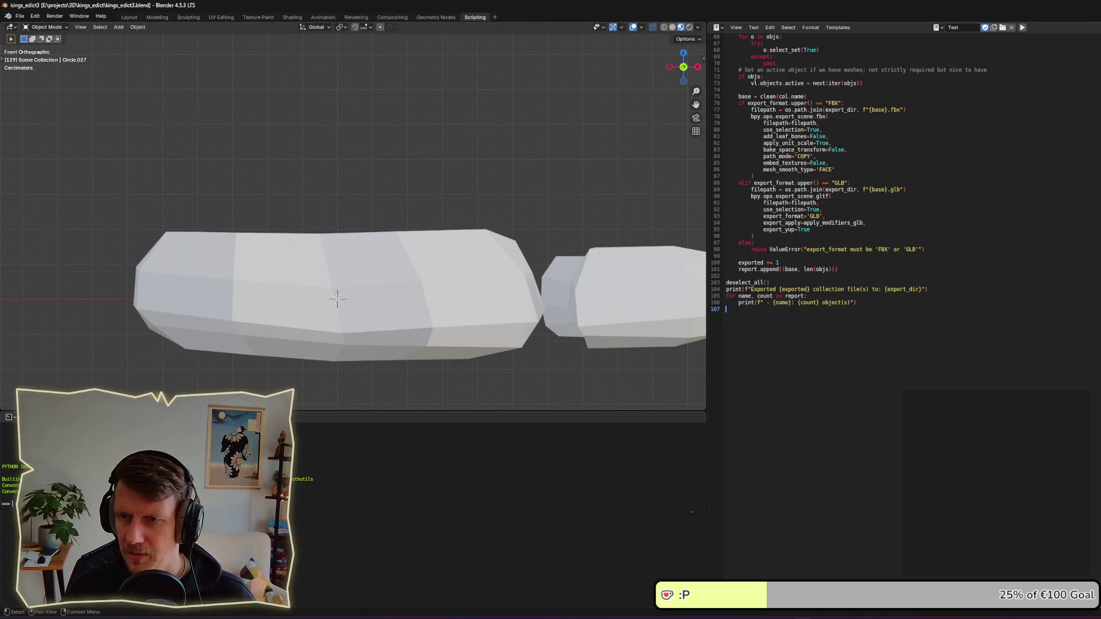
key(alt+p)
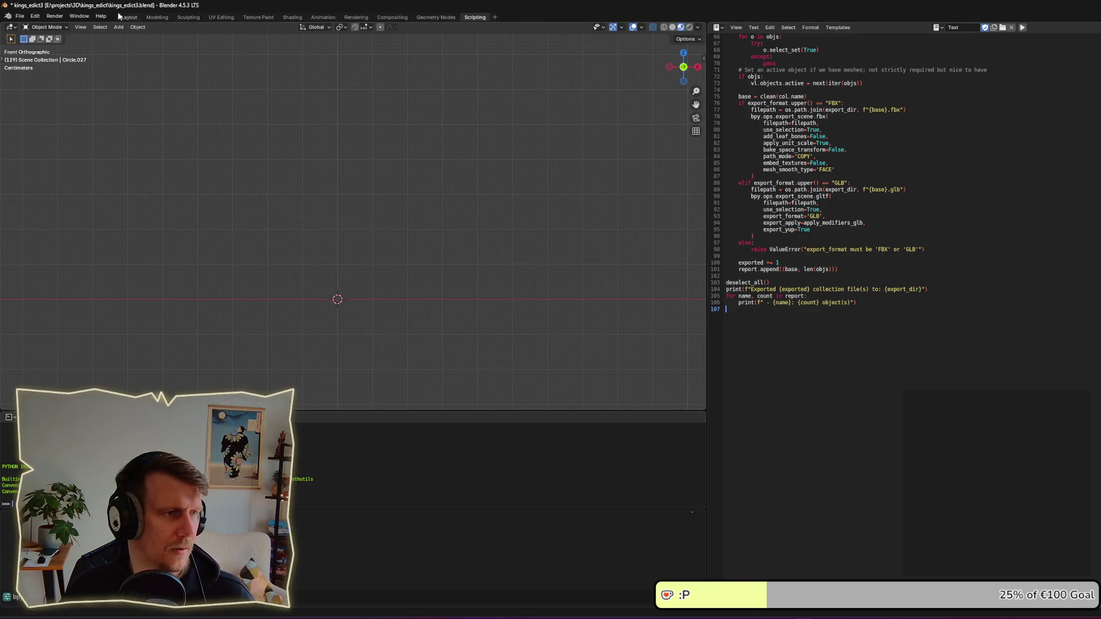
click(155, 18)
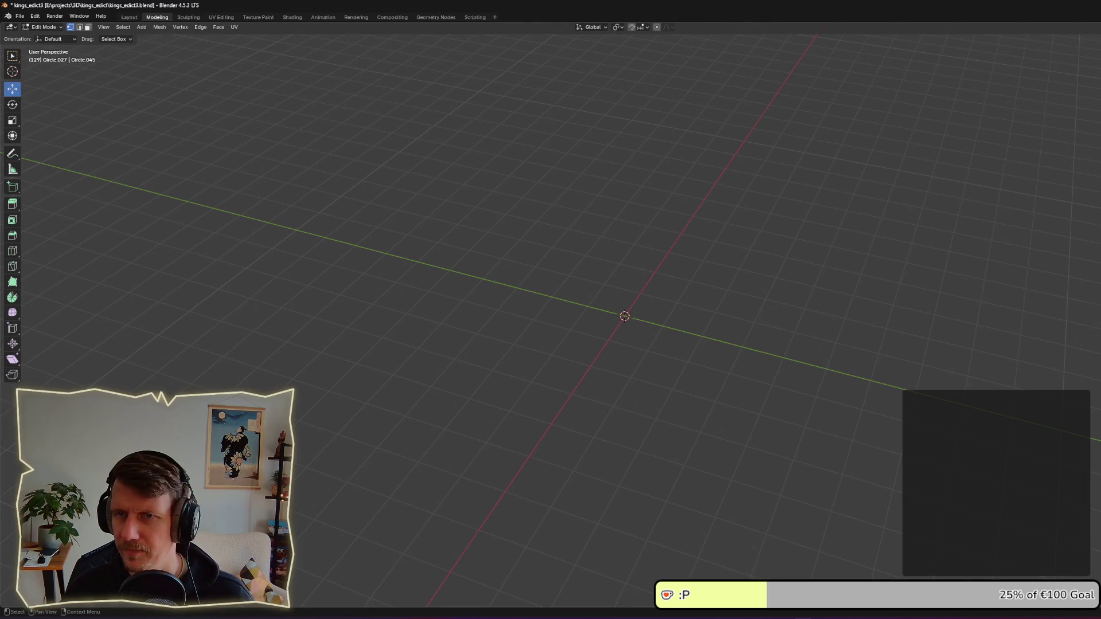
key(F3)
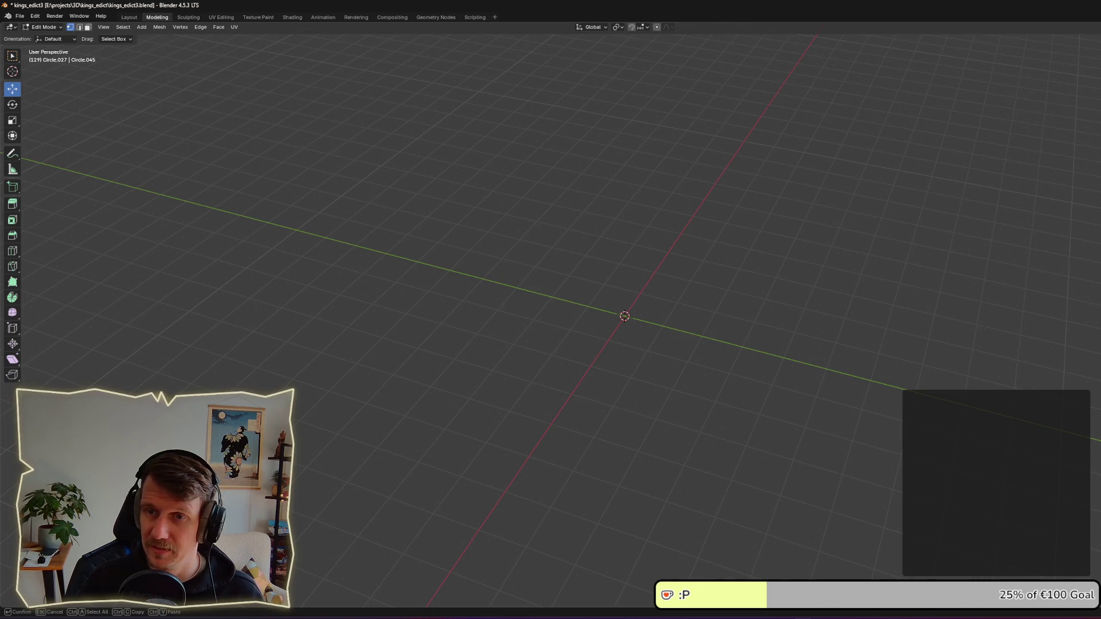
key(alt+Tab)
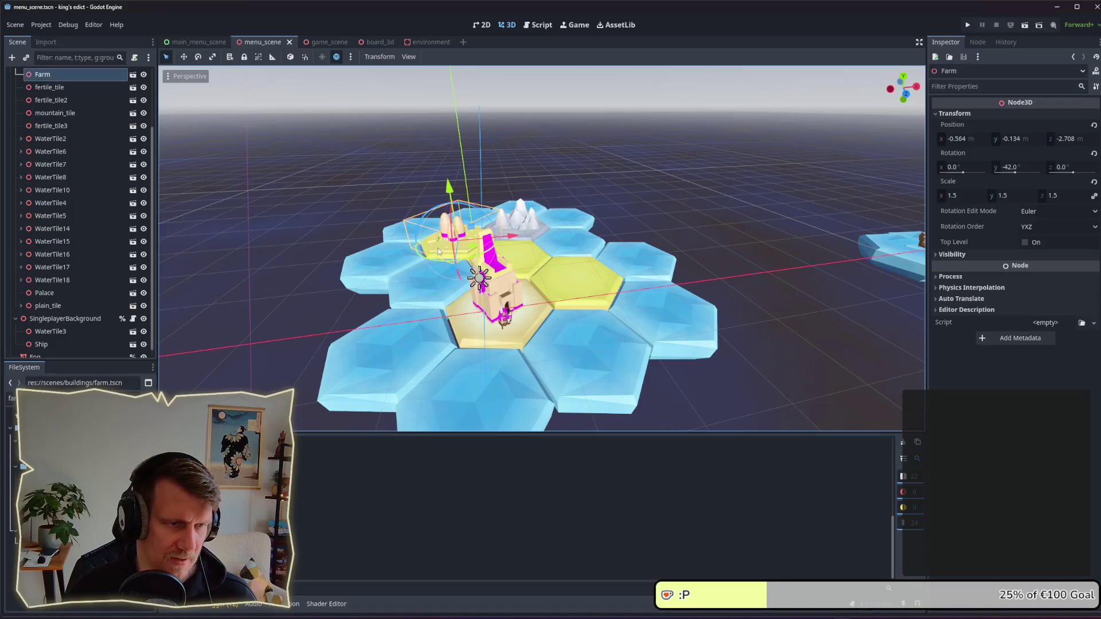
Step: Filter the FileSystem for 'fie' and open the found file's context menu
click(57, 398)
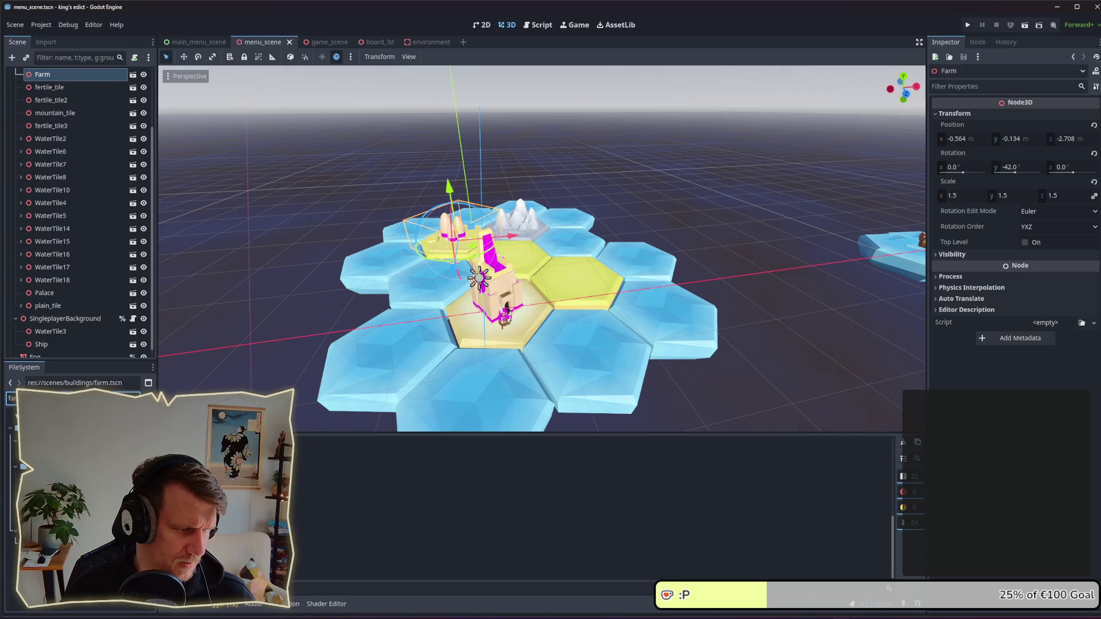
key(ctrl+a)
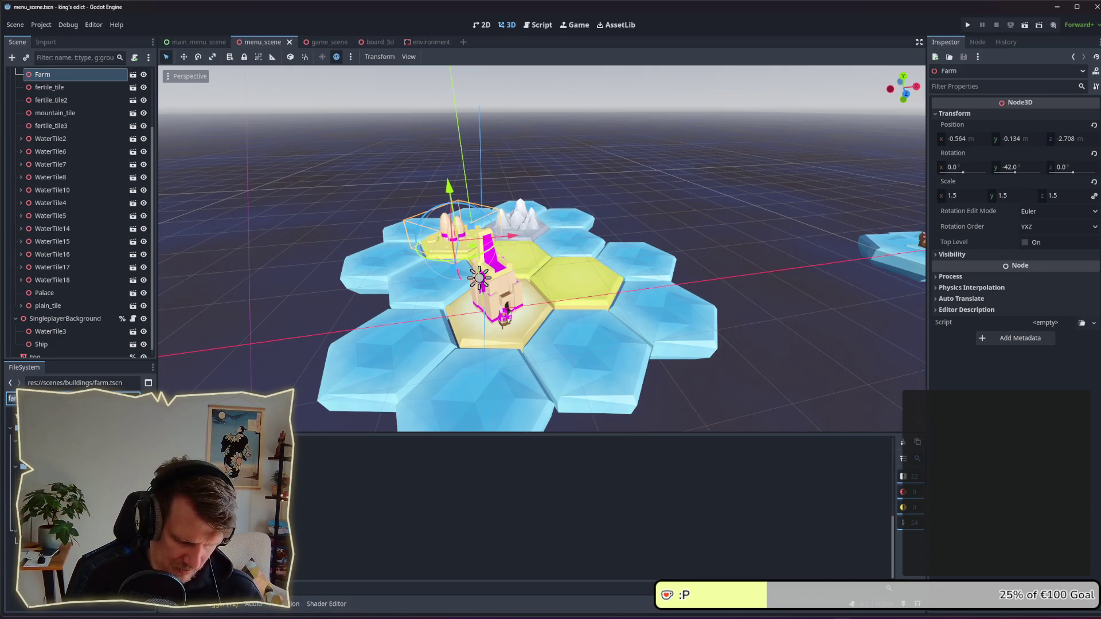
text(fie)
right_click(54, 453)
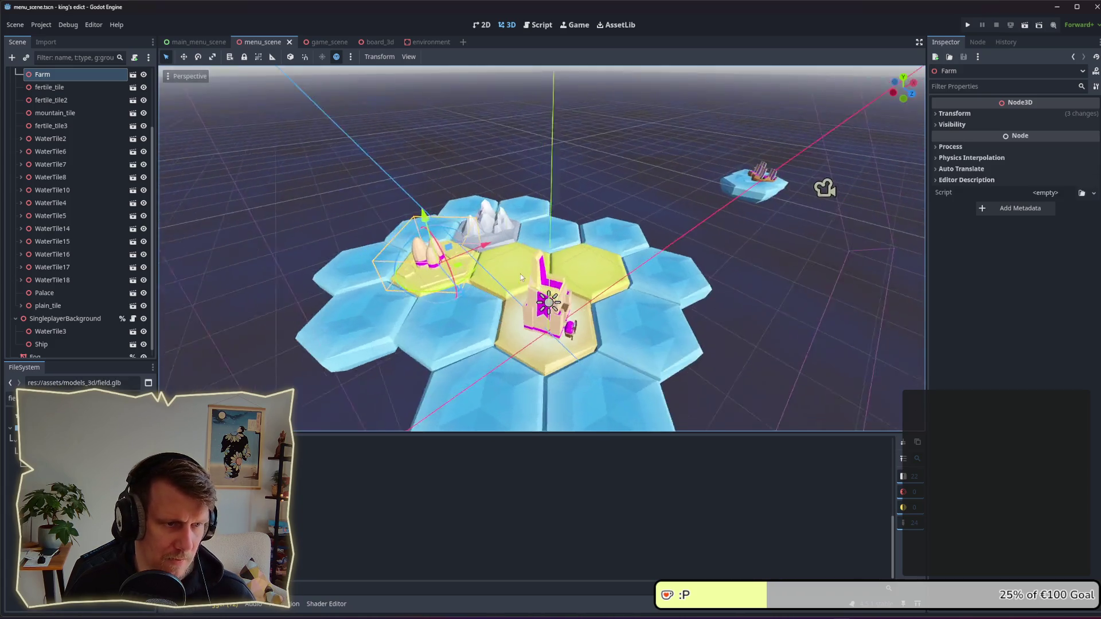
scroll(545, 271, up, 3)
drag(545, 271, 457, 284)
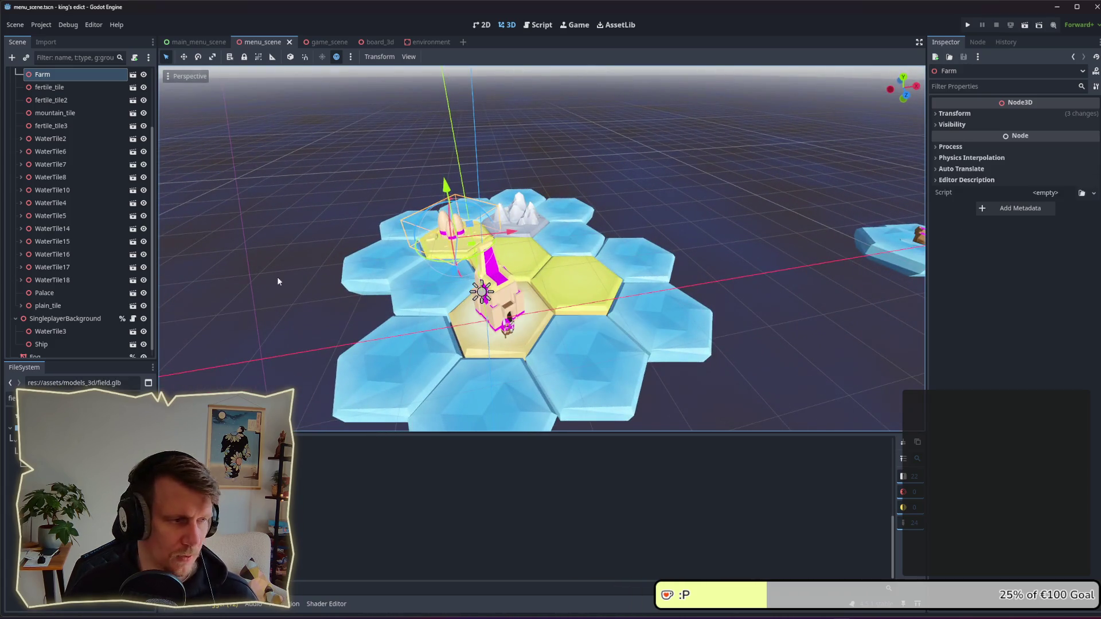
Step: Change the FileSystem filter to 'm' to reach mill.tscn
click(11, 398)
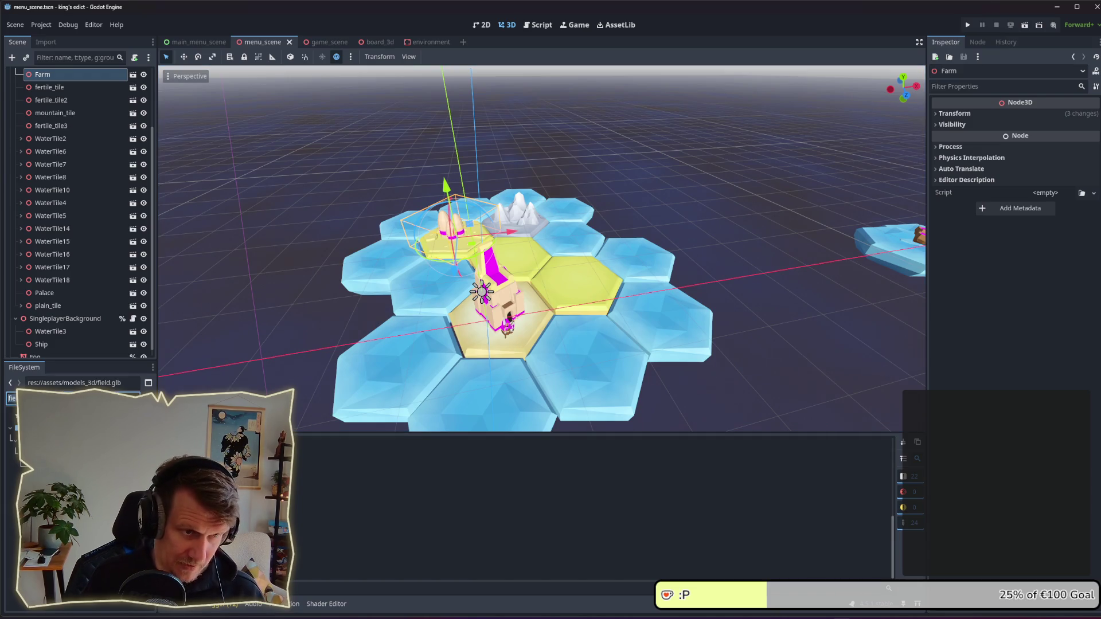
key(BackSpace)
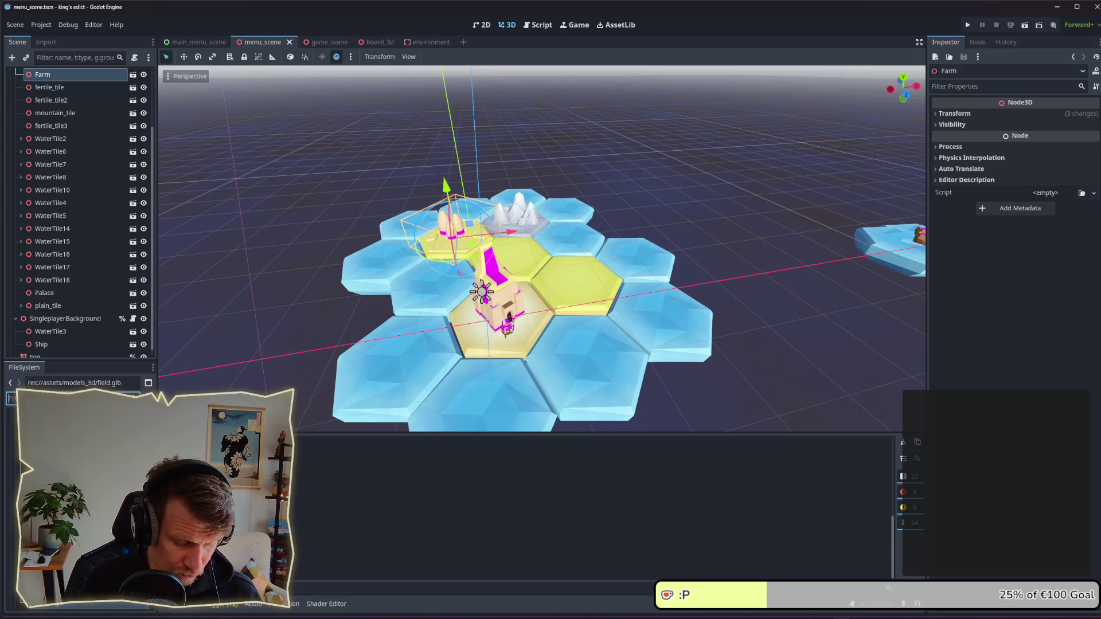
text(mi)
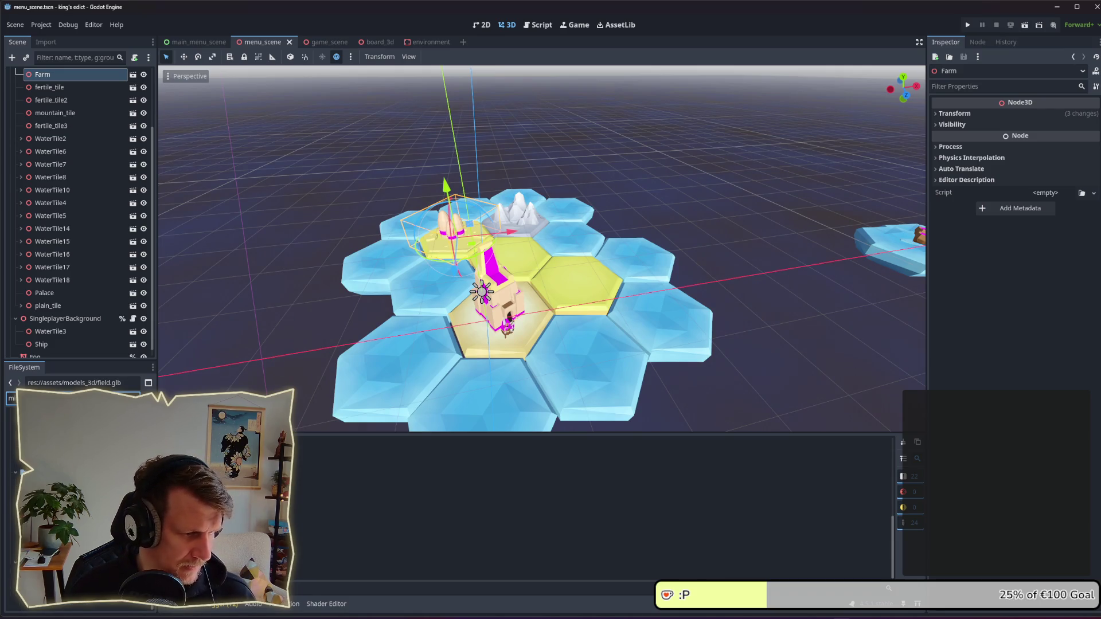
key(Down)
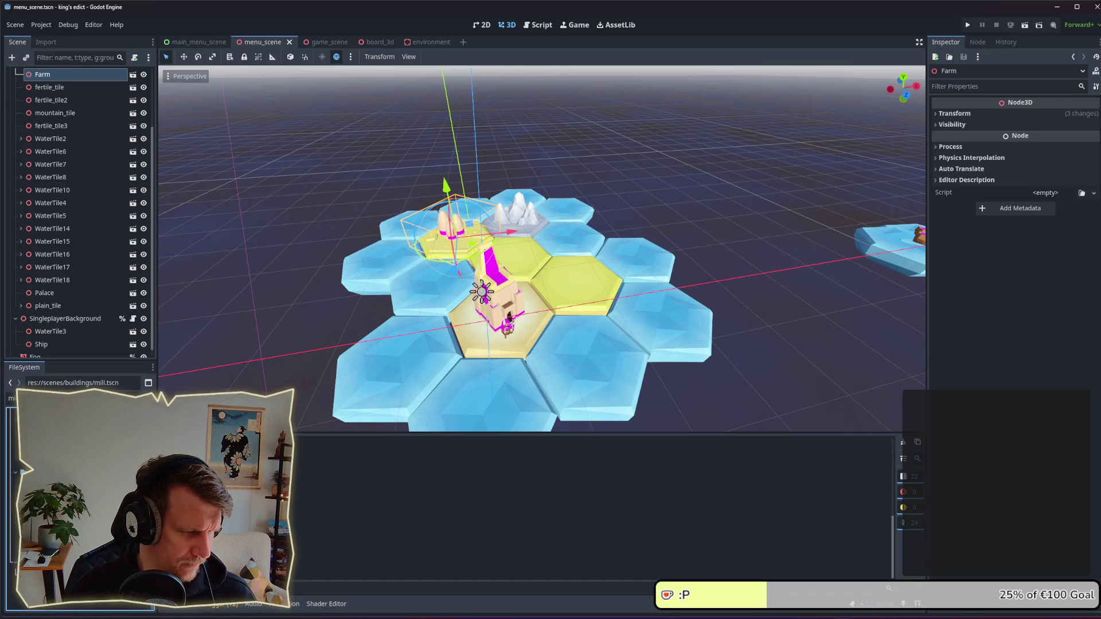
Step: Instance mill.tscn under MainMenuBackground and give it a uniform 1.5 scale
drag(65, 374, 57, 95)
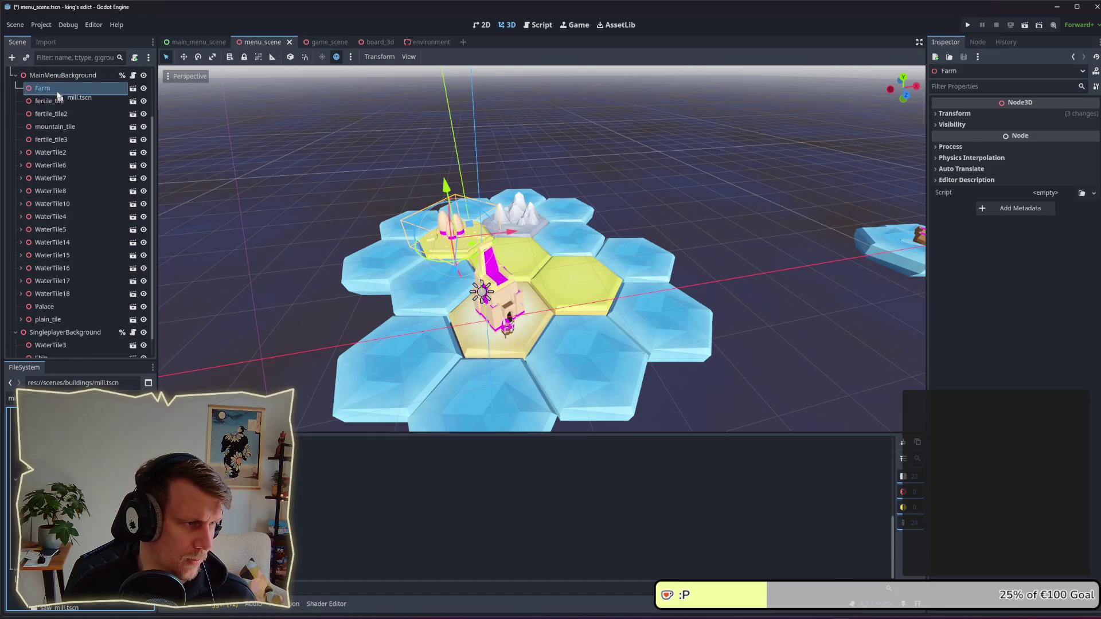
click(955, 114)
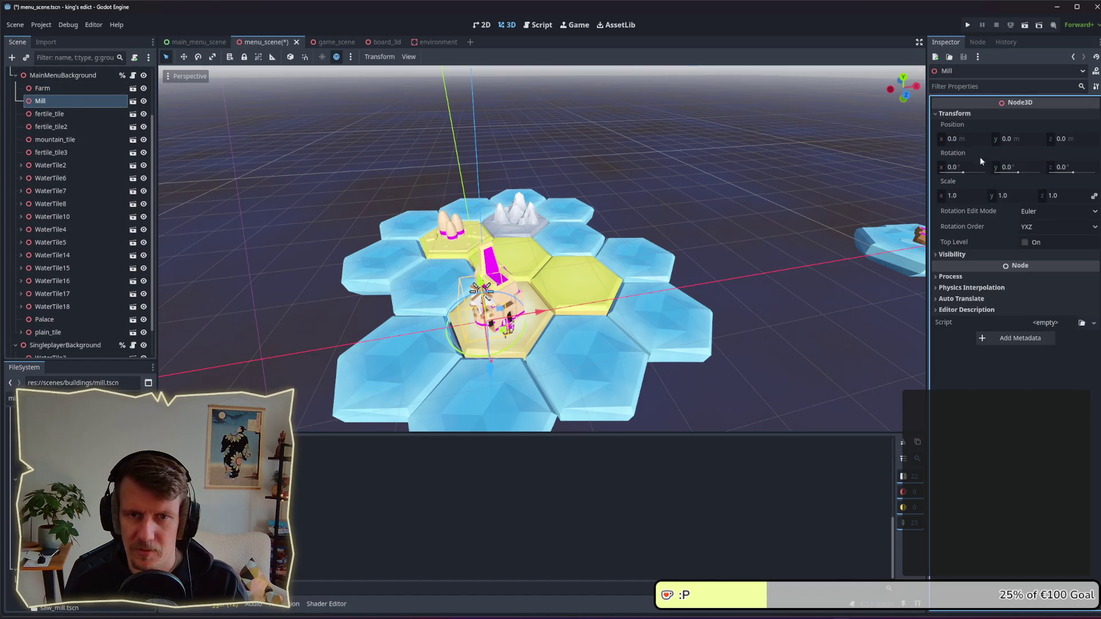
text(.5)
key(Return)
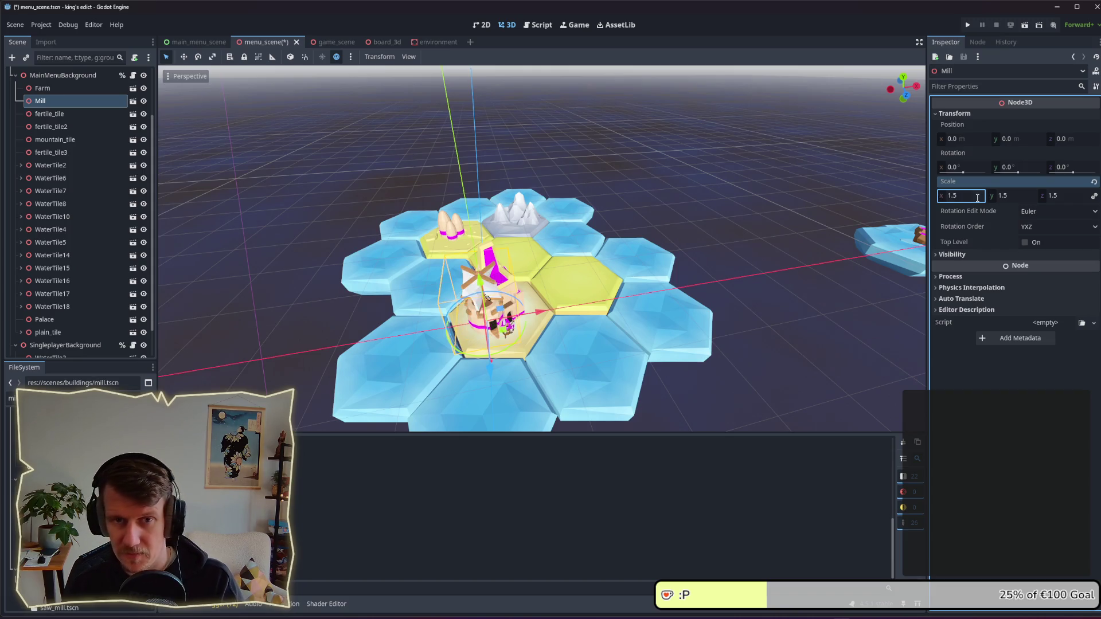
Step: Position the Mill on an island tile beside the mountains, adjust its height, and save
drag(487, 298, 506, 228)
click(615, 232)
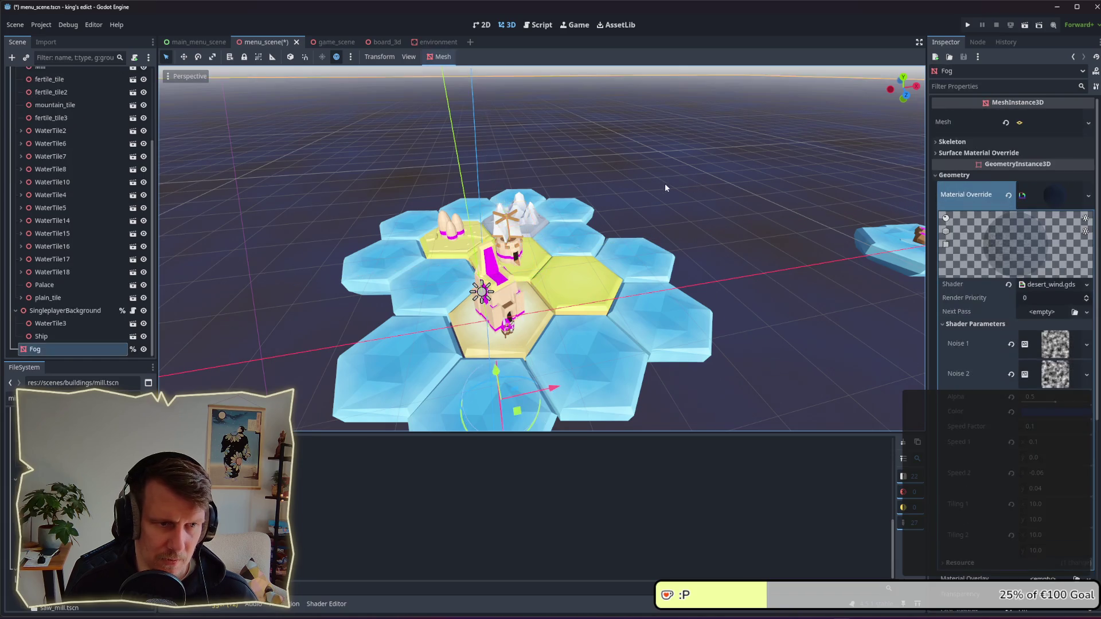
click(526, 251)
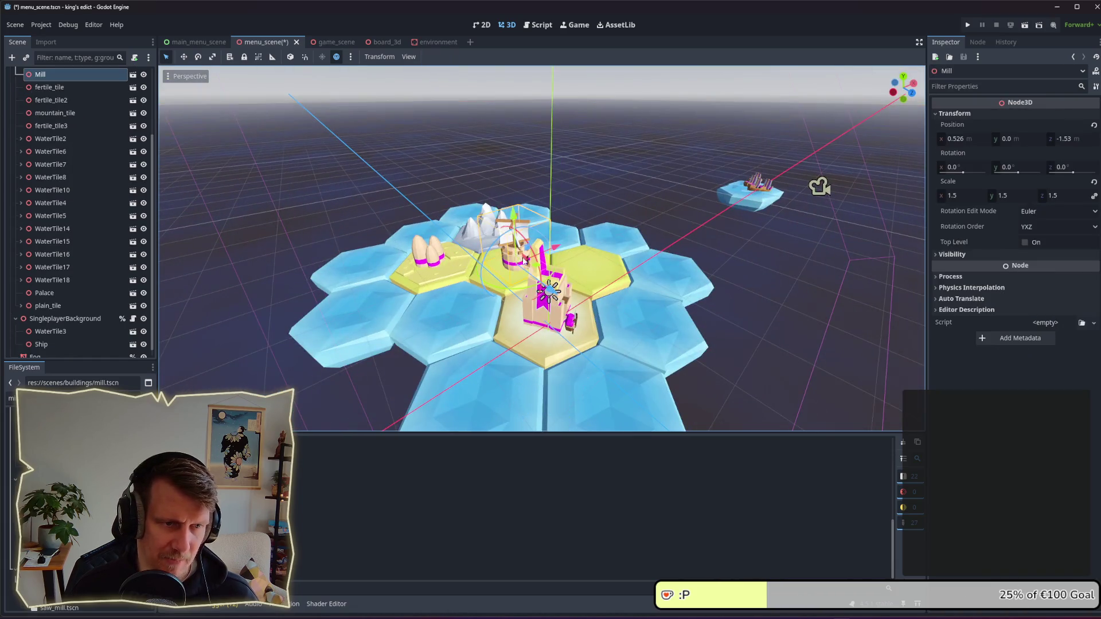
drag(549, 270, 517, 225)
mouse_move(633, 188)
mouse_down()
mouse_move(639, 167)
mouse_move(527, 172)
mouse_move(522, 260)
mouse_up()
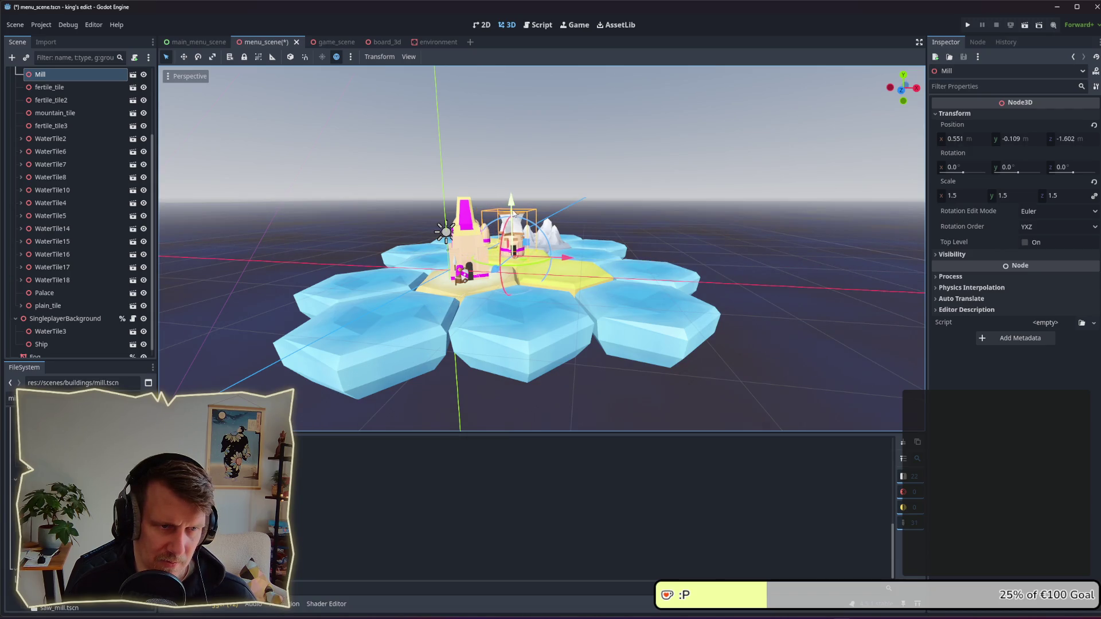
drag(510, 202, 515, 208)
click(662, 228)
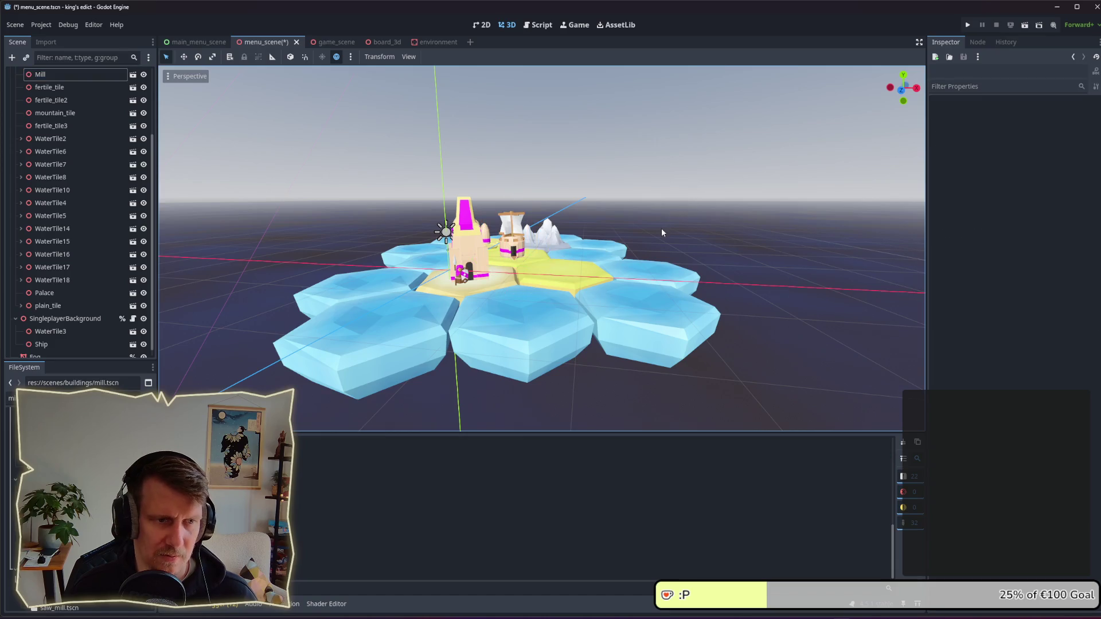
key(ctrl+s)
Step: View the island from a higher angle and run the project to preview the menu
mouse_move(649, 208)
mouse_down()
mouse_move(653, 267)
mouse_move(669, 245)
mouse_move(625, 260)
mouse_up()
scroll(654, 244, down, 3)
scroll(636, 247, up, 2)
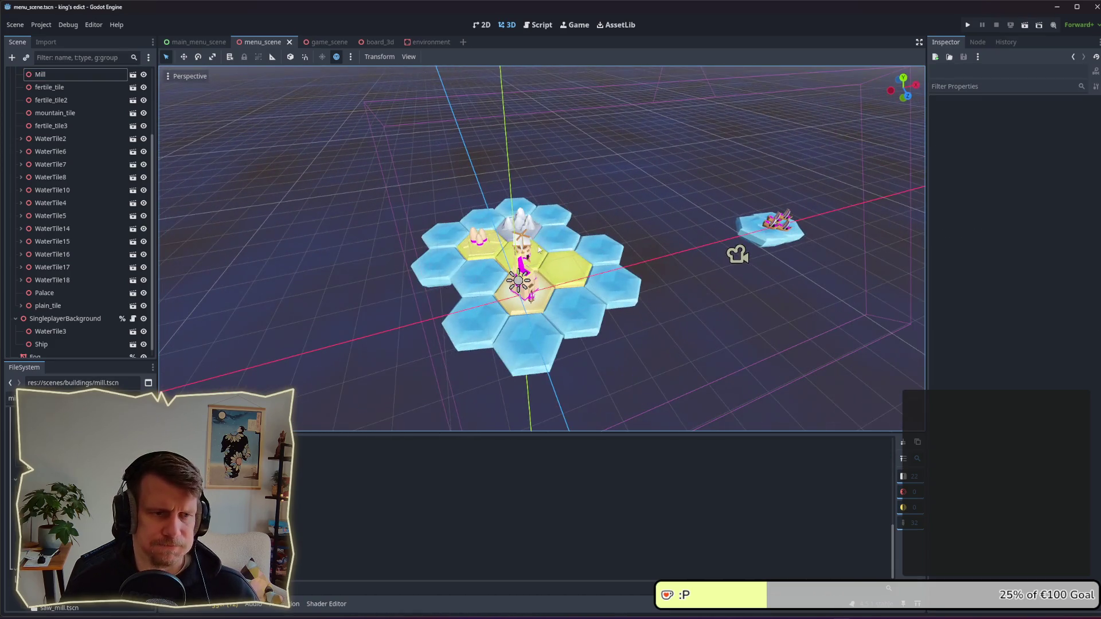
click(542, 265)
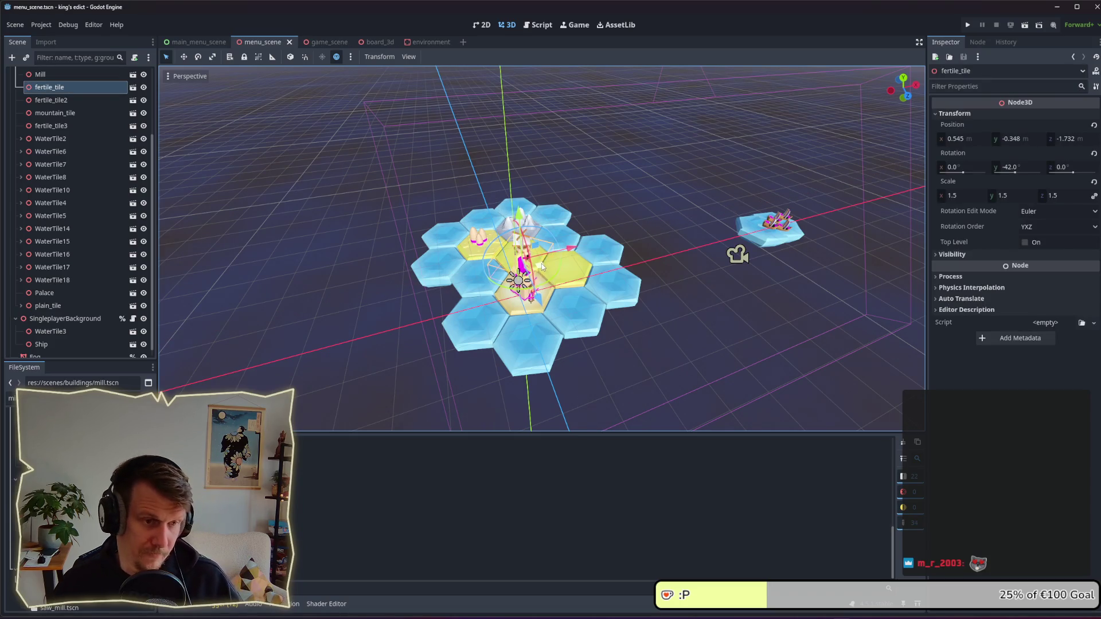
click(615, 184)
key(F5)
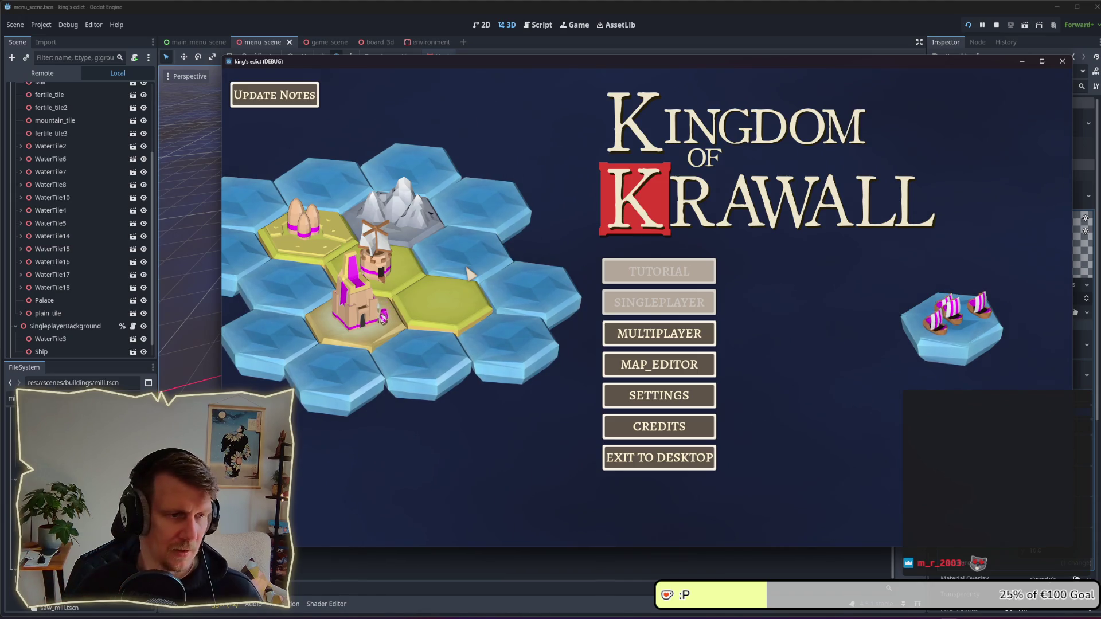
Step: Nudge the Mill slightly on the island, save, and check it in the running game
key(alt+Tab)
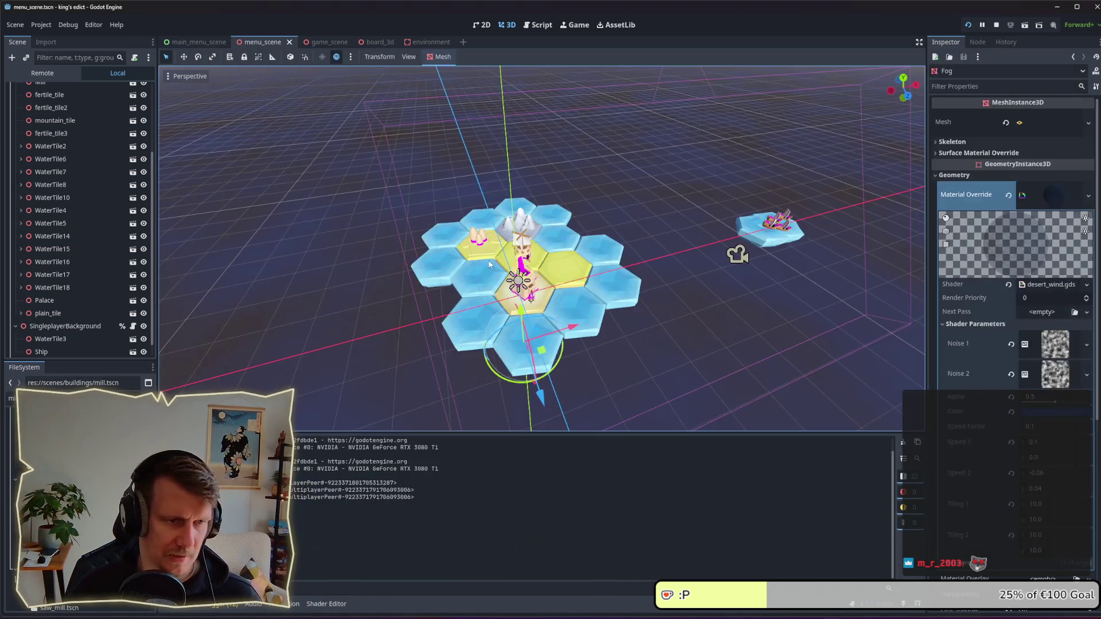
click(528, 257)
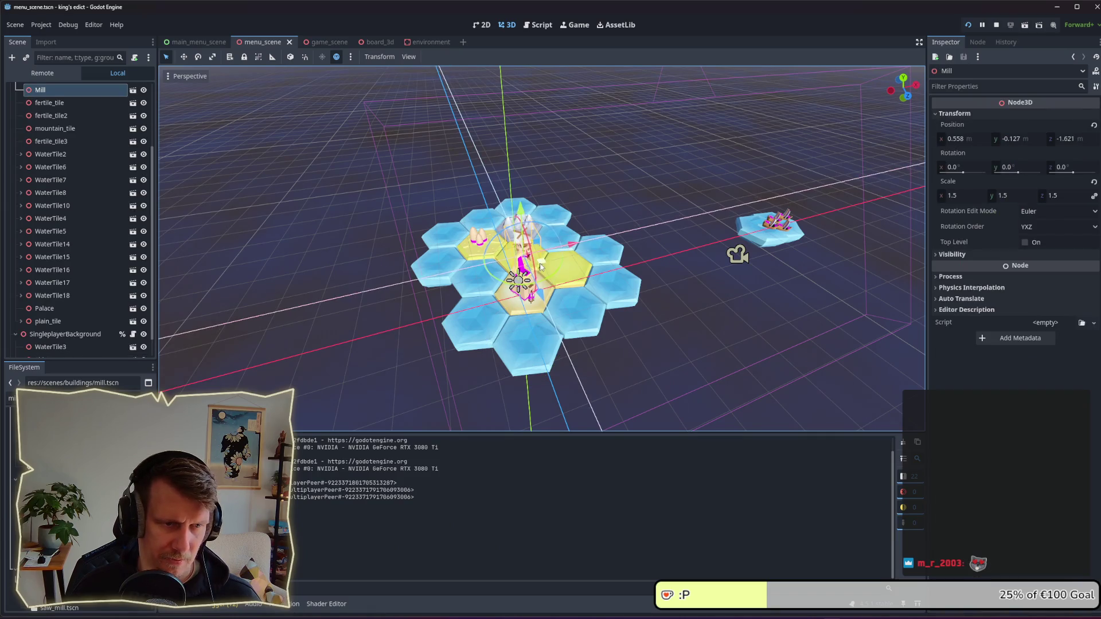
drag(540, 265, 546, 261)
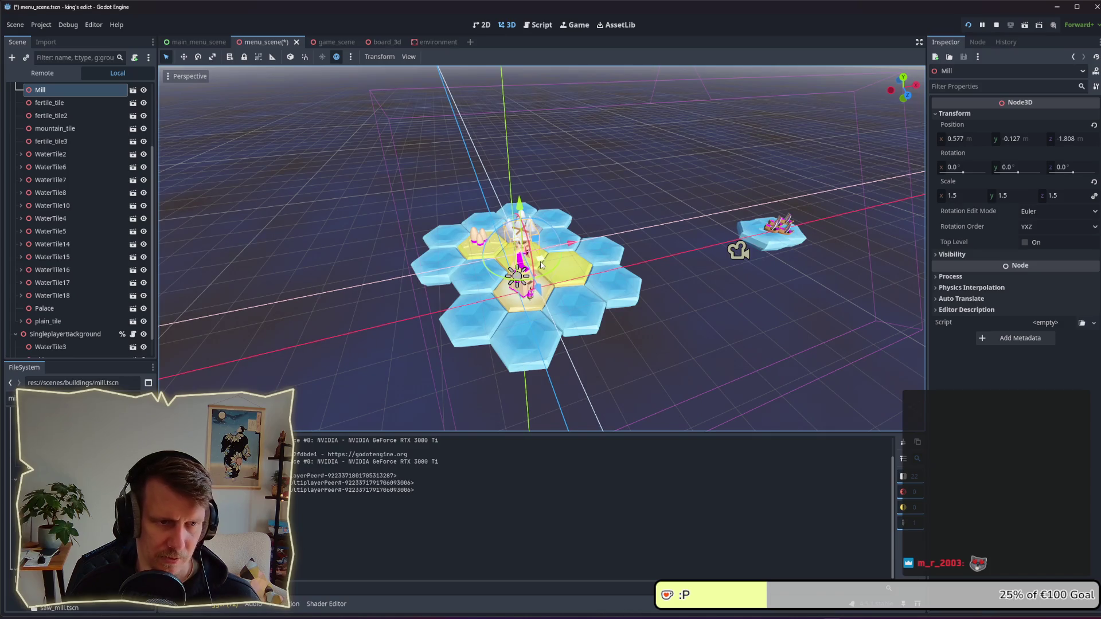
key(ctrl+s)
key(alt+Tab)
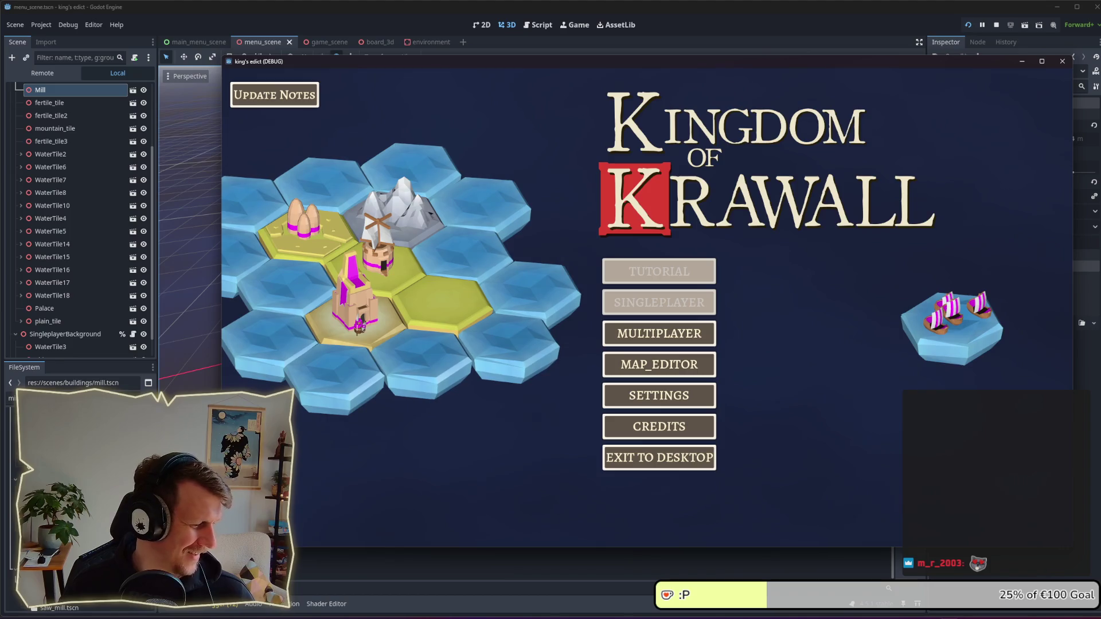
key(alt+Tab)
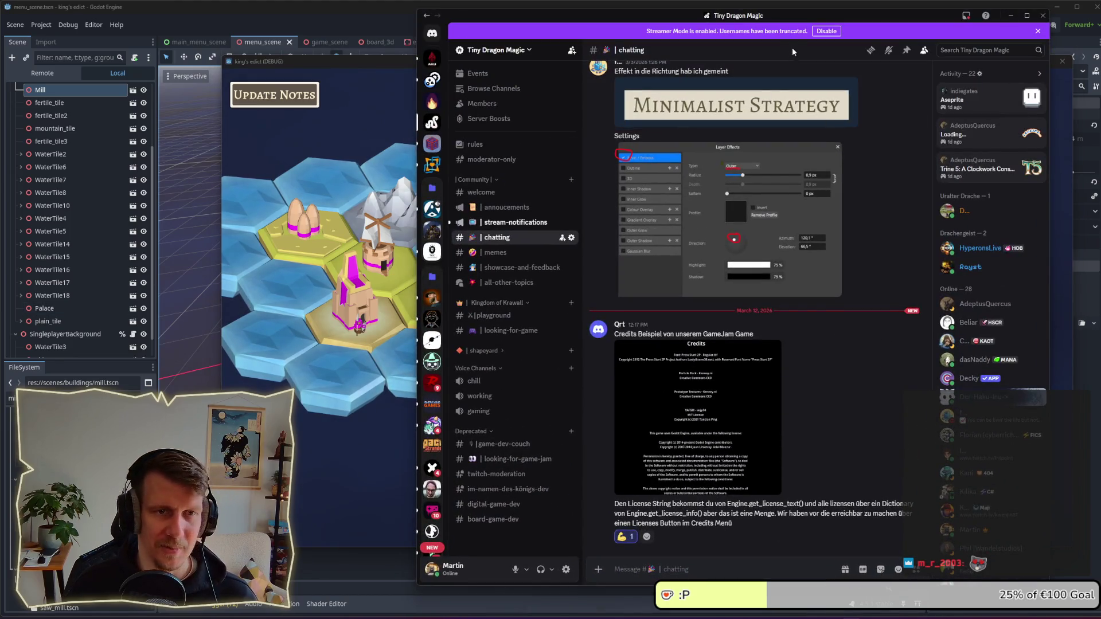
Step: Move the Discord window aside, dismiss it, and bring the Godot editor back in front
drag(813, 19, 0, 148)
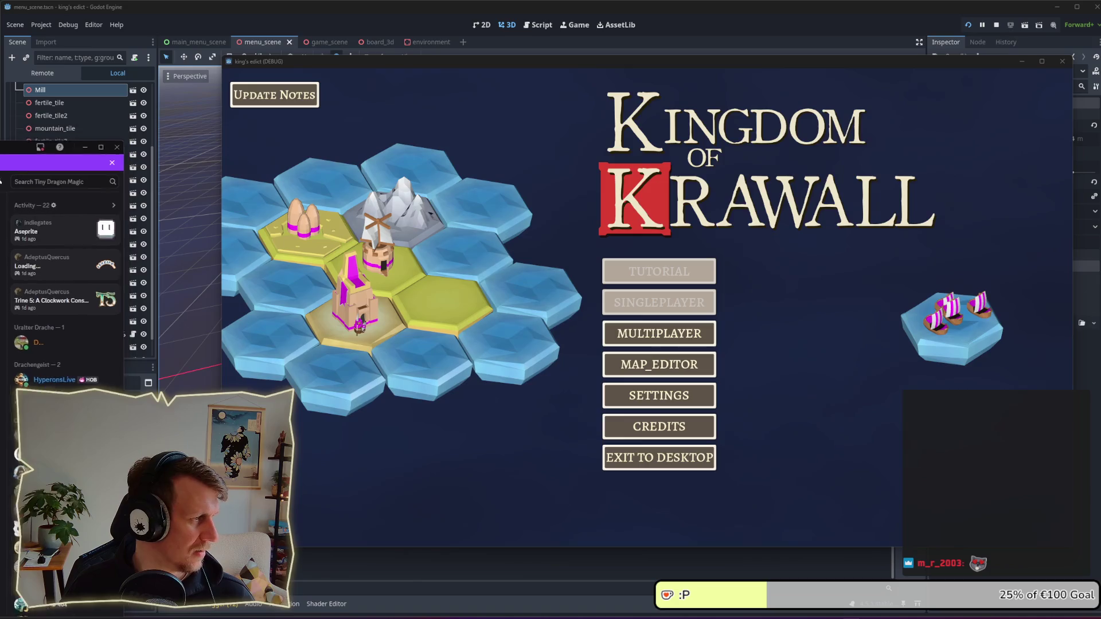
key(alt+Tab)
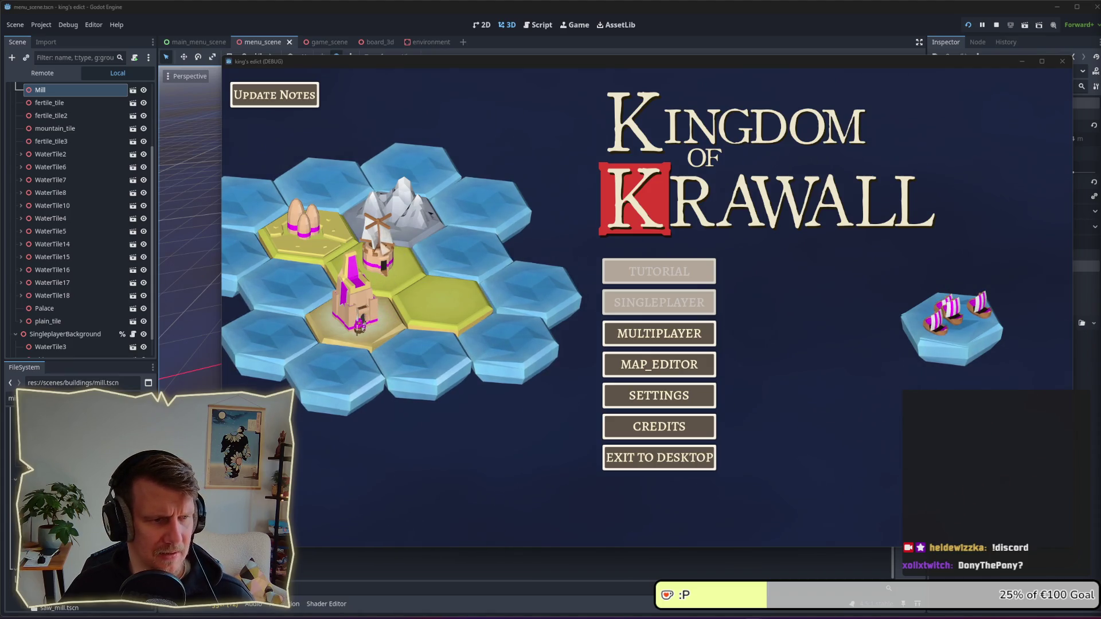
click(544, 557)
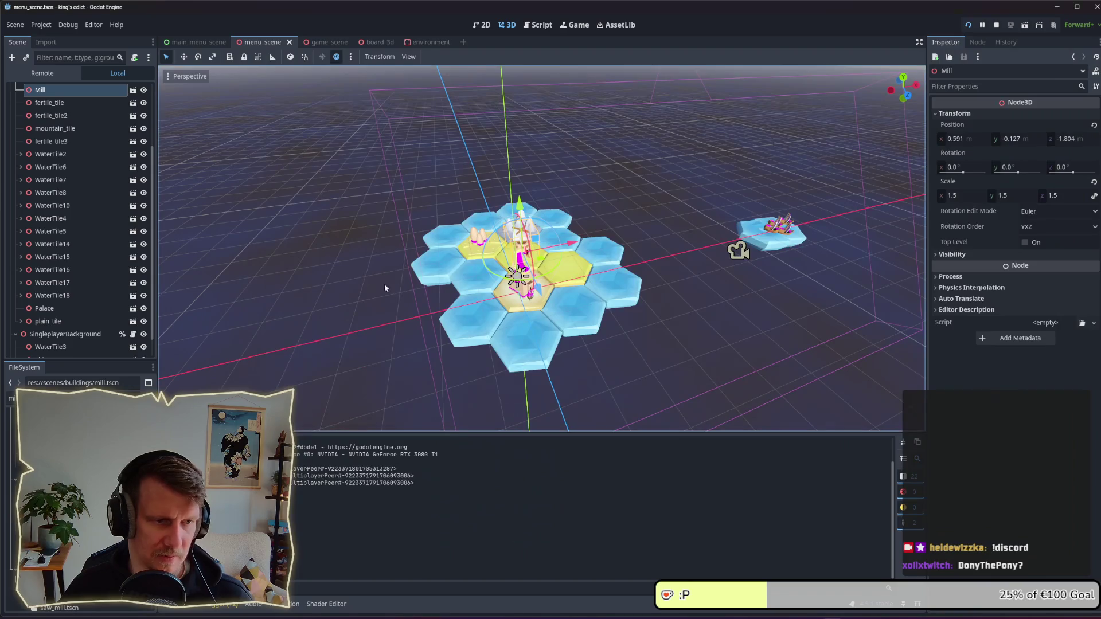
Step: Hide the Mill and confirm the running menu shows no windmill
click(144, 90)
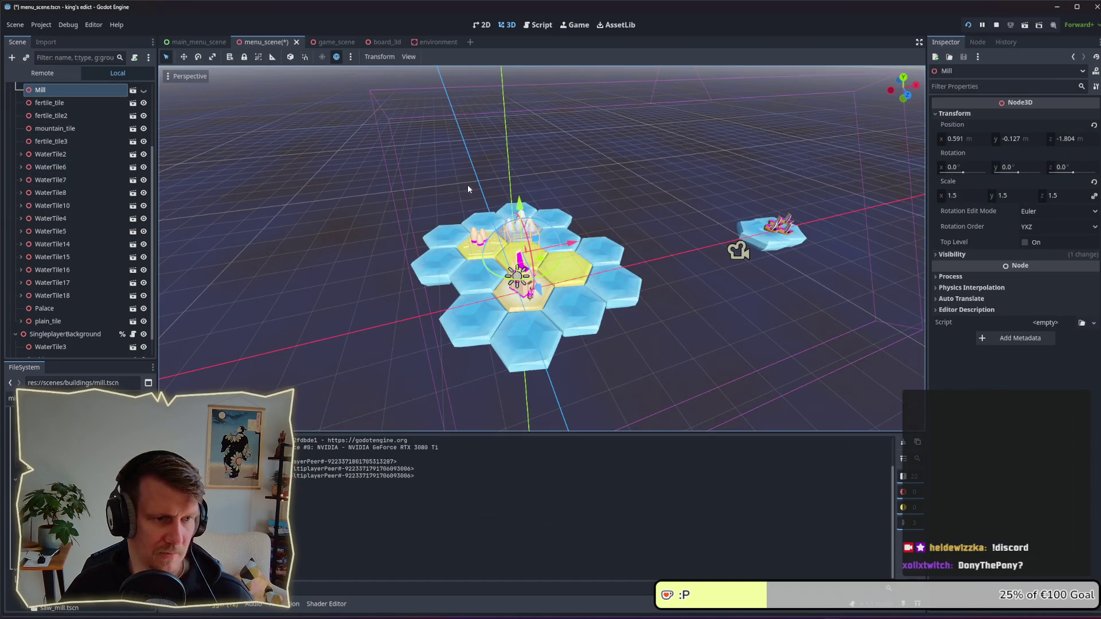
key(alt+Tab)
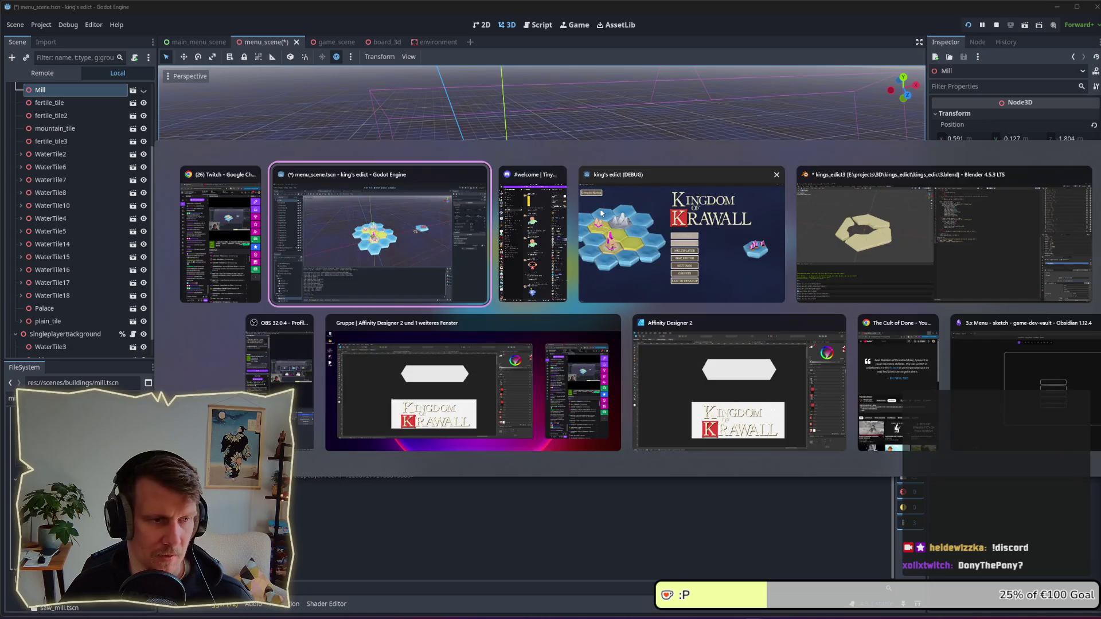
key(alt+Tab)
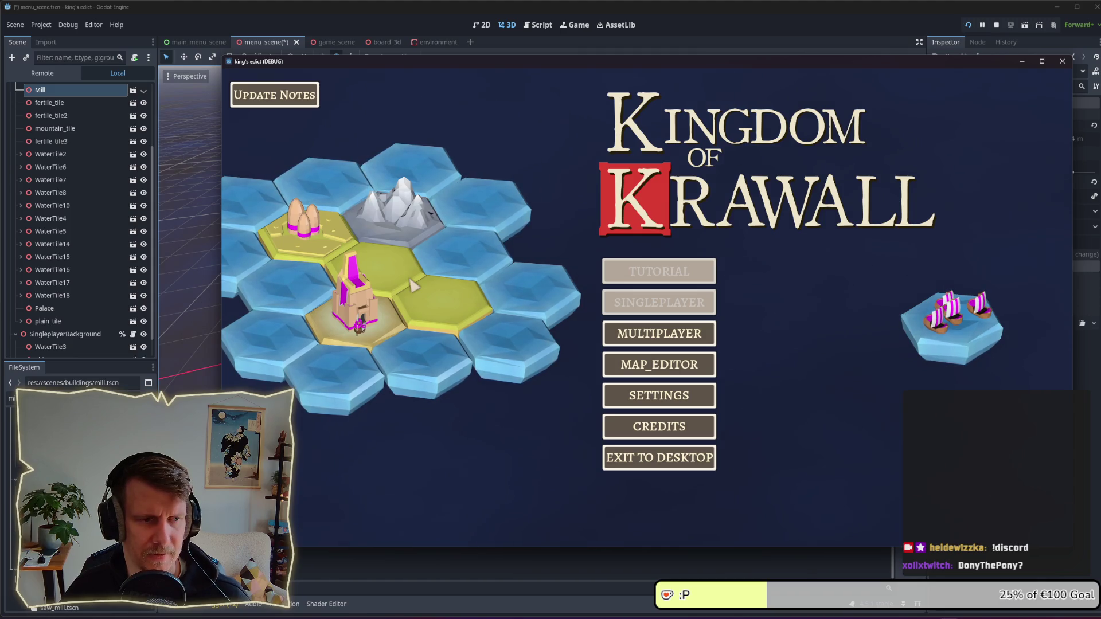
key(alt+Tab)
Step: Select fertile_tile and fertile_tile2 together in the scene tree
scroll(57, 259, up, 2)
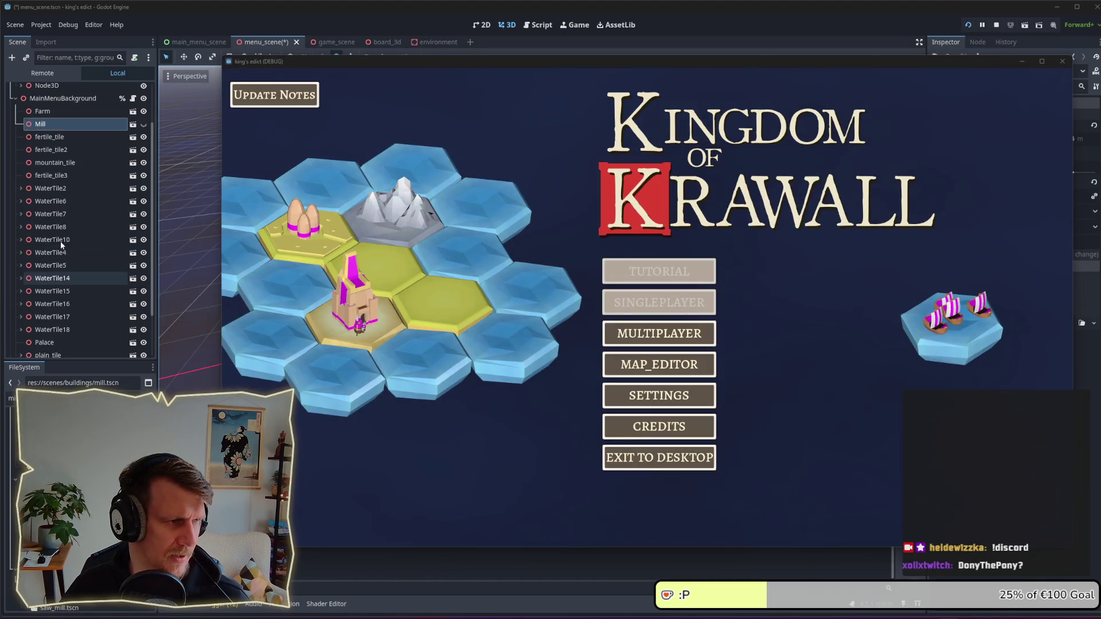
click(56, 149)
click(58, 137)
shift+click(59, 149)
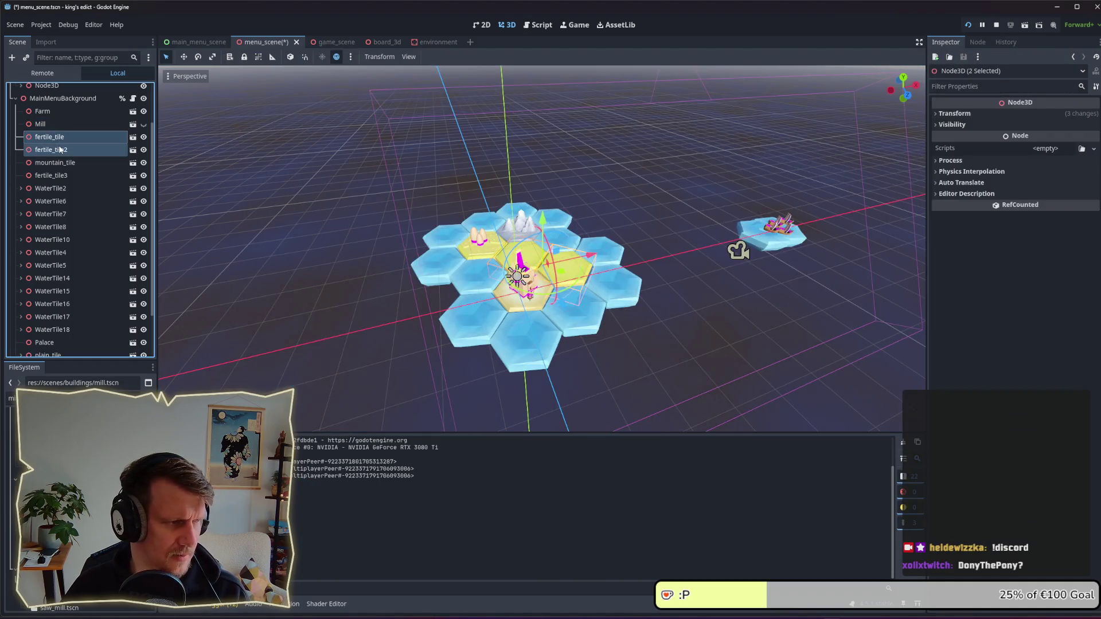
Step: Delete both fertile tiles and duplicate plain_tile with Ctrl+D
key(Delete)
key(Return)
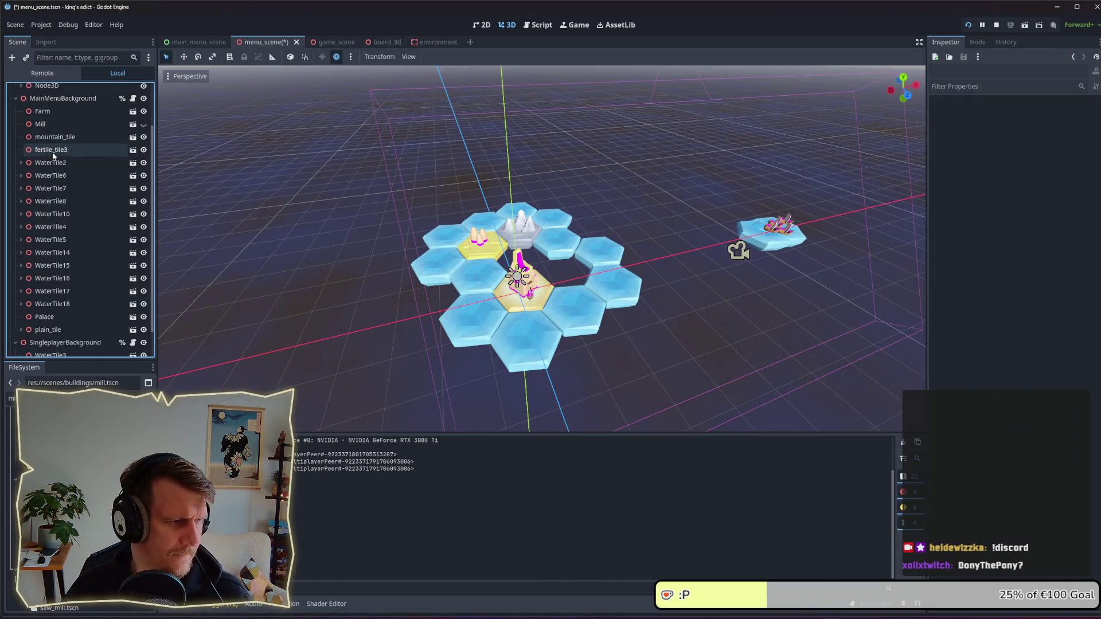
click(44, 330)
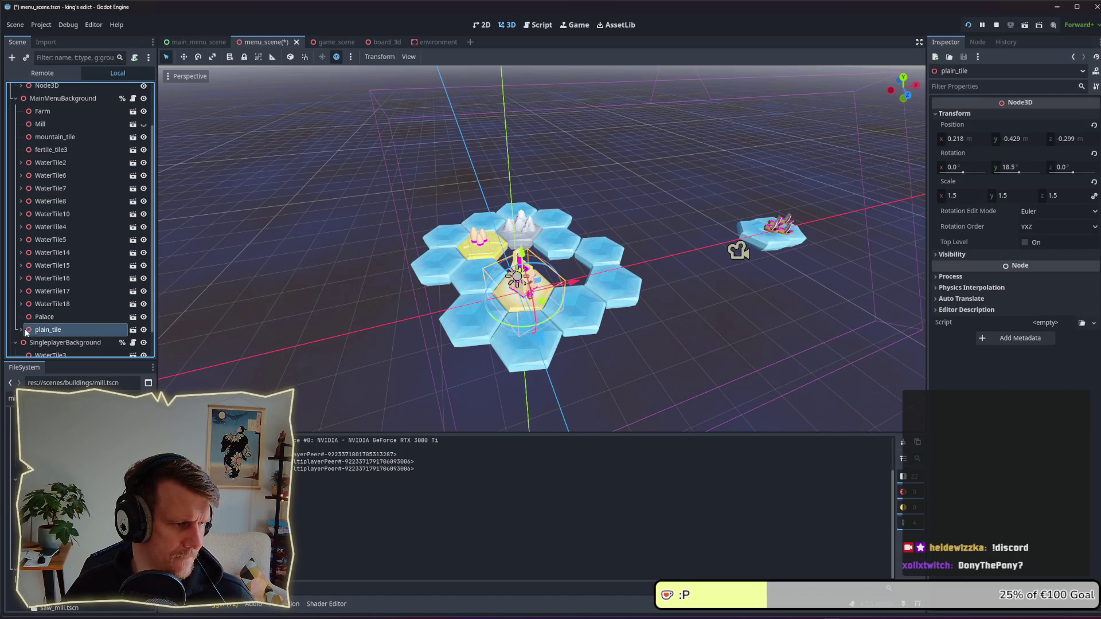
key(ctrl+d)
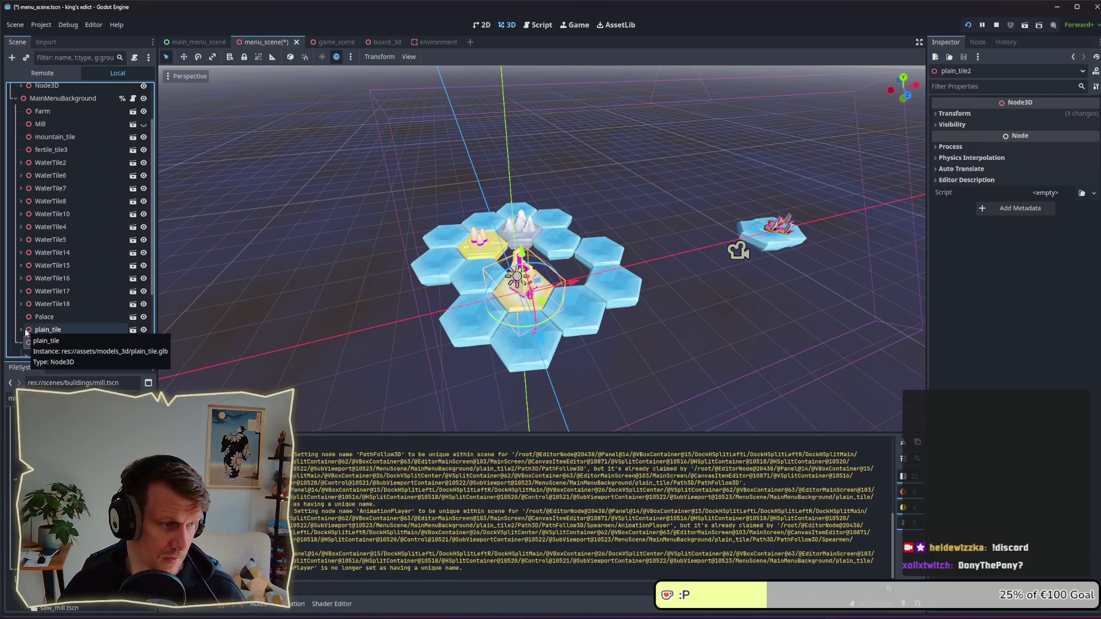
Step: Indent line 22 into _start_patrol, stop the game, and delete the copy's Path3D
scroll(34, 321, down, 3)
click(55, 301)
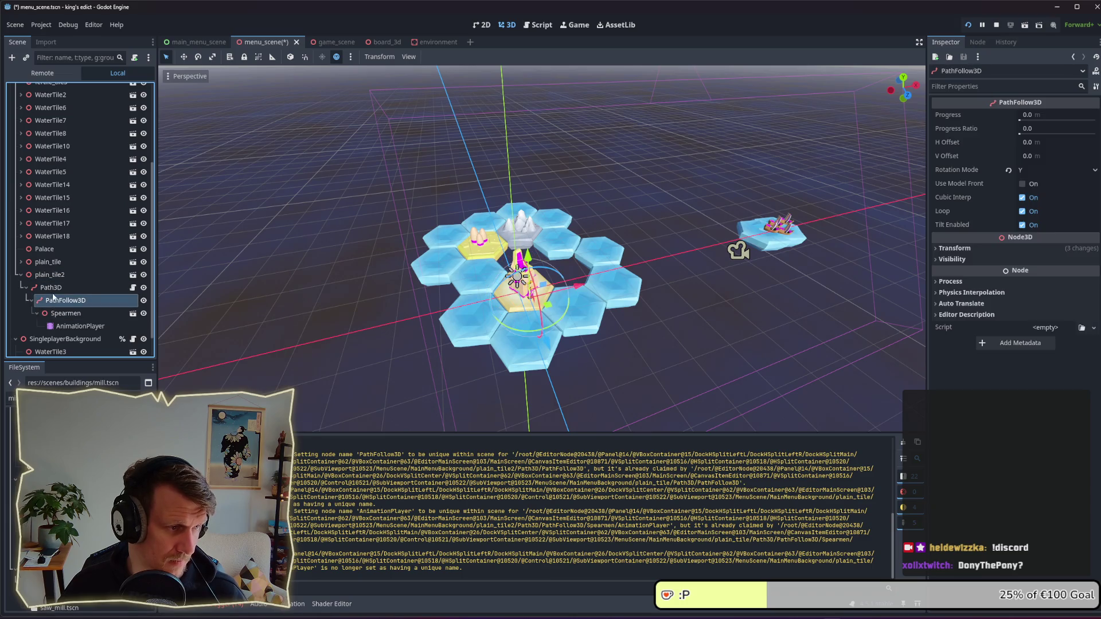
scroll(53, 296, down, 1)
click(51, 259)
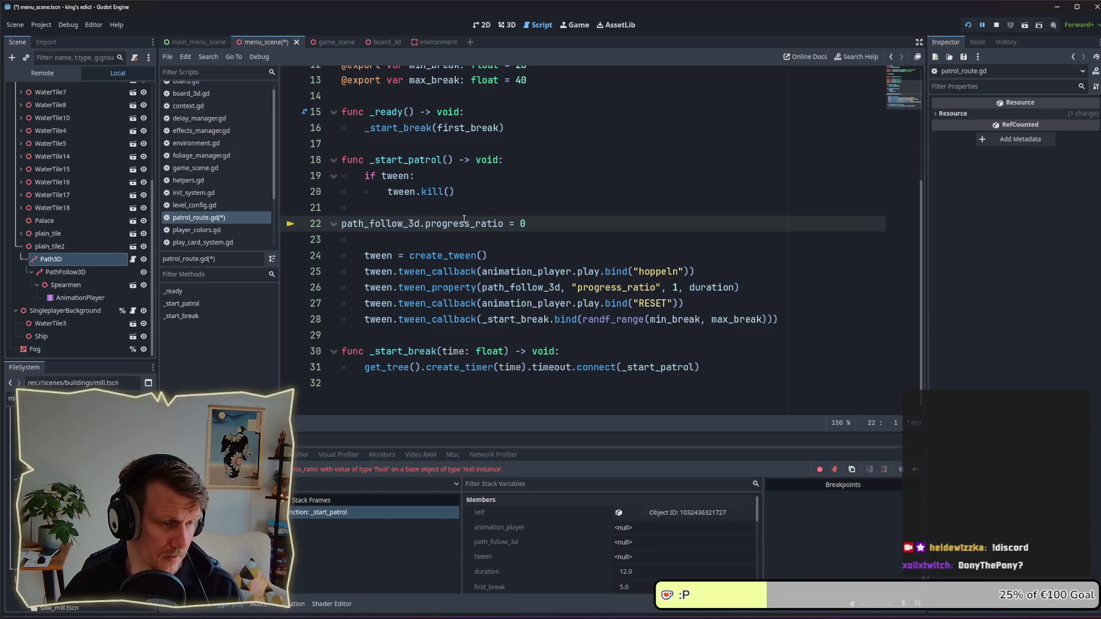
key(Tab)
click(996, 25)
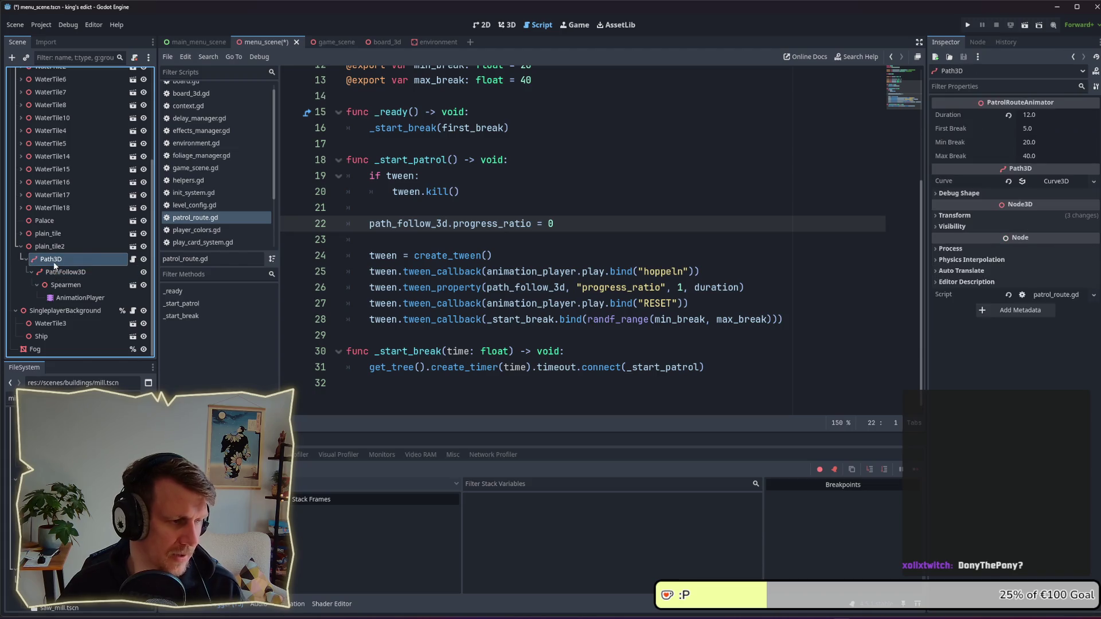
key(Delete)
key(Return)
Step: Move plain_tile2 onto the hex right of the centre tile
click(50, 298)
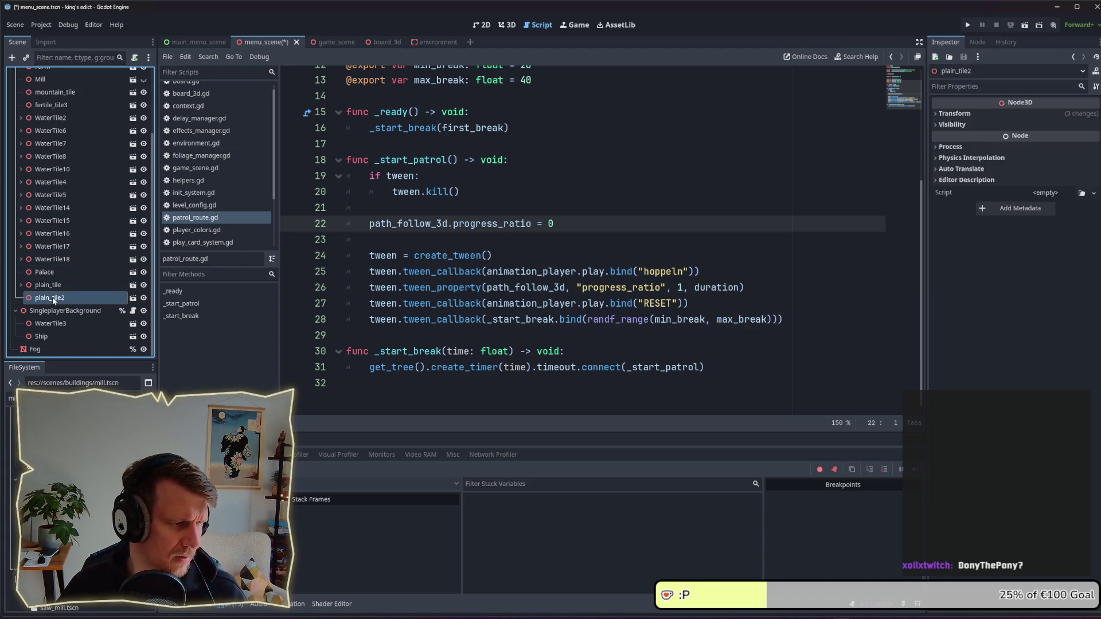
click(507, 25)
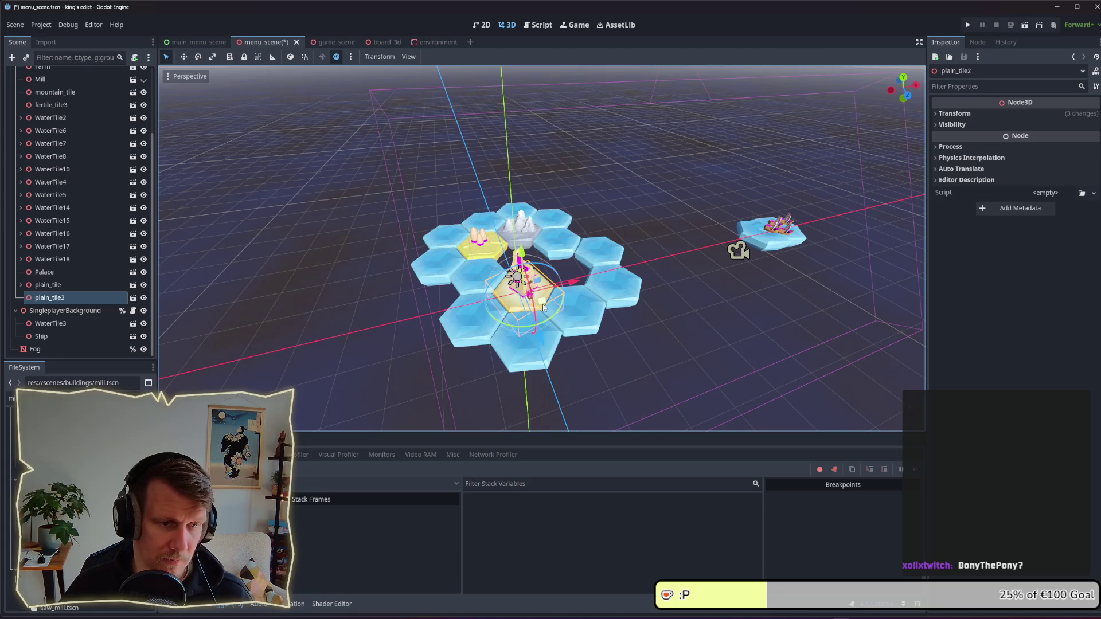
mouse_move(541, 301)
mouse_down()
mouse_move(585, 284)
mouse_move(539, 268)
mouse_up()
Step: Duplicate plain_tile2 to create plain_tile3
key(ctrl+d)
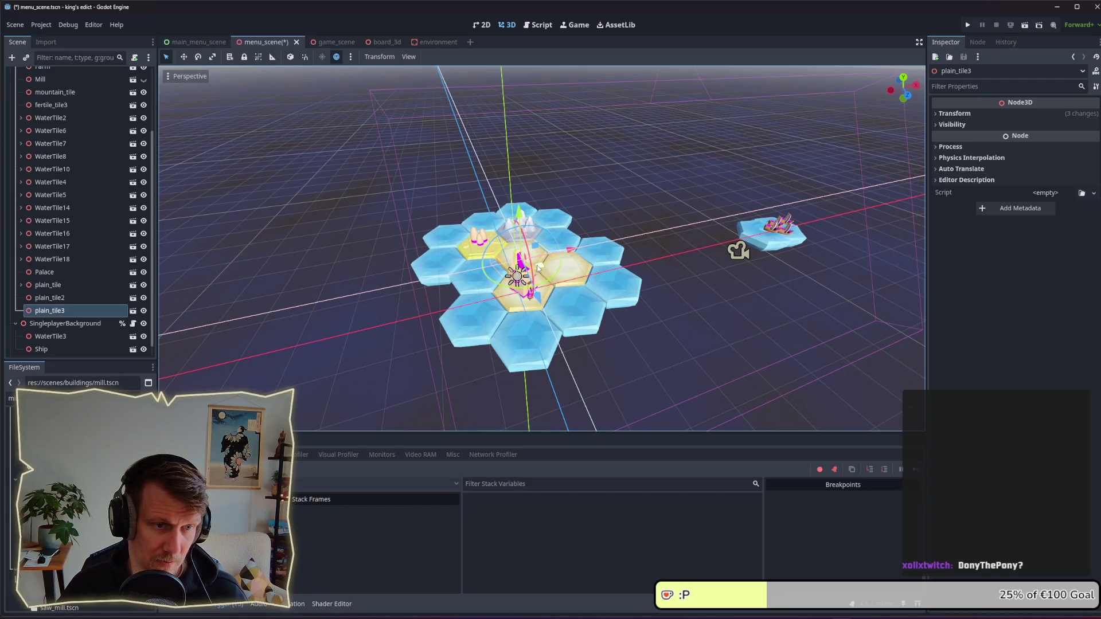
scroll(538, 267, up, 6)
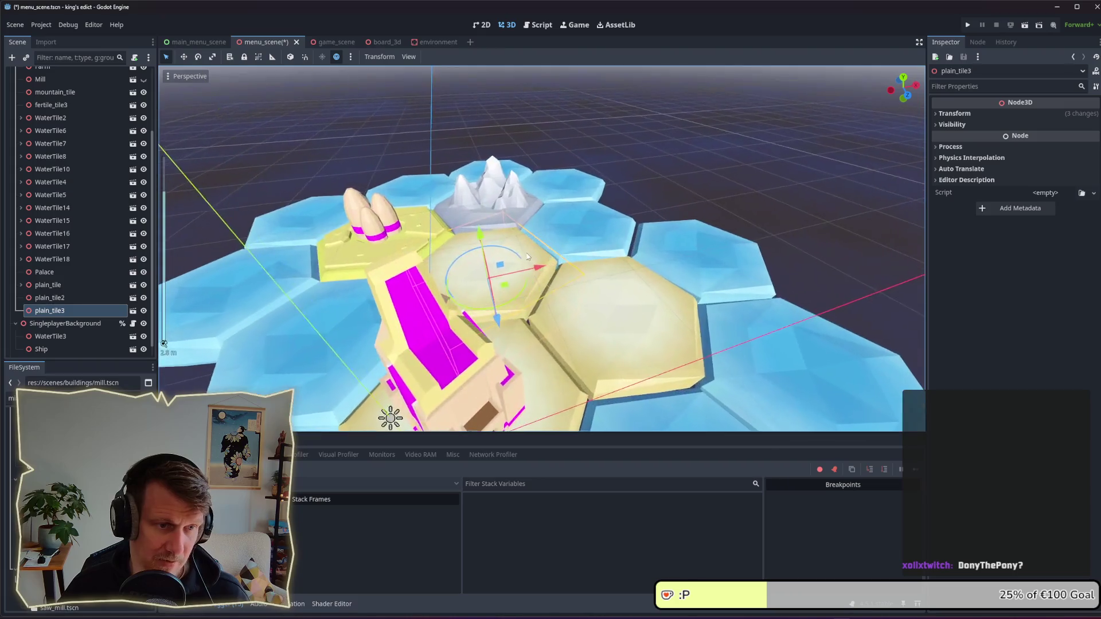
click(508, 283)
scroll(683, 241, down, 5)
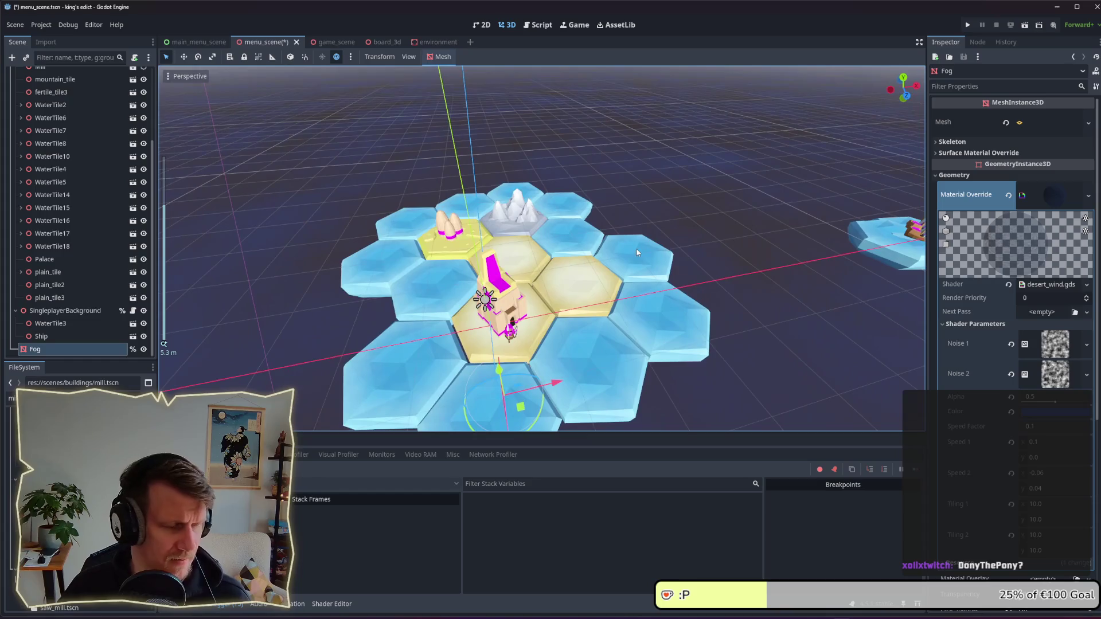
Step: Drop rocks_small.tscn into the scene and move plain_tile3 onto the empty hex
click(51, 398)
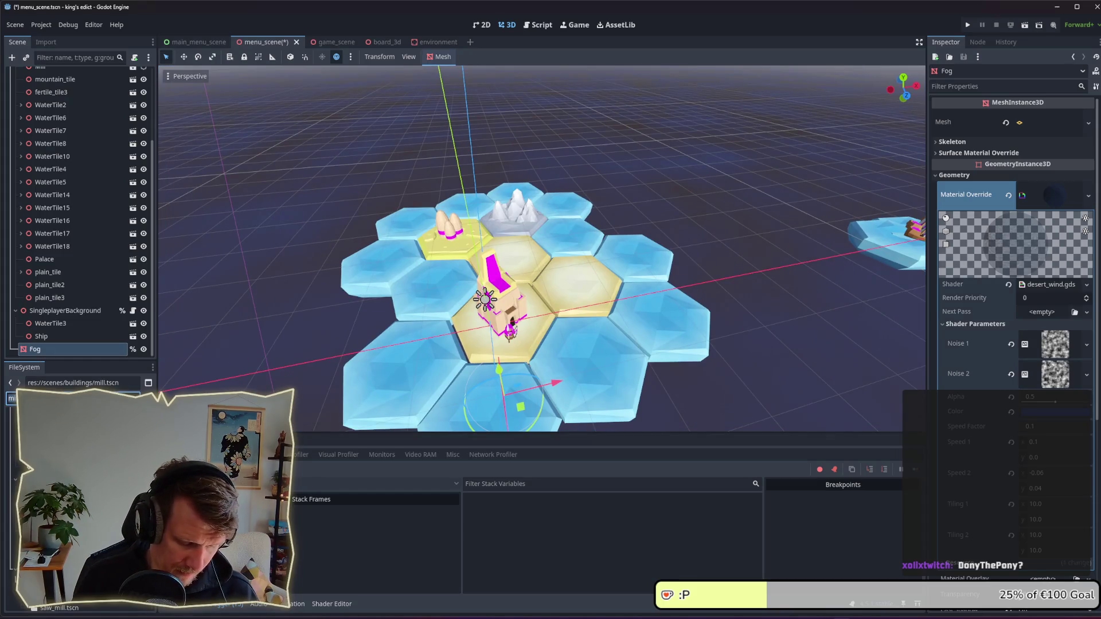
key(ctrl+a)
text(sto)
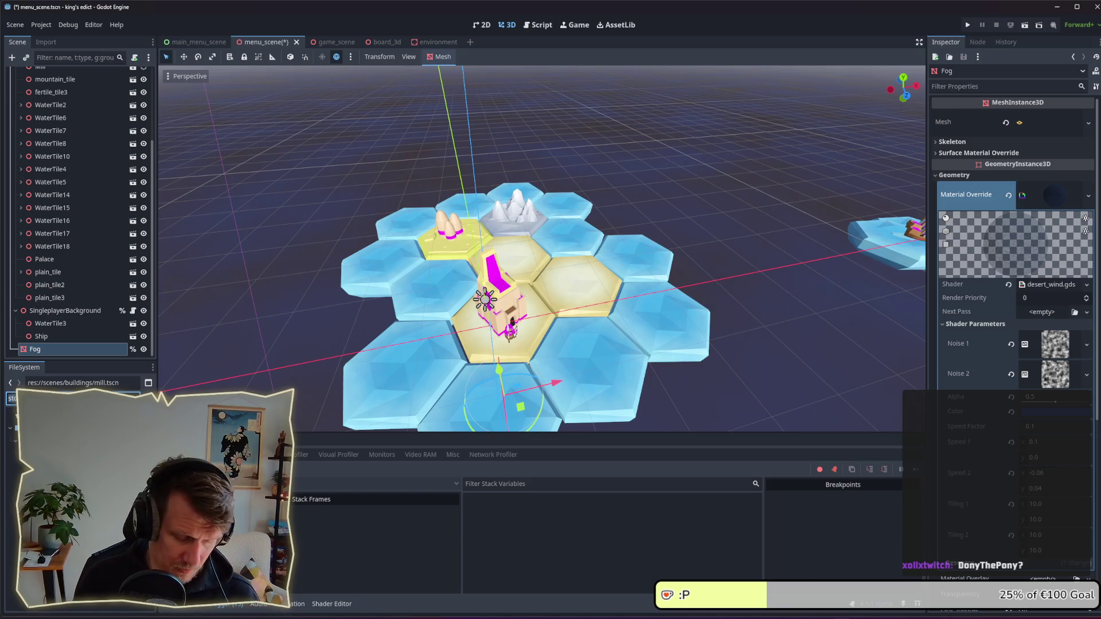
key(BackSpace)
key(BackSpace)
key(BackSpace)
text(roo)
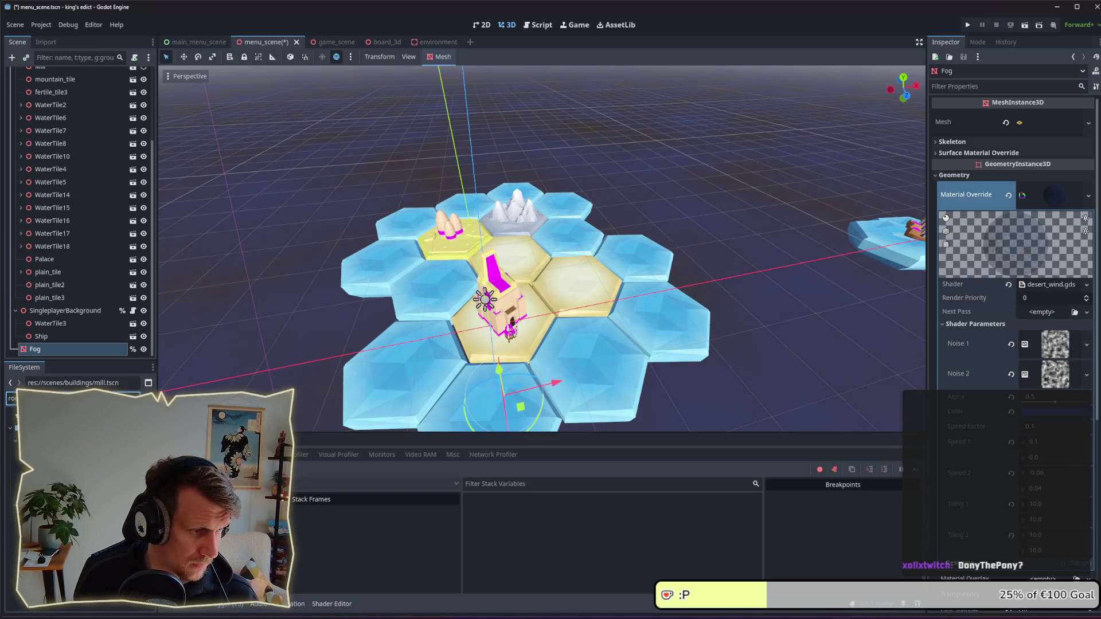
key(Down)
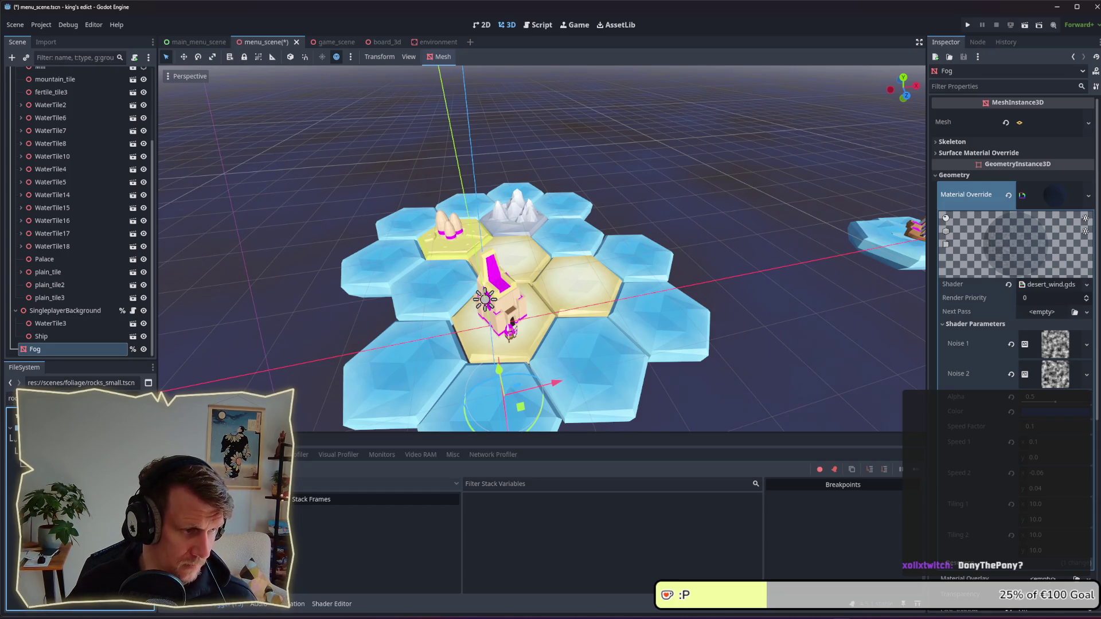
mouse_move(75, 355)
mouse_down()
mouse_move(115, 259)
mouse_move(123, 285)
mouse_move(584, 305)
mouse_move(105, 287)
mouse_move(62, 297)
mouse_up()
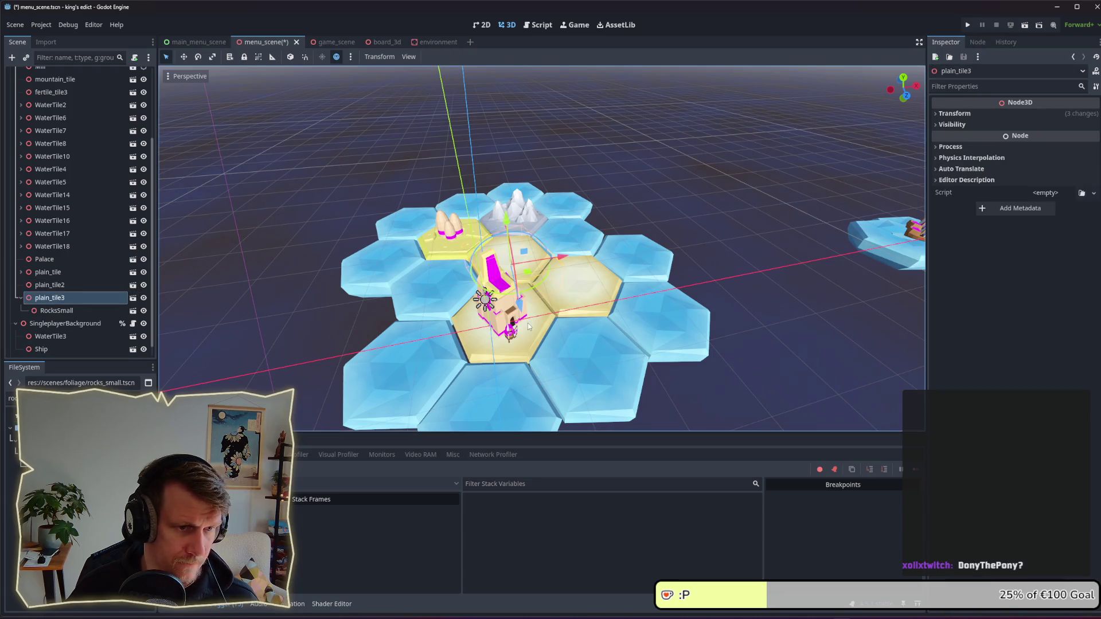
drag(527, 323, 572, 286)
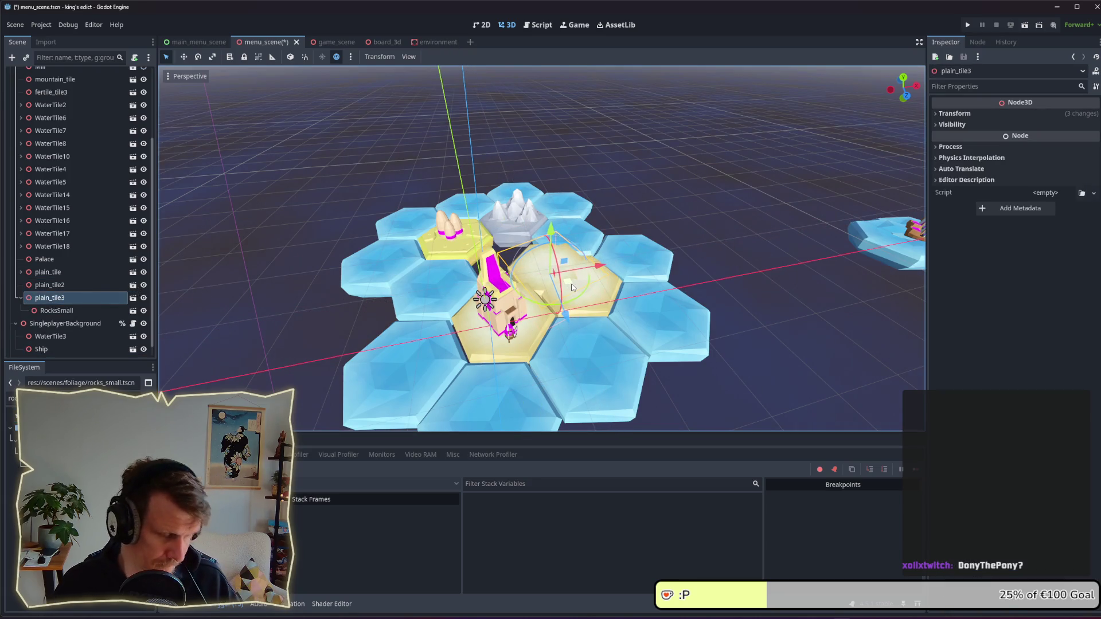
Step: Tilt RocksSmall, parent it under plain_tile2, and place it on the neighbouring sand tile
click(63, 311)
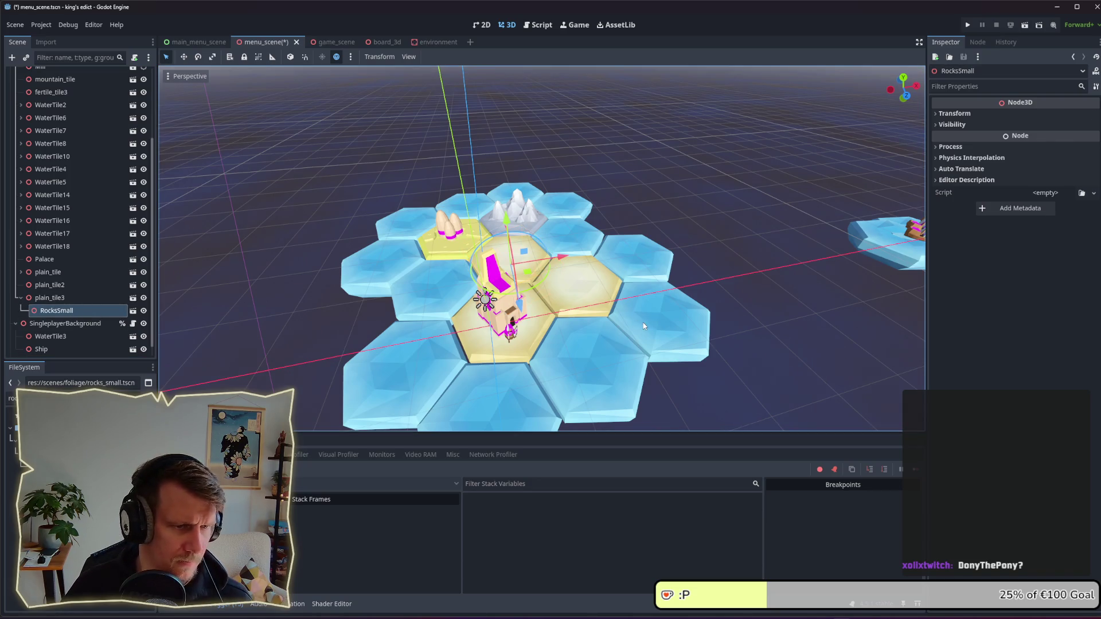
scroll(643, 326, up, 5)
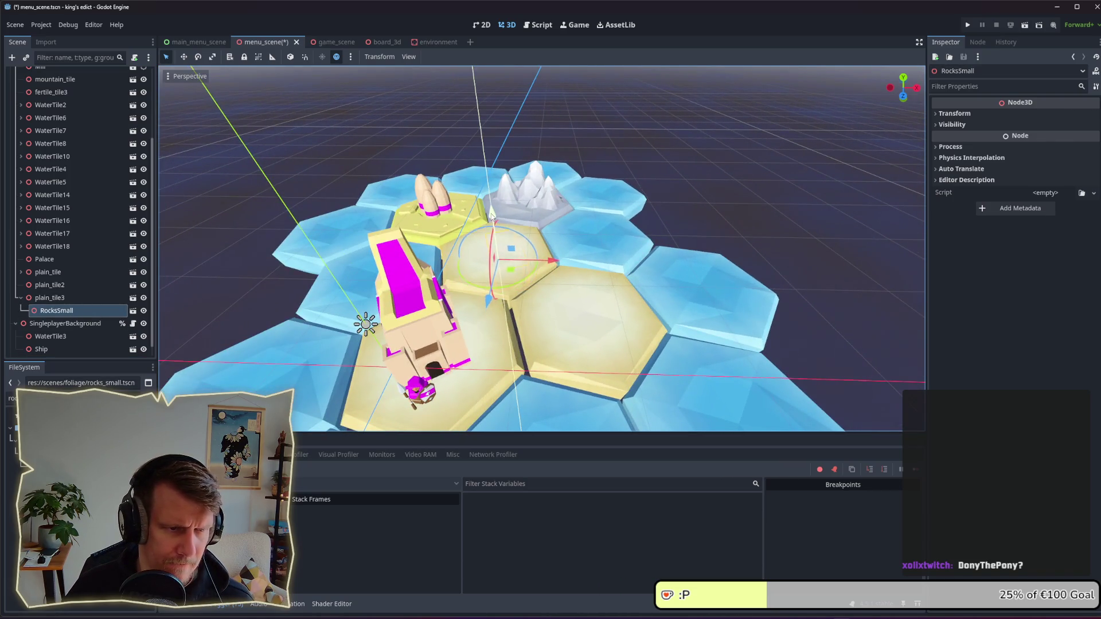
drag(492, 215, 492, 207)
drag(50, 312, 46, 285)
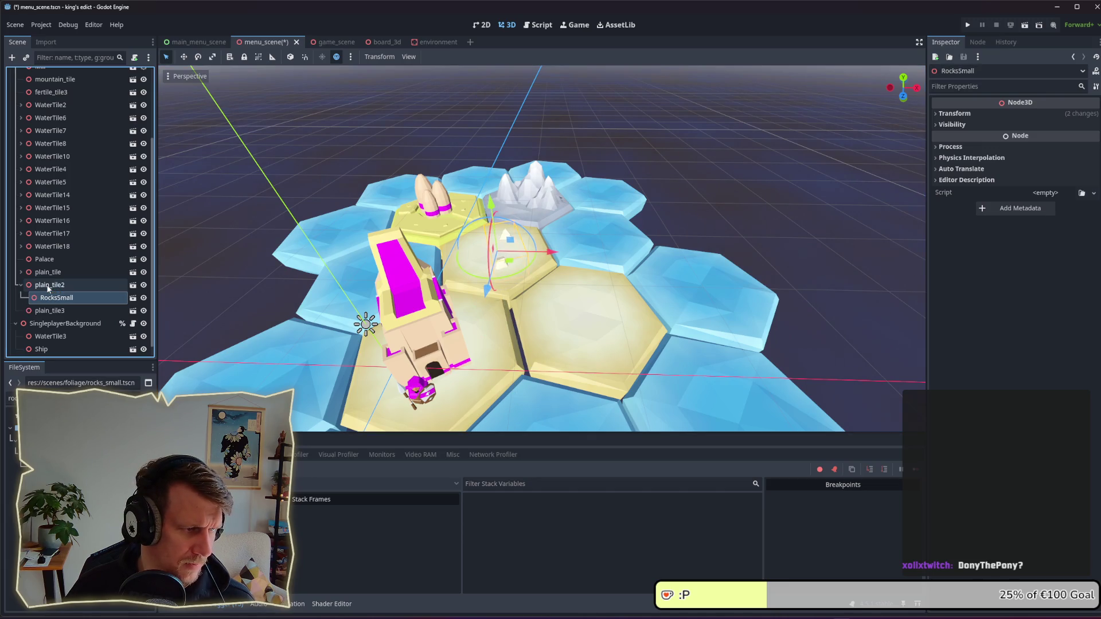
mouse_move(514, 271)
mouse_down()
mouse_move(589, 340)
mouse_move(591, 302)
mouse_move(589, 332)
mouse_move(600, 332)
mouse_up()
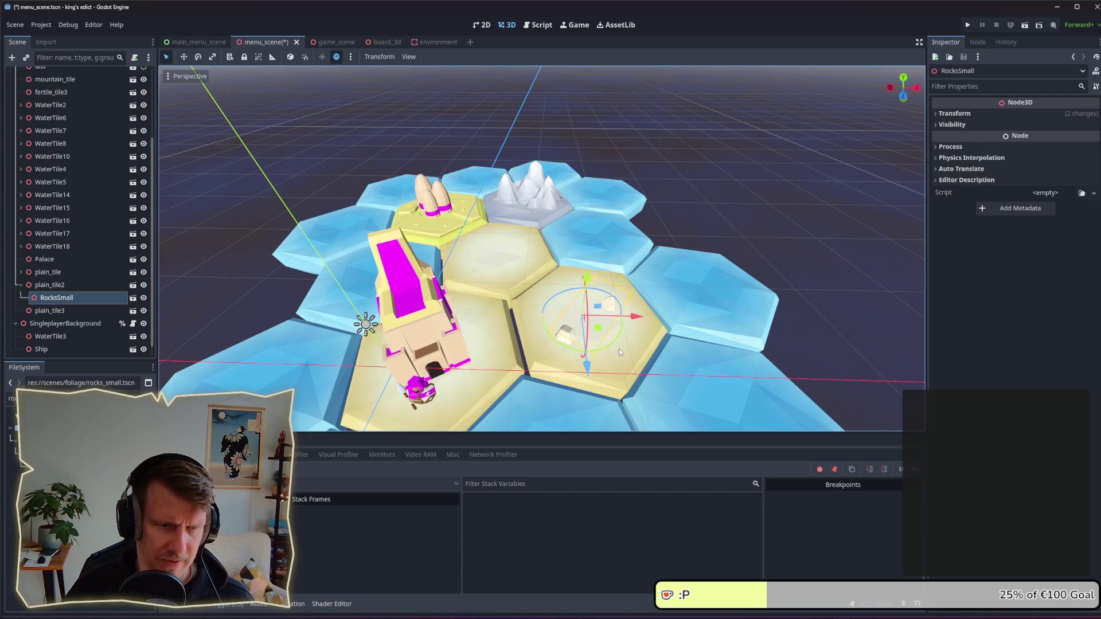
click(780, 204)
scroll(749, 298, down, 5)
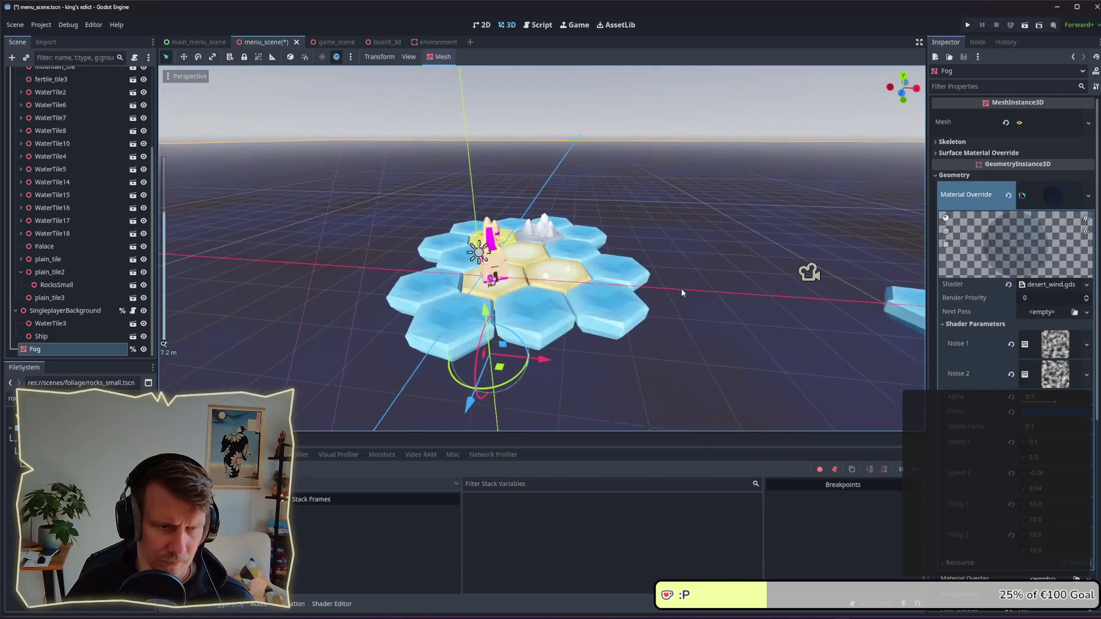
Step: Save the scene, then find teeths.tscn and drop it onto the island
key(ctrl+s)
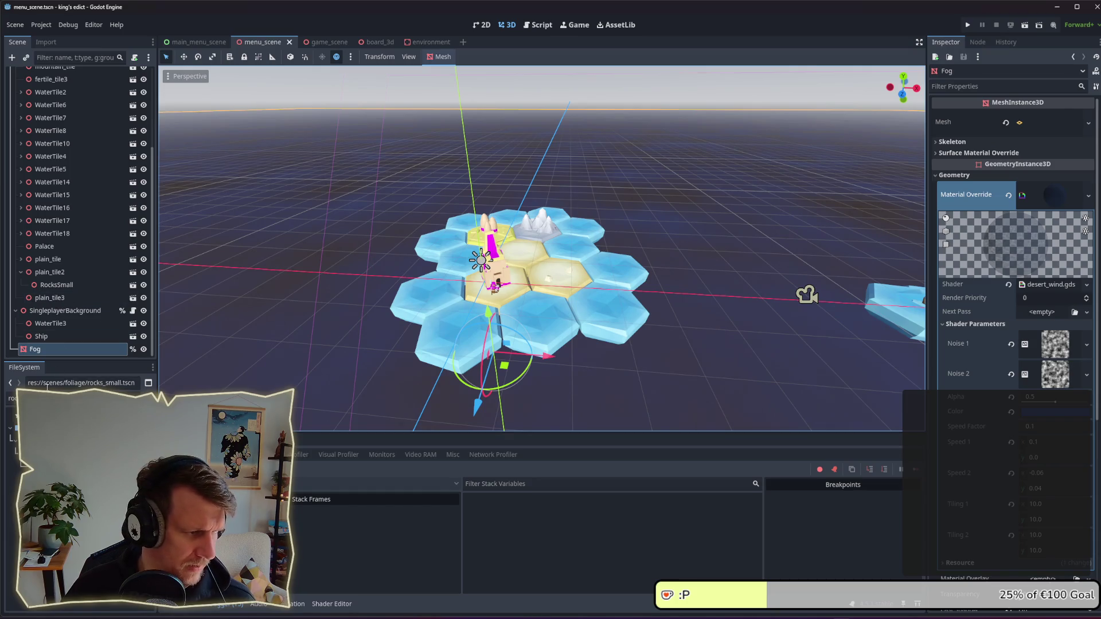
click(7, 398)
text(sc)
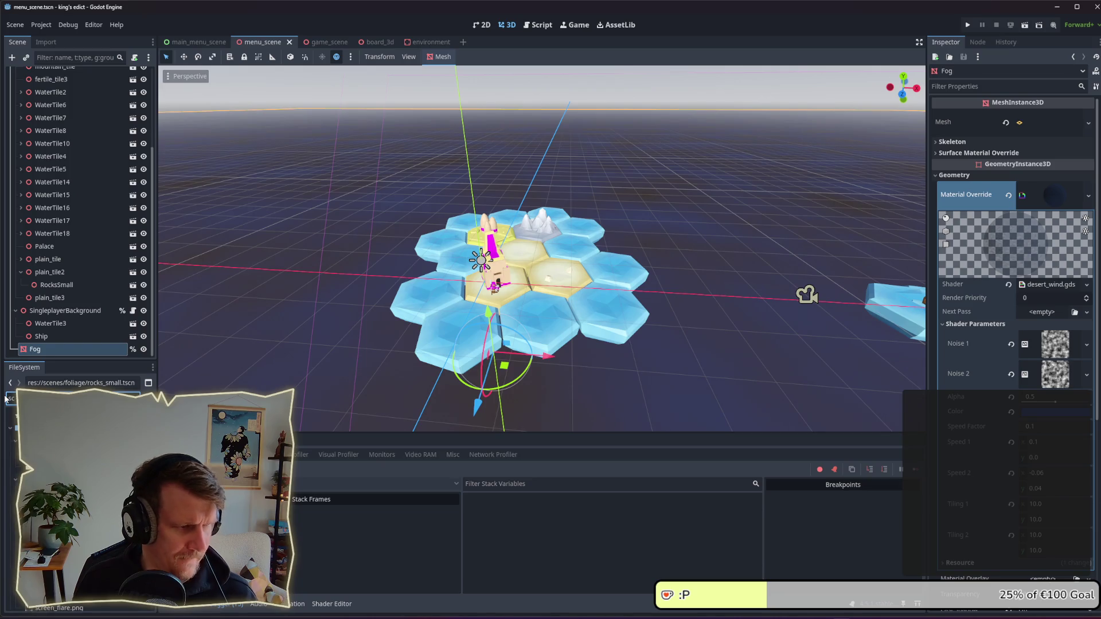
key(BackSpace)
key(BackSpace)
text(bo)
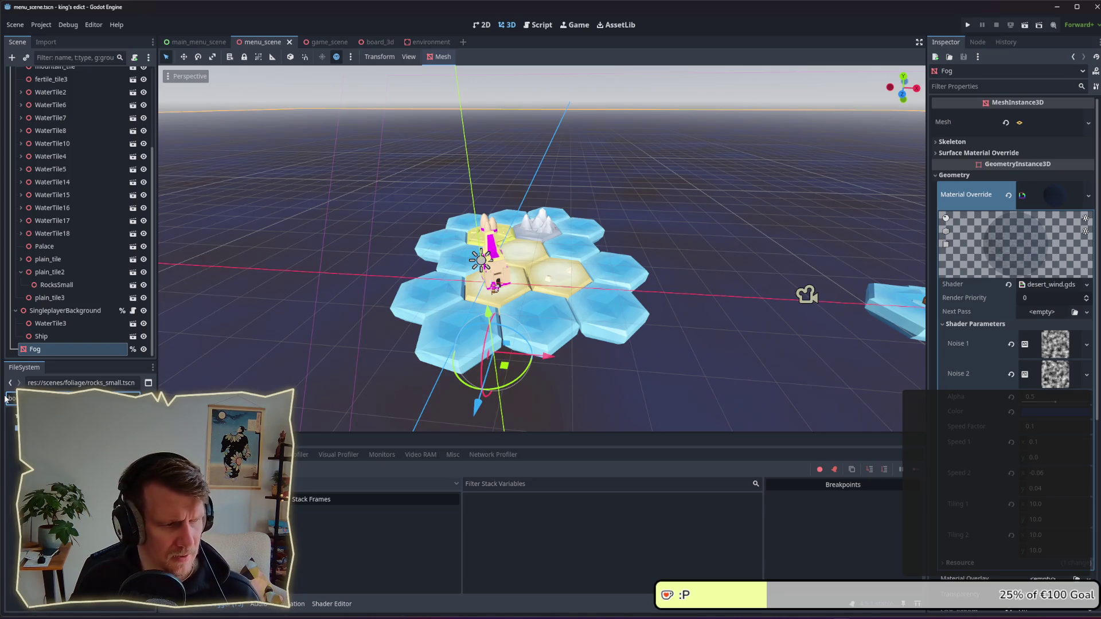
key(BackSpace)
key(BackSpace)
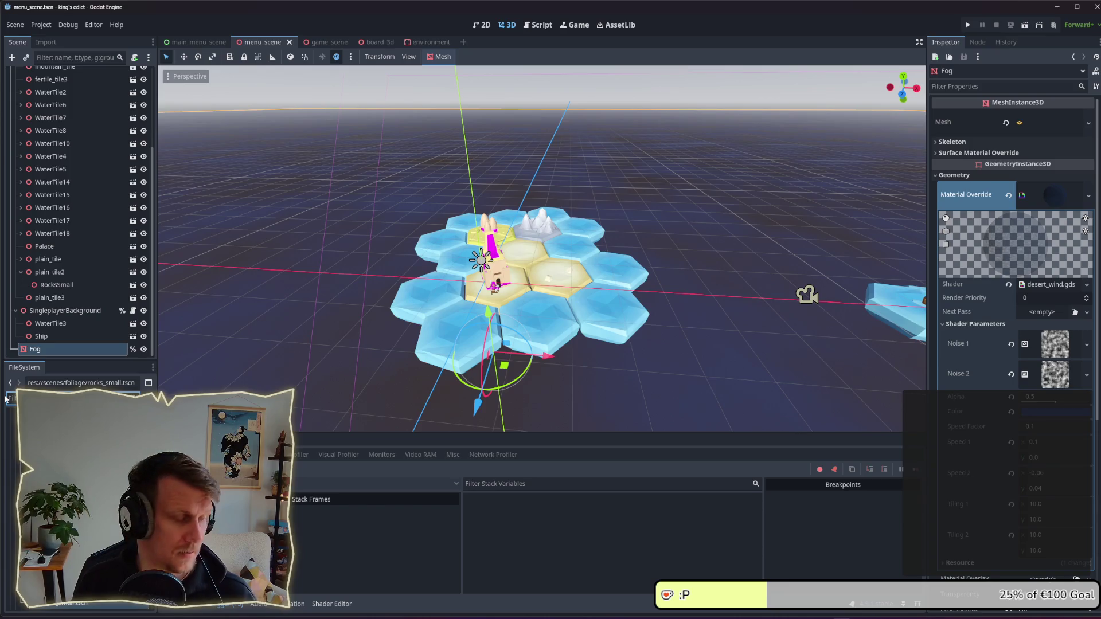
text(to)
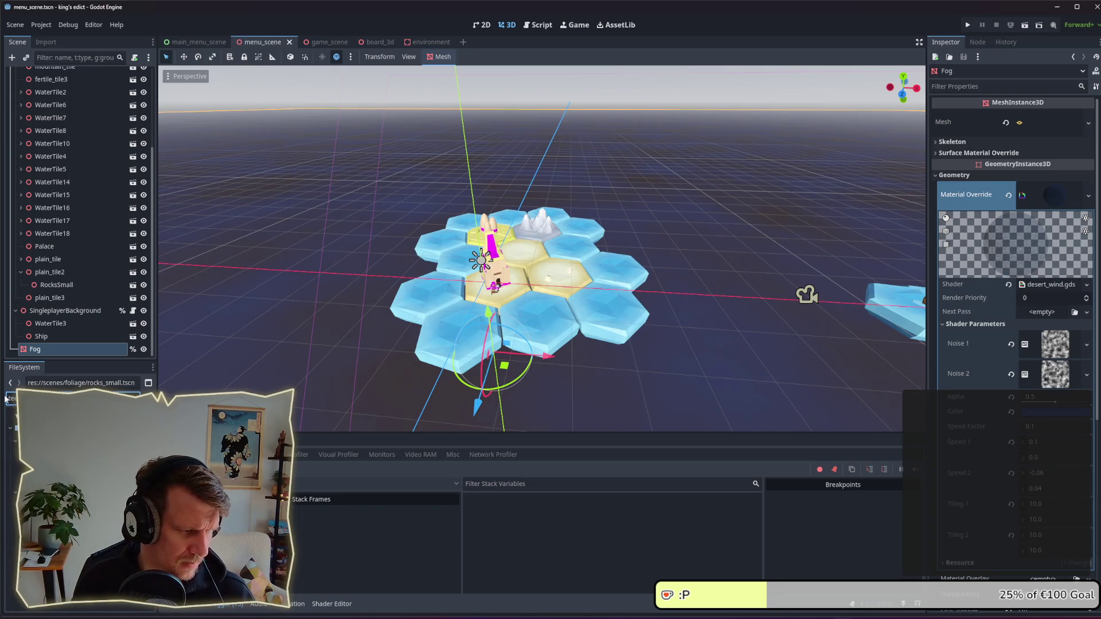
key(Down)
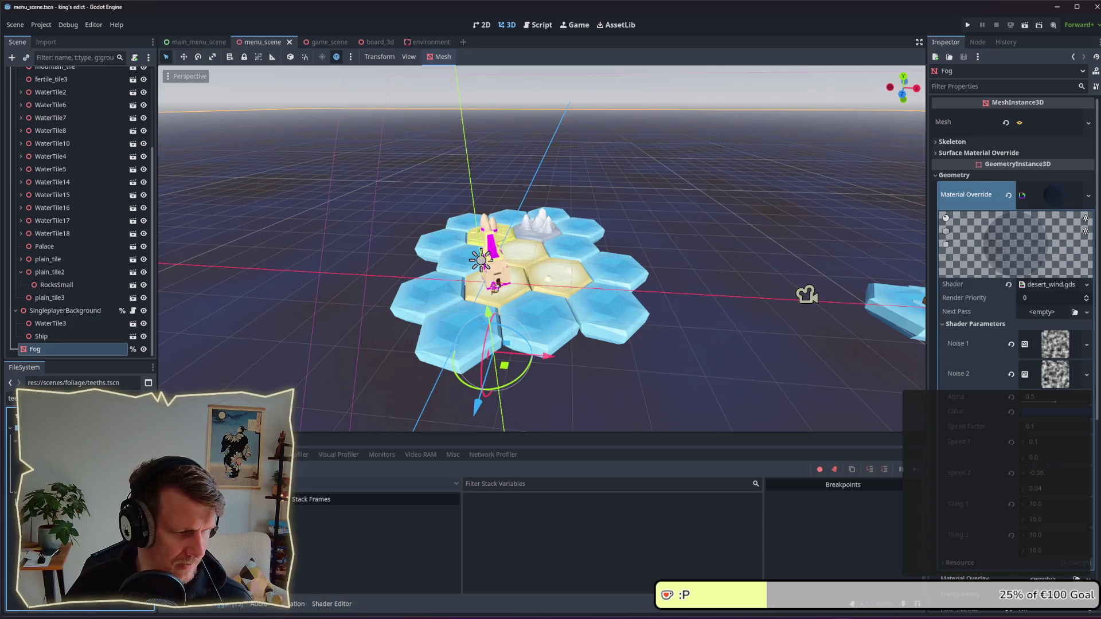
mouse_move(69, 425)
mouse_down()
mouse_move(320, 245)
mouse_move(539, 259)
mouse_move(520, 253)
mouse_up()
Step: Lower the Teeth rocks onto the tile surface and shift them sideways along X
scroll(520, 254, up, 5)
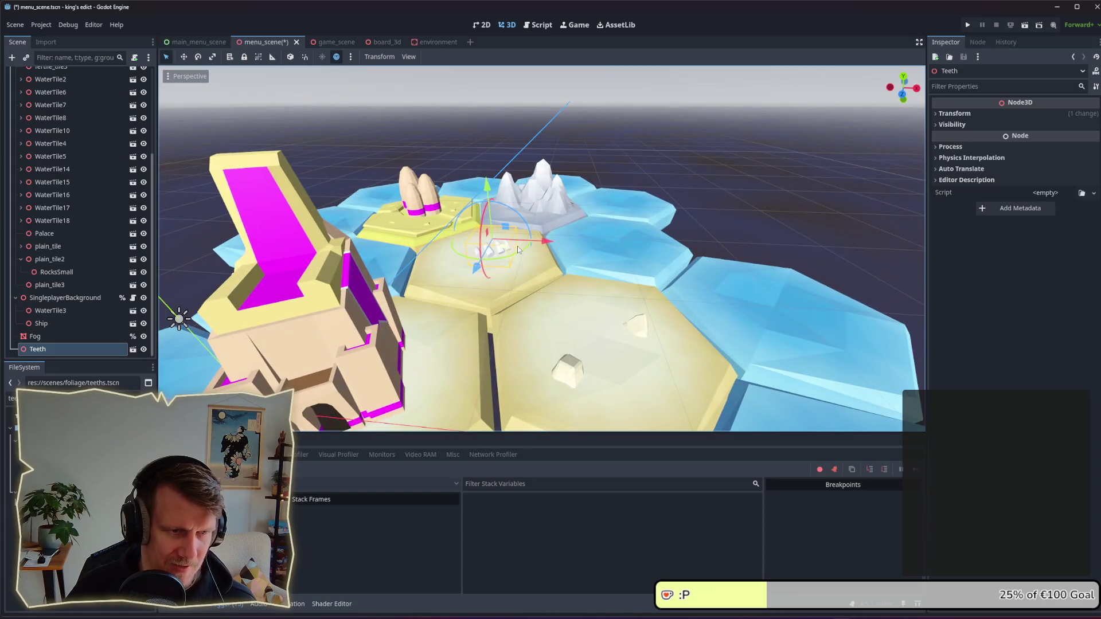
drag(517, 246, 569, 280)
drag(476, 219, 478, 229)
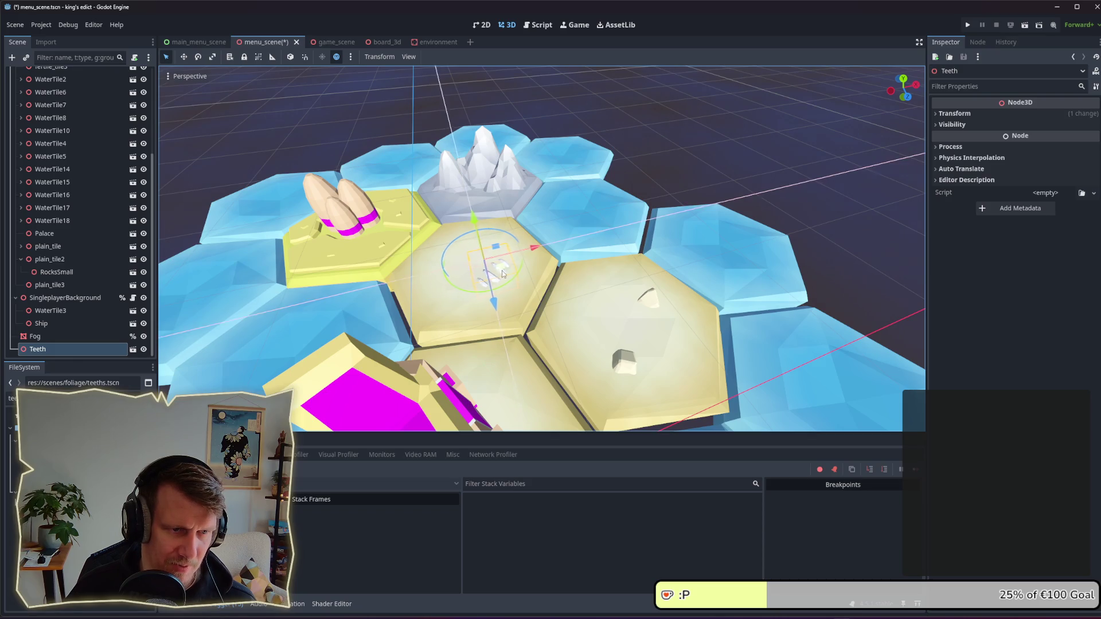
drag(501, 274, 518, 225)
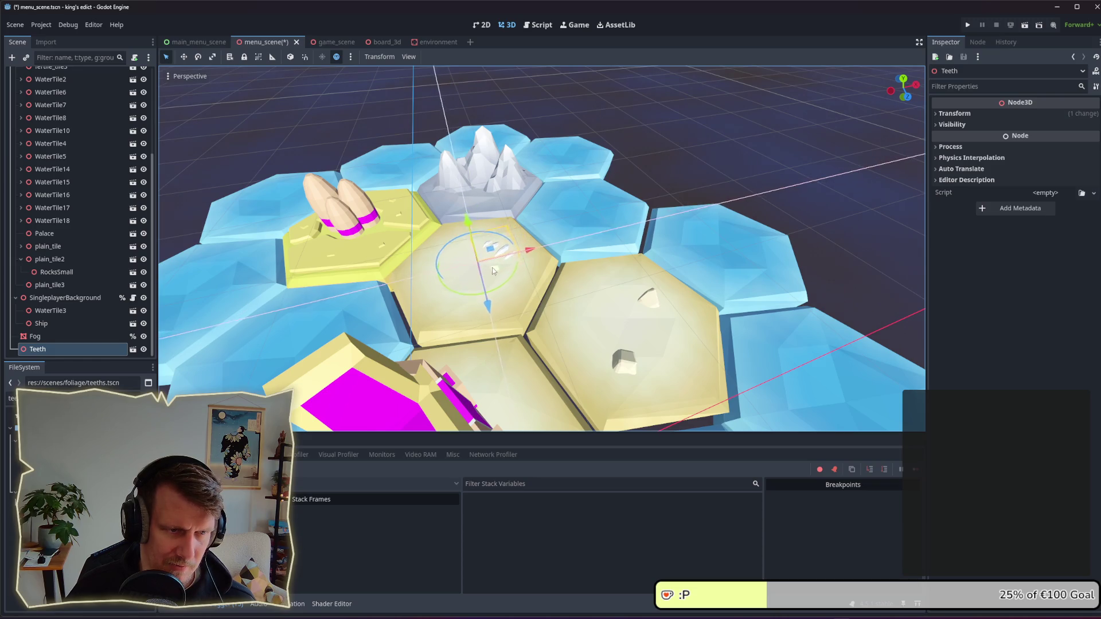
scroll(502, 269, up, 1)
scroll(502, 270, down, 5)
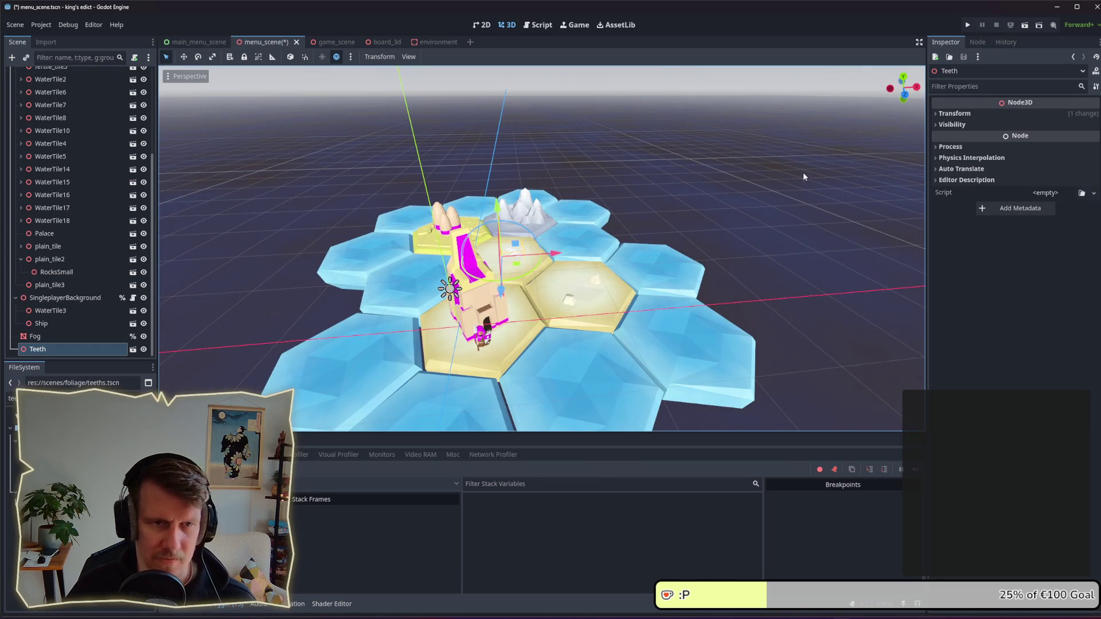
Step: Scale Teeth to 1.5 on all axes and move it back and left
click(955, 113)
click(978, 195)
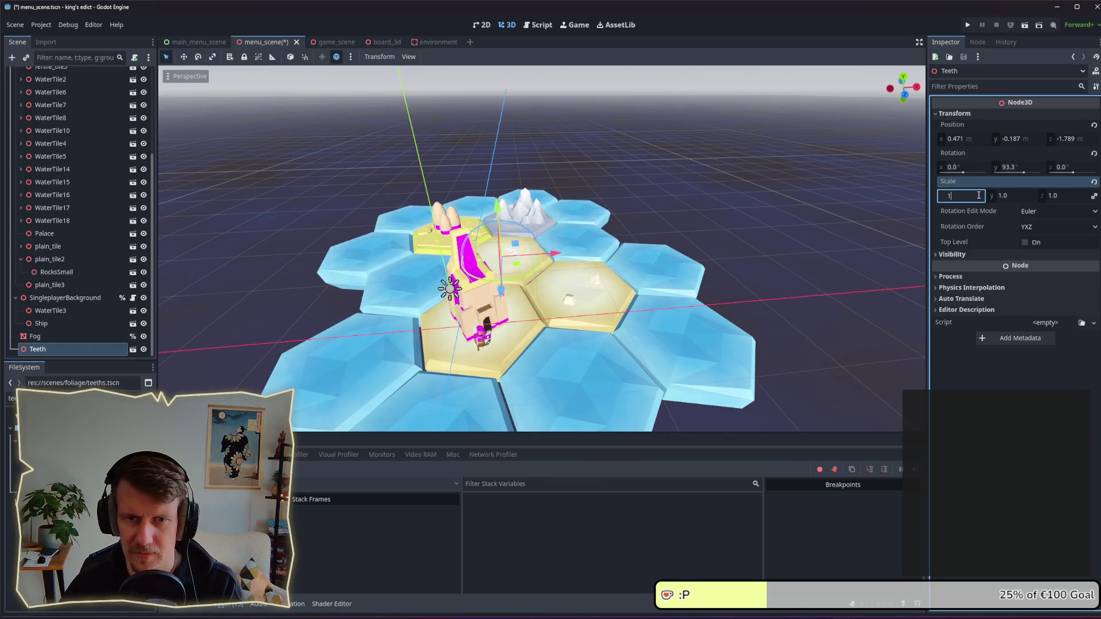
text(1.5)
key(Return)
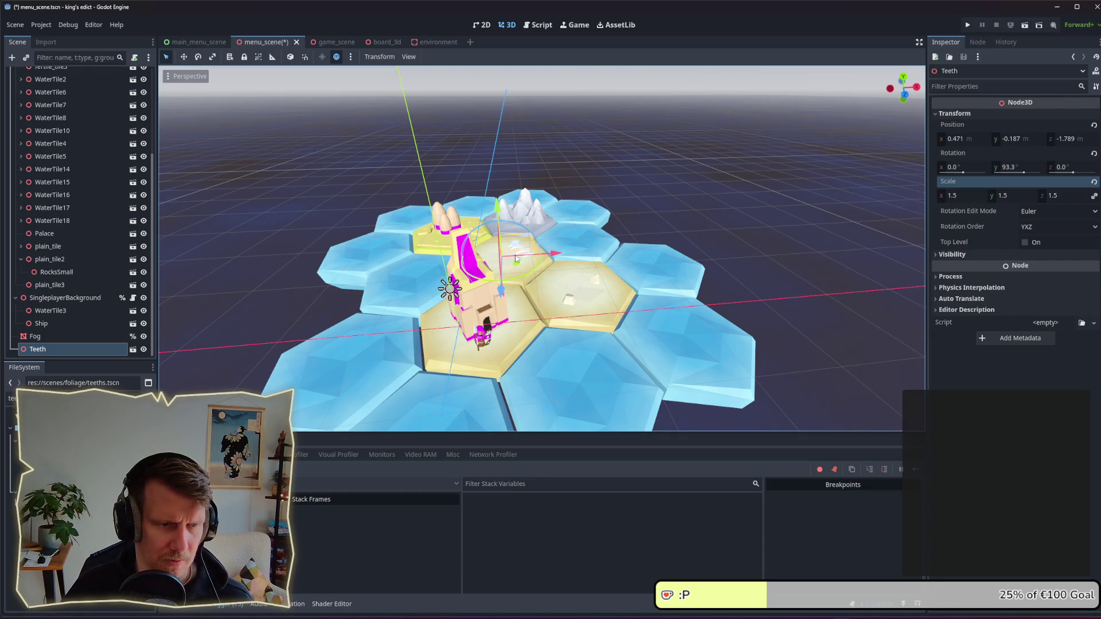
drag(515, 257, 506, 231)
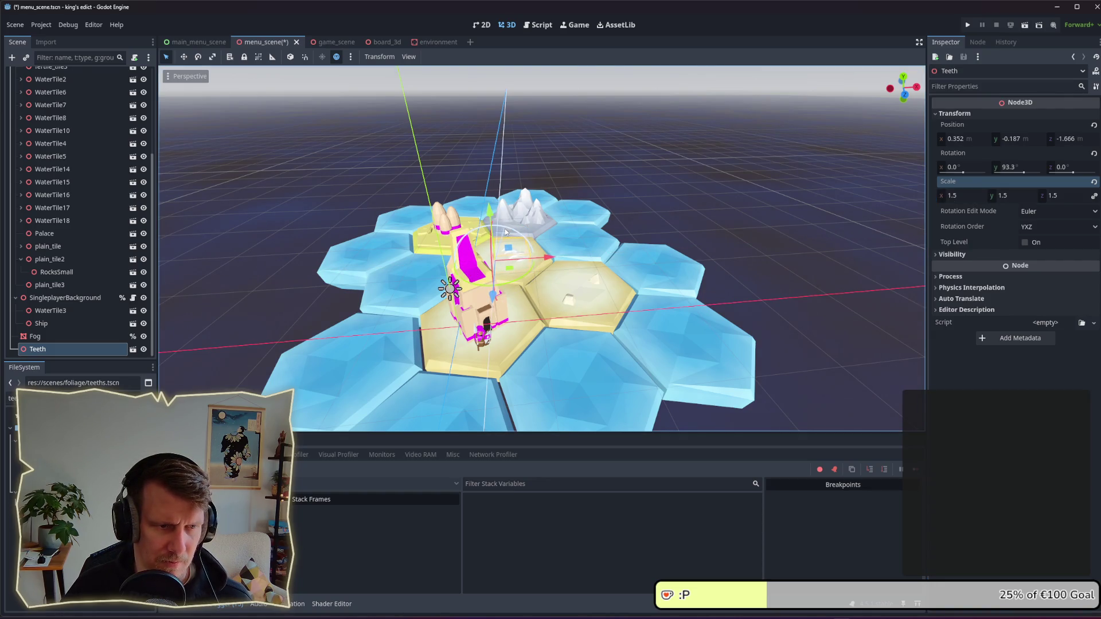
Step: Save the menu scene and run the game to preview it
click(756, 226)
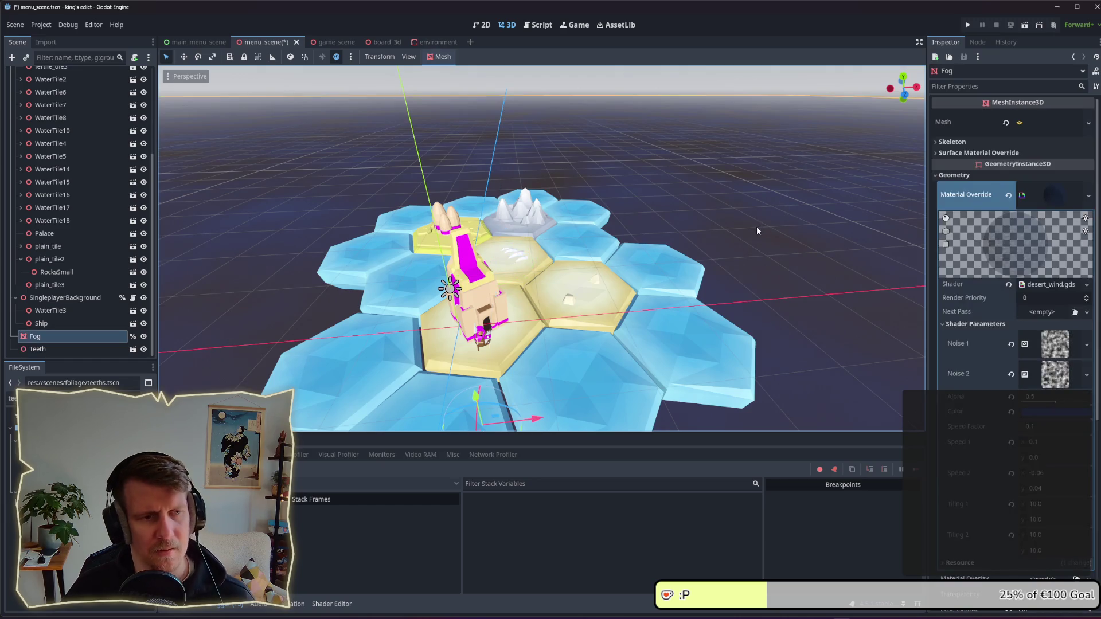
scroll(694, 209, down, 3)
scroll(631, 239, down, 2)
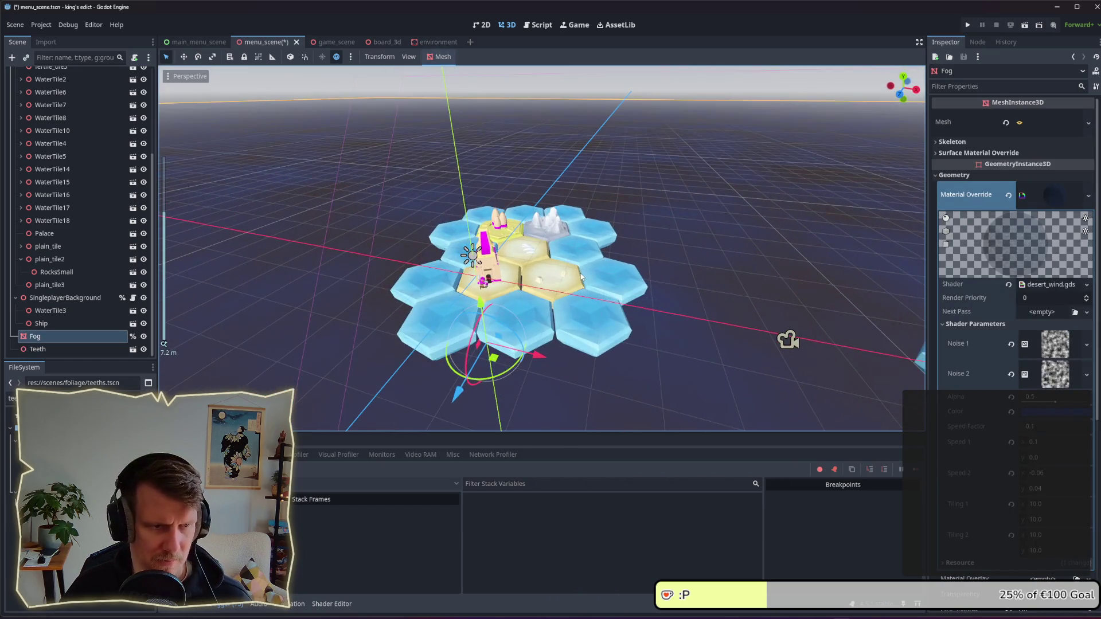
key(ctrl+s)
click(976, 25)
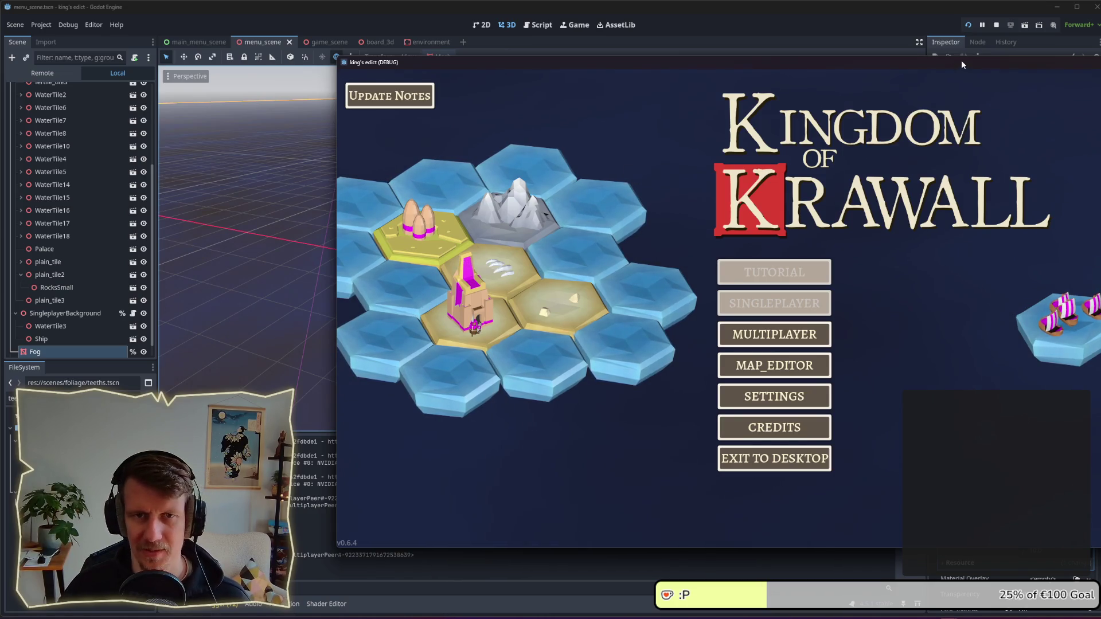
Step: Review the Kingdom of Krawall main menu in the test run, then close it with F8
drag(960, 64, 792, 72)
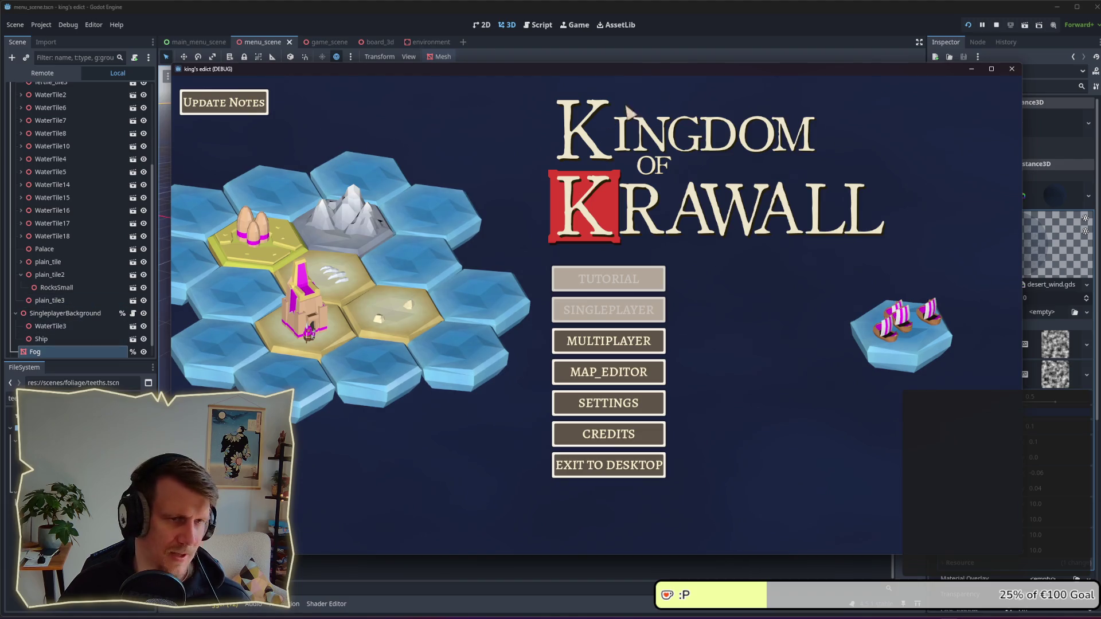
key(F8)
scroll(518, 243, up, 5)
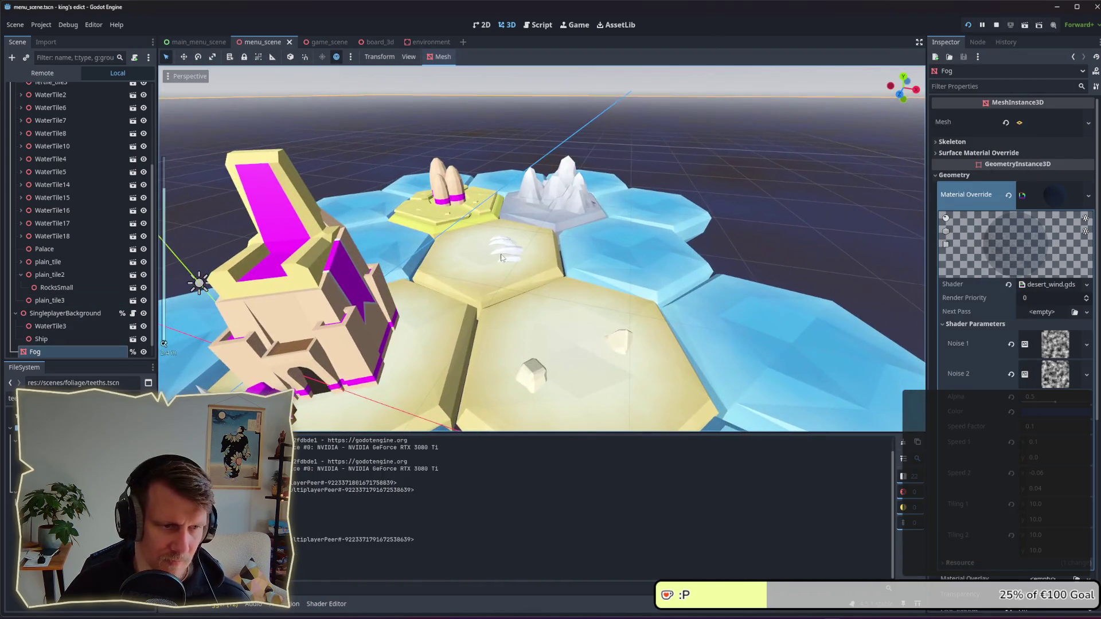
Step: Tilt Teeth to about 19.4°, 87.6°, -29.4° rotation, then save and run with F5
click(513, 251)
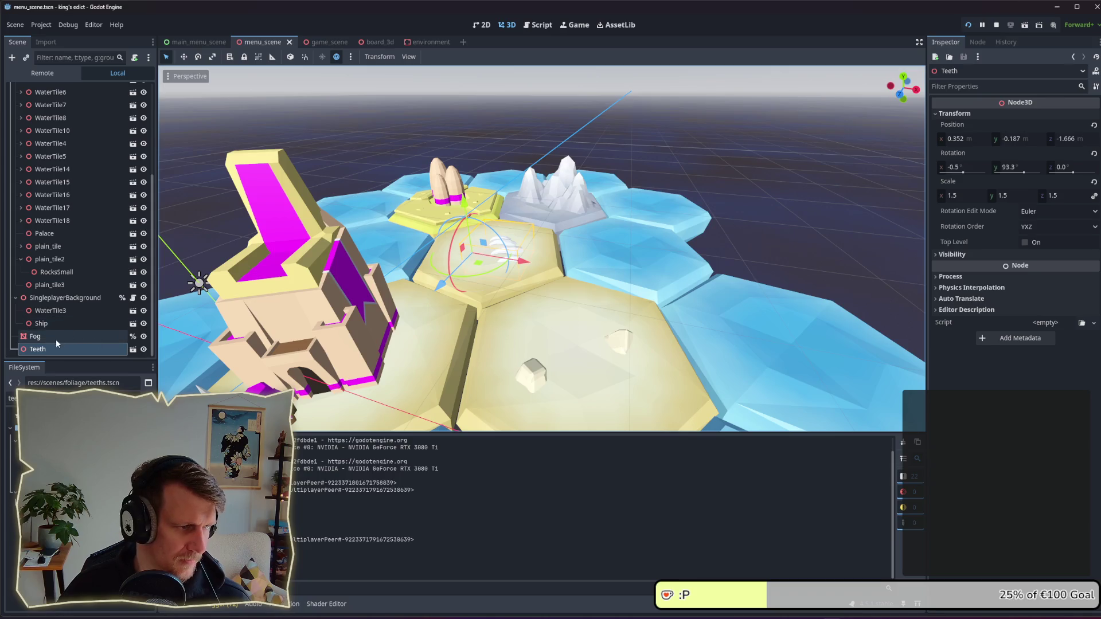
mouse_move(481, 224)
mouse_down()
mouse_move(496, 251)
mouse_move(463, 278)
mouse_move(452, 260)
mouse_move(485, 191)
mouse_up()
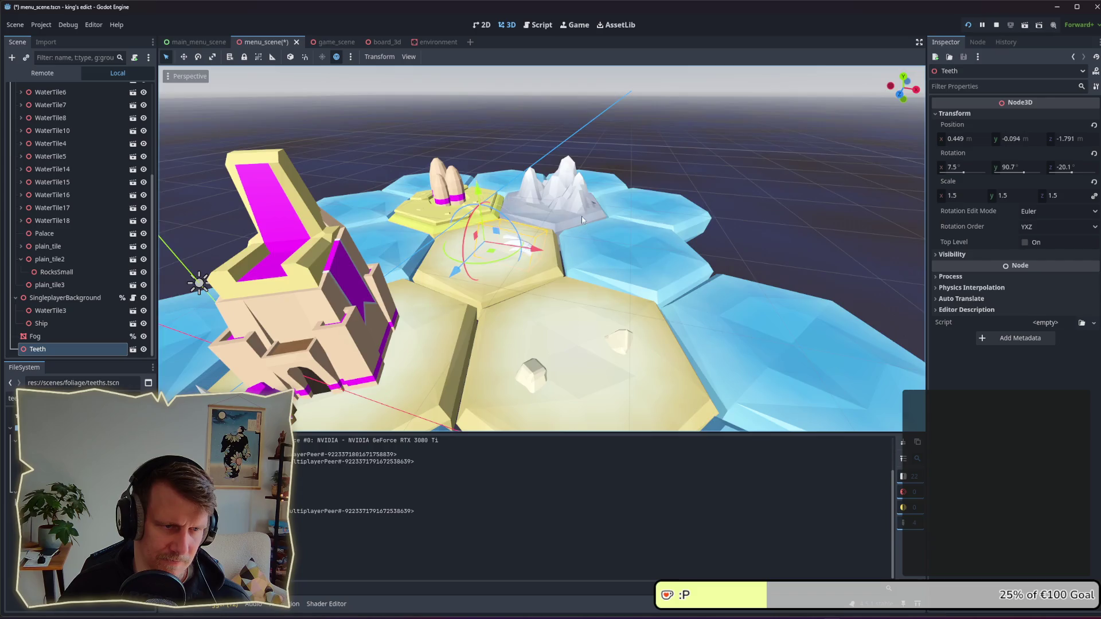
mouse_move(642, 216)
mouse_down()
mouse_move(641, 192)
mouse_move(504, 206)
mouse_move(504, 220)
mouse_move(471, 233)
mouse_move(555, 272)
mouse_up()
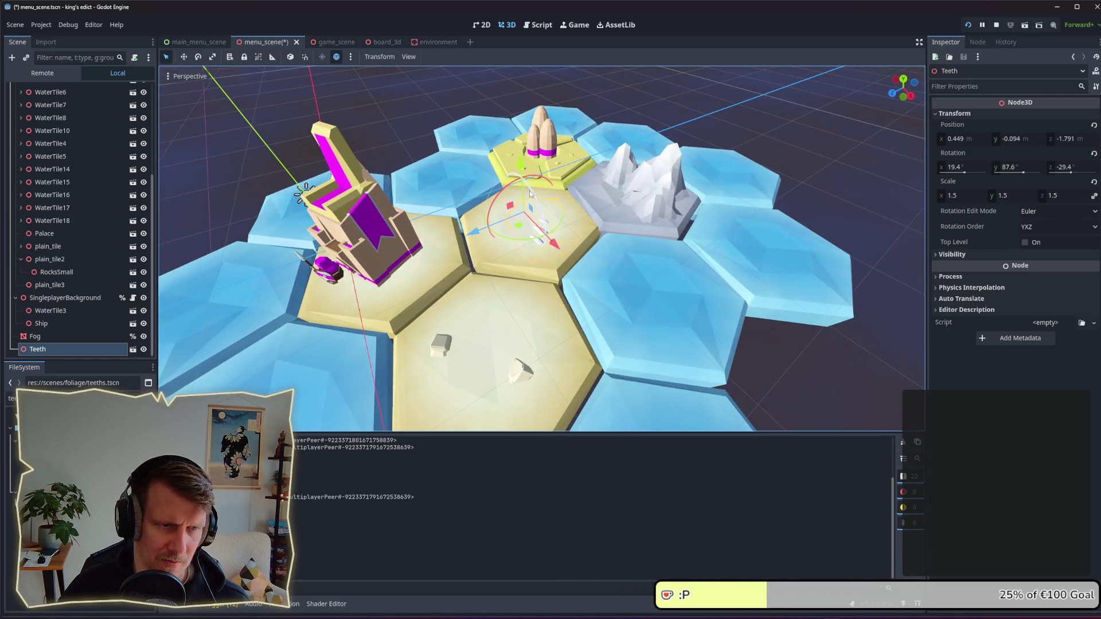
key(F5)
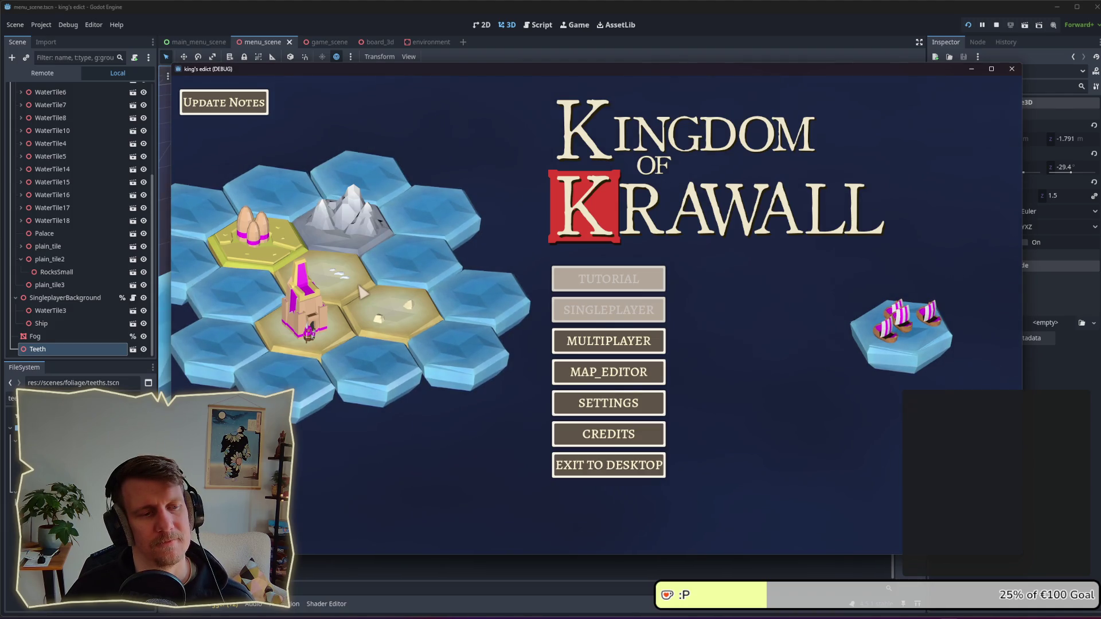
Step: Stop the game and delete the Teeth object and plain_tile3
click(996, 26)
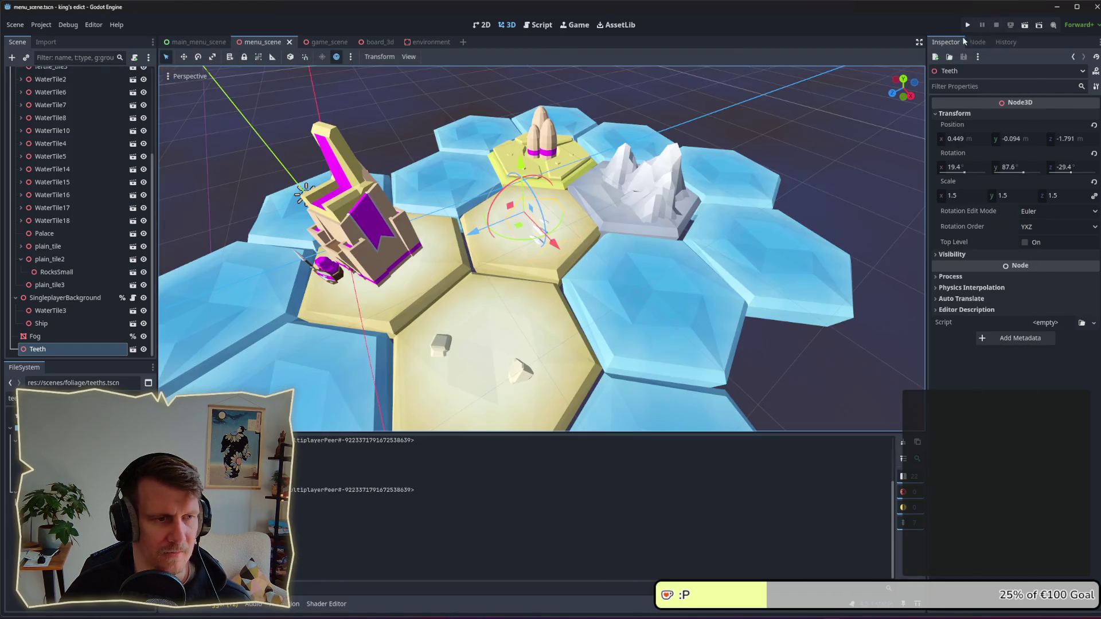
click(538, 245)
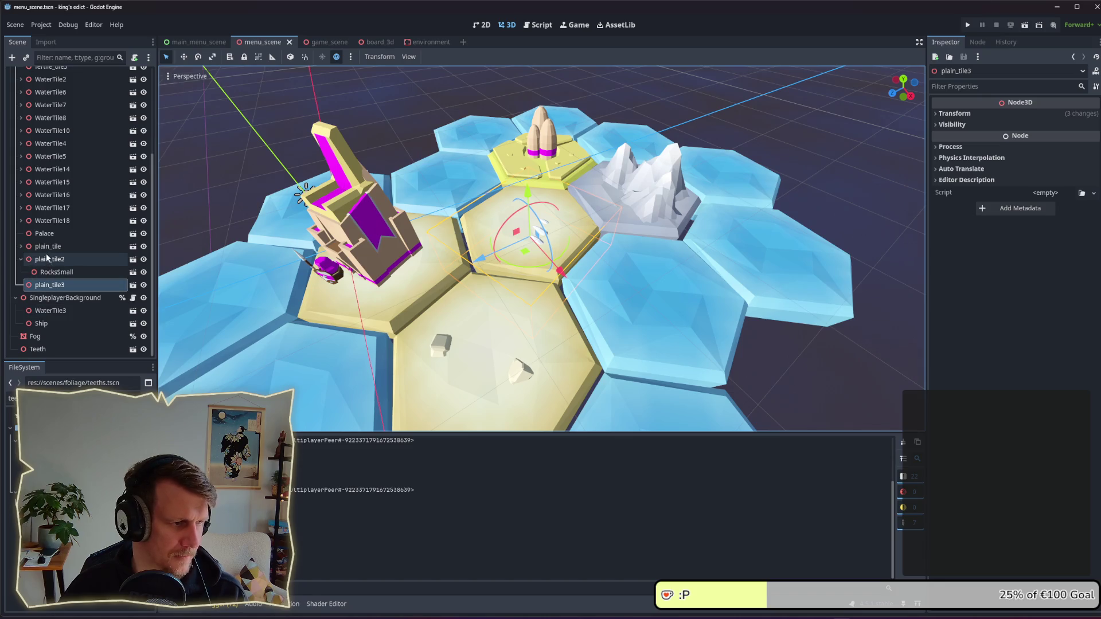
click(45, 336)
click(47, 343)
key(Delete)
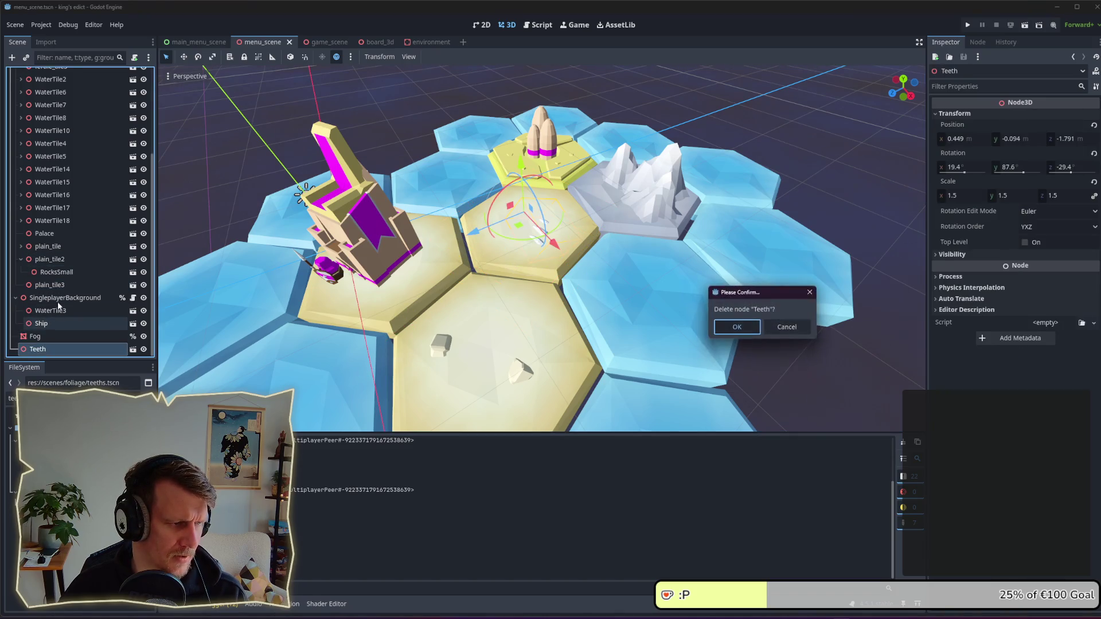
key(Return)
click(556, 252)
key(Delete)
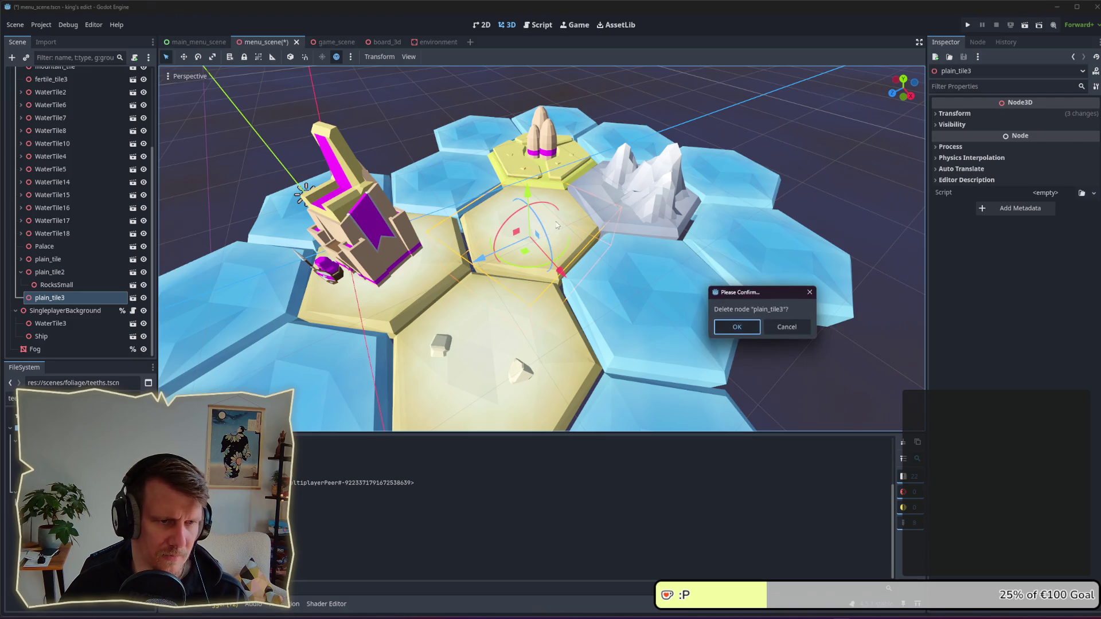
key(Return)
Step: Move fertile_tile3 with the Farm beside the Palace and fill its old spot with WaterTile18
click(551, 184)
shift+click(581, 158)
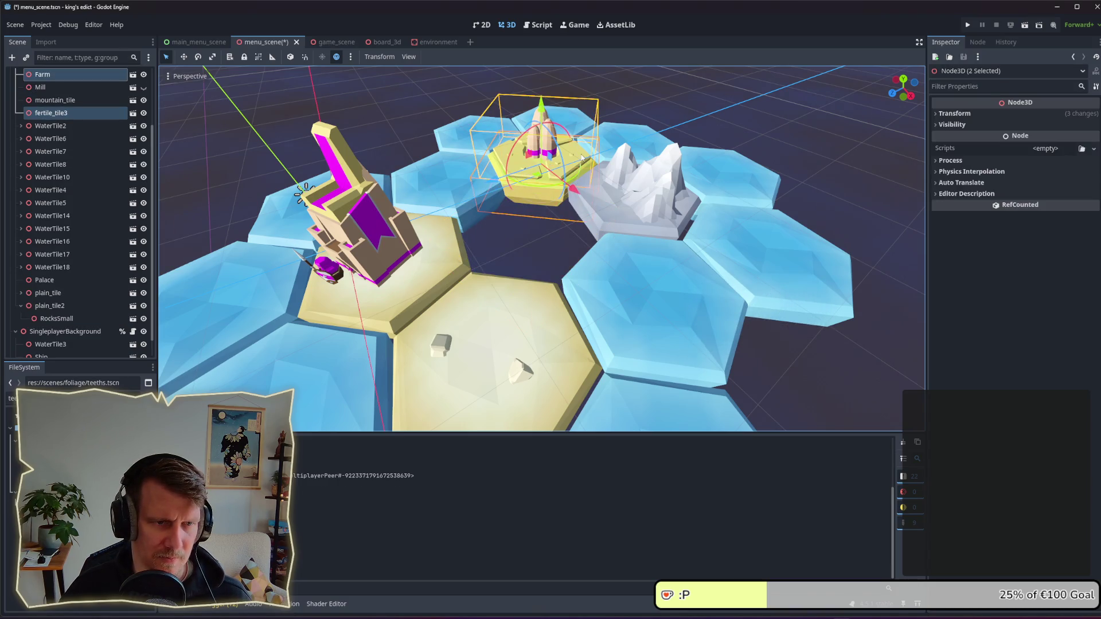
drag(537, 178, 520, 224)
click(487, 140)
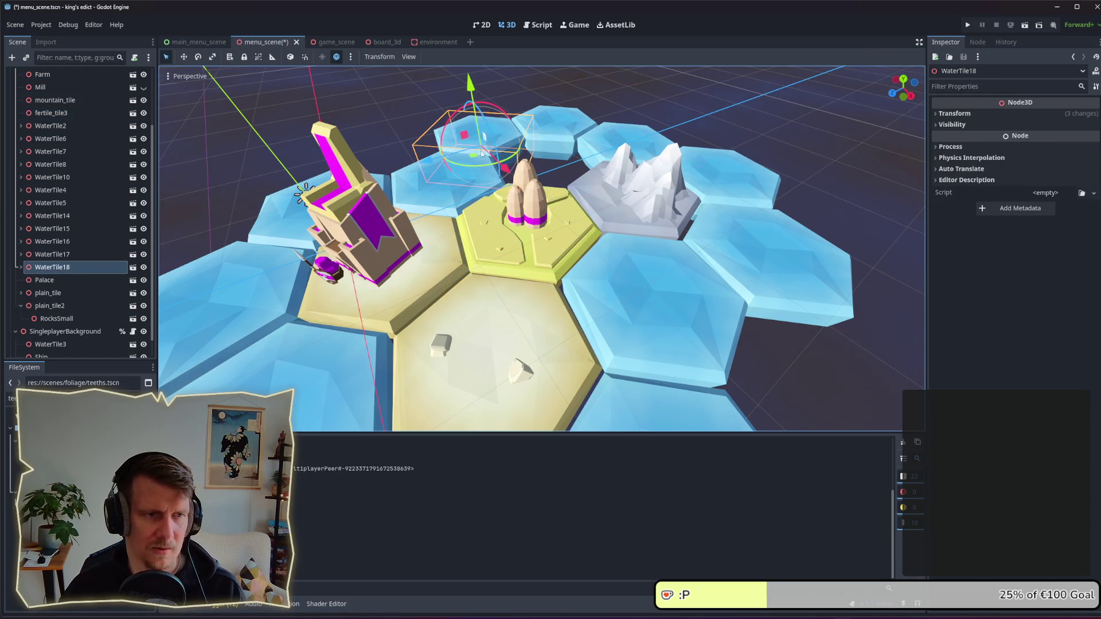
drag(487, 137, 543, 193)
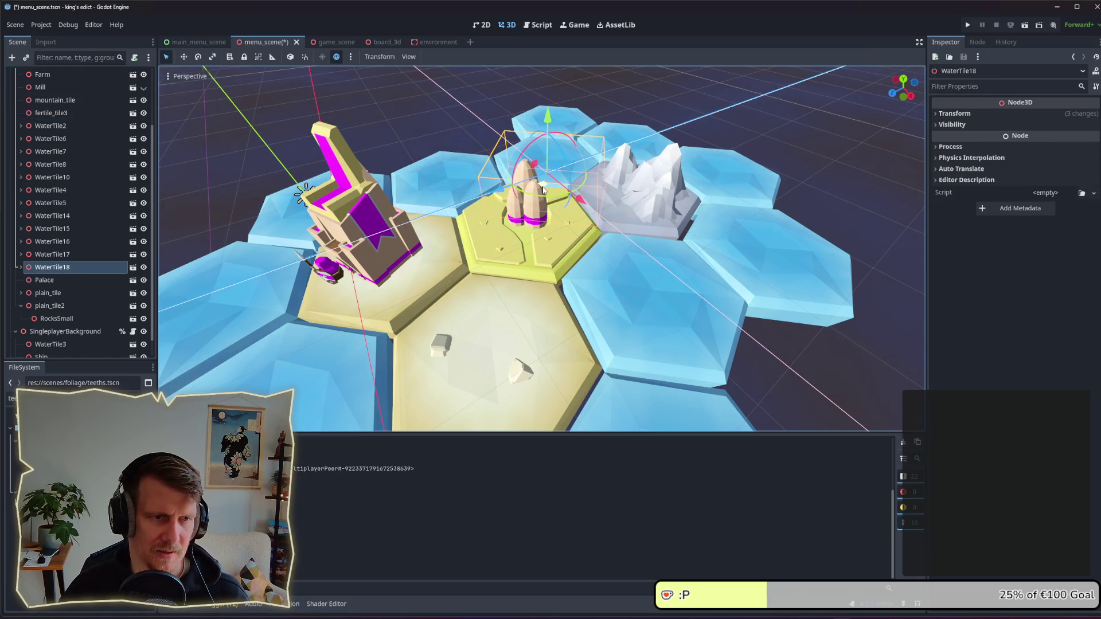
Step: Delete WaterTile17, save the menu scene, and run the game
click(542, 123)
key(Delete)
click(727, 327)
scroll(646, 299, down, 3)
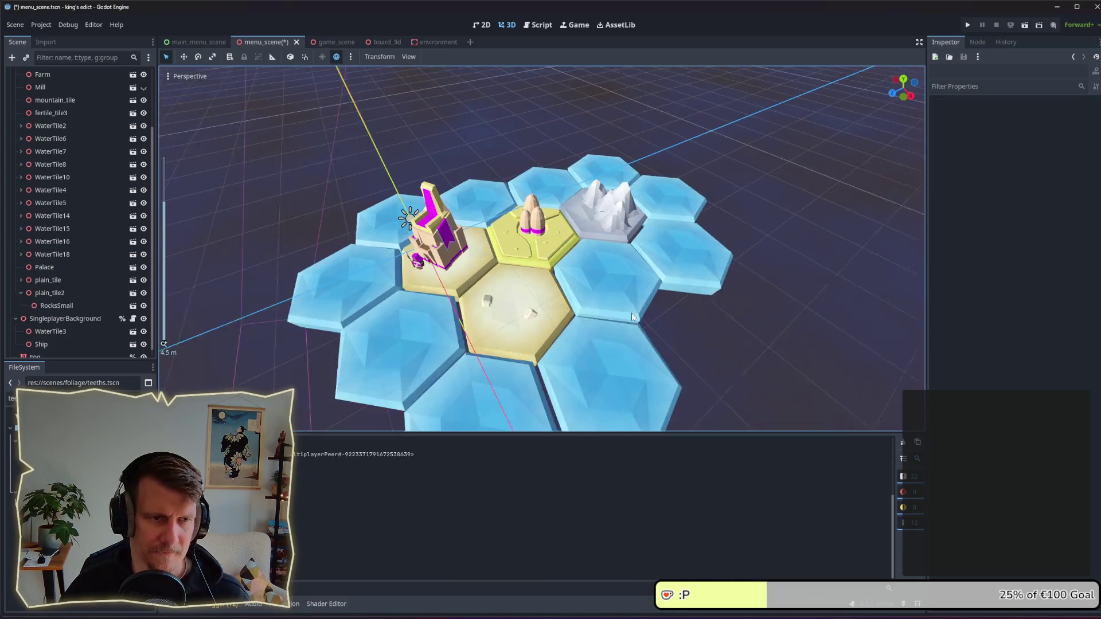
key(ctrl+s)
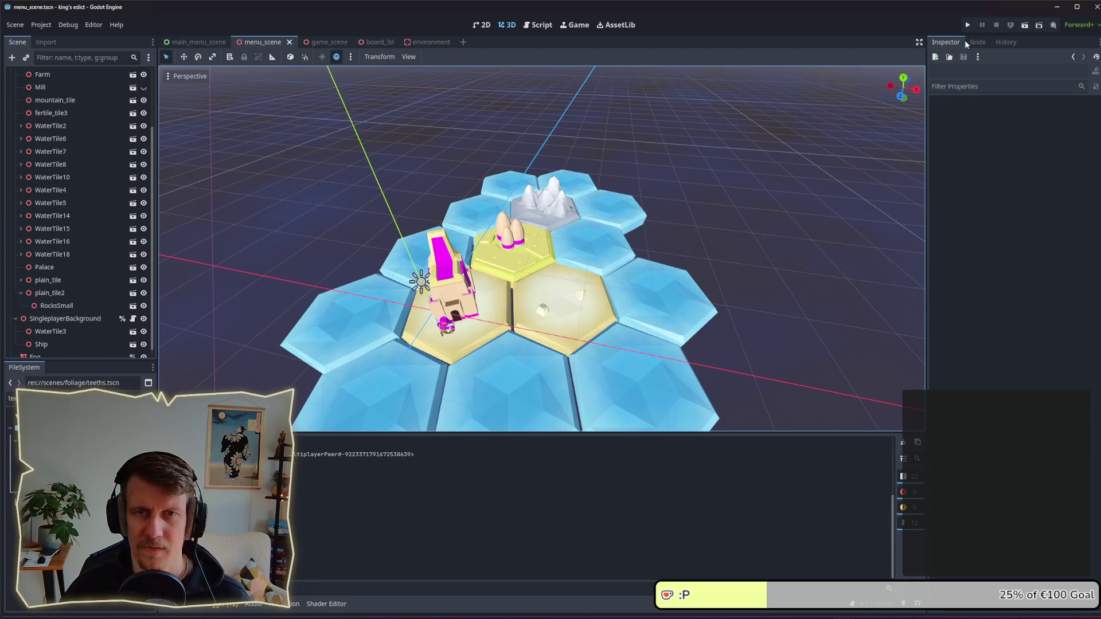
click(968, 26)
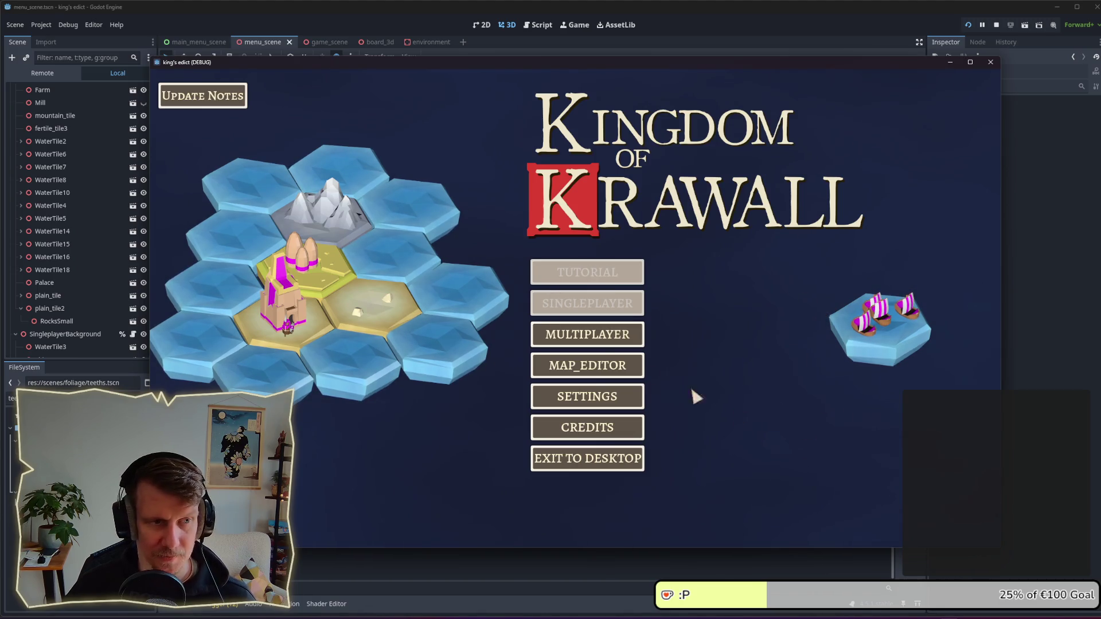
Step: Check the multiplayer lobby, return to the main menu, and switch back to the editor
click(585, 334)
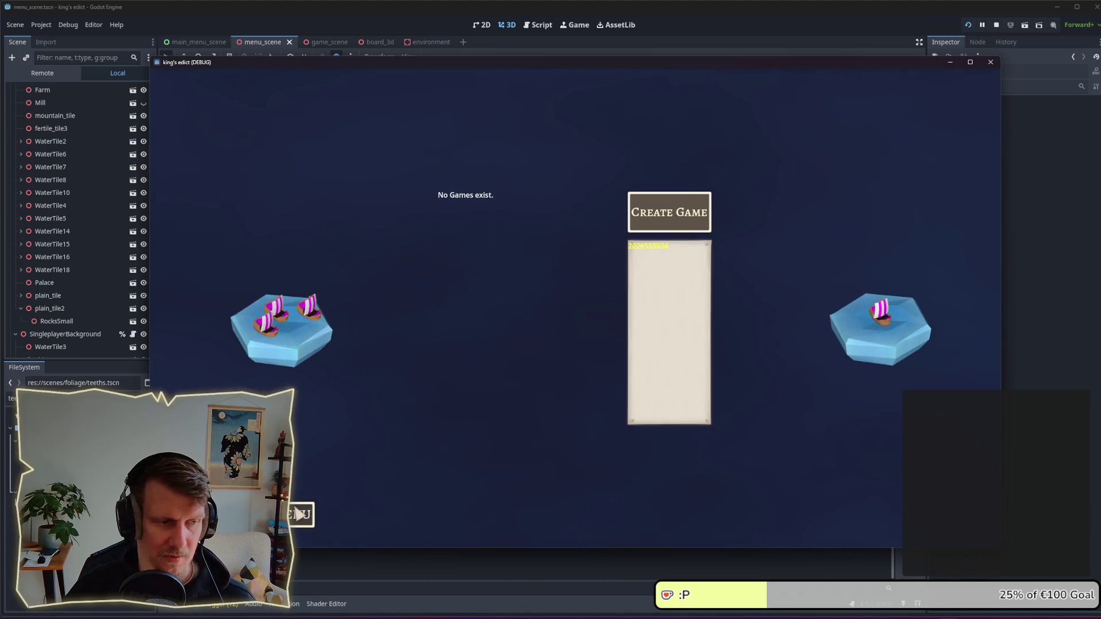
click(300, 514)
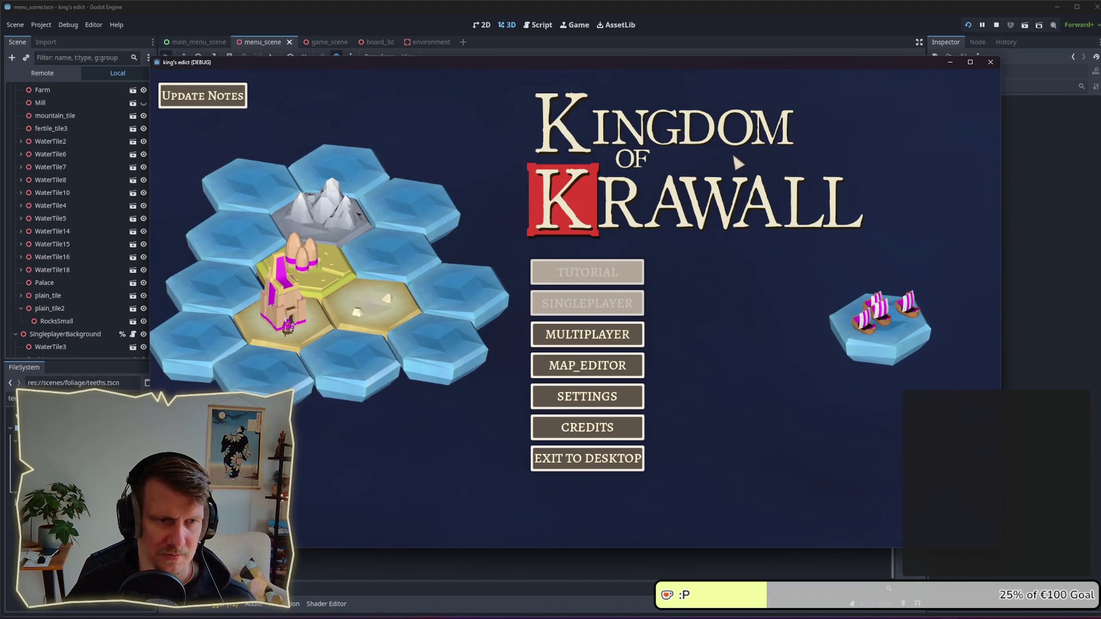
key(alt+Tab)
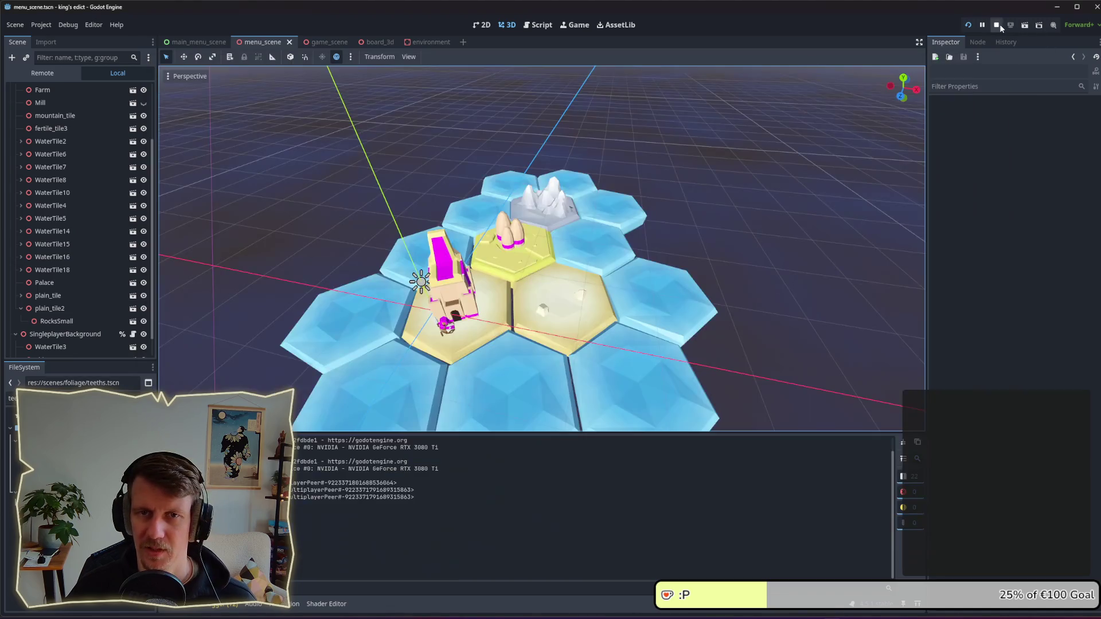
scroll(758, 229, down, 5)
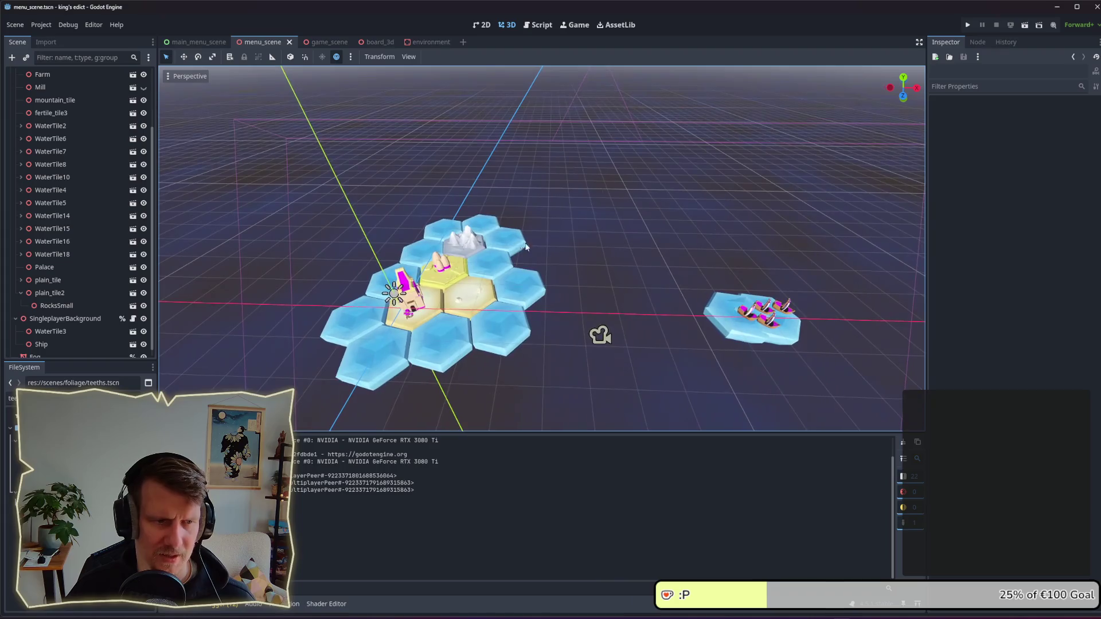
Step: Duplicate mountain_tile with two water tiles, move the copies far right, and save
click(494, 267)
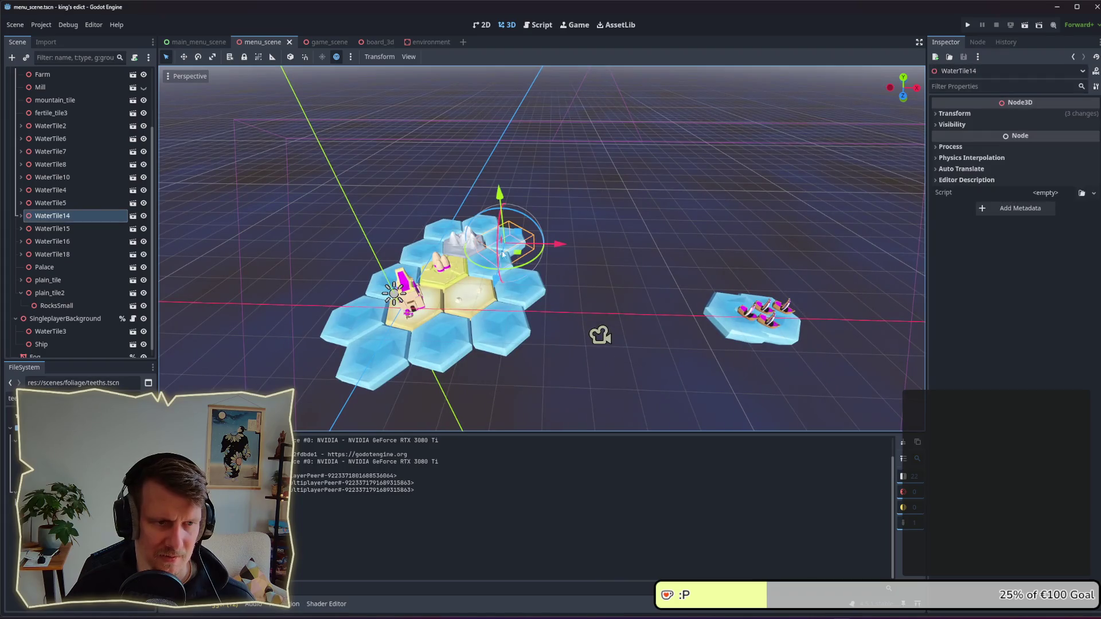
click(484, 274)
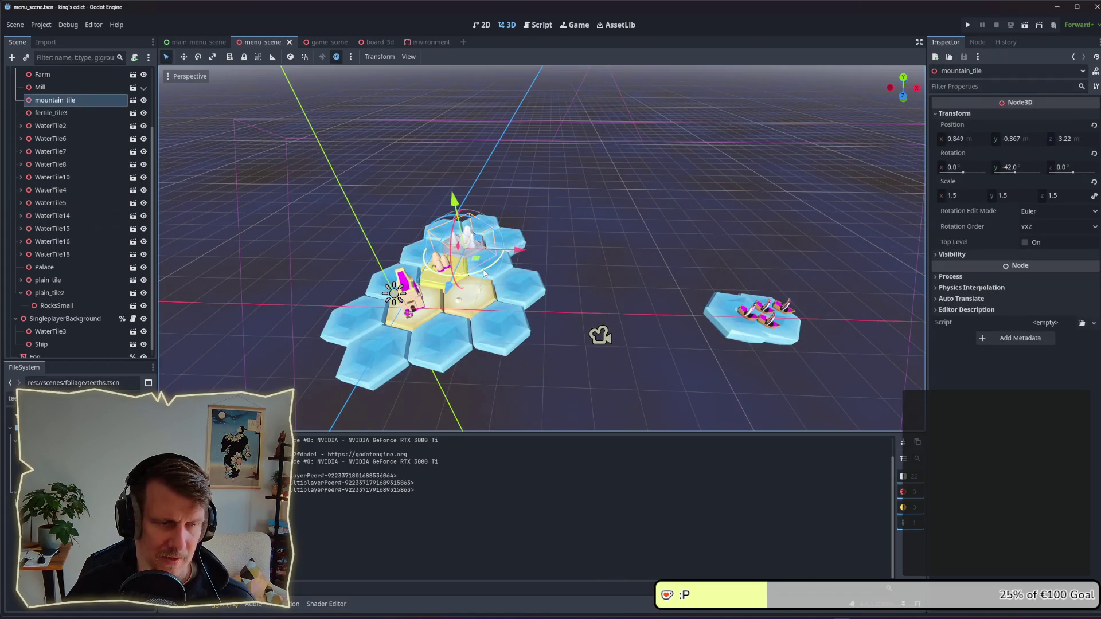
shift+click(500, 273)
scroll(489, 266, up, 3)
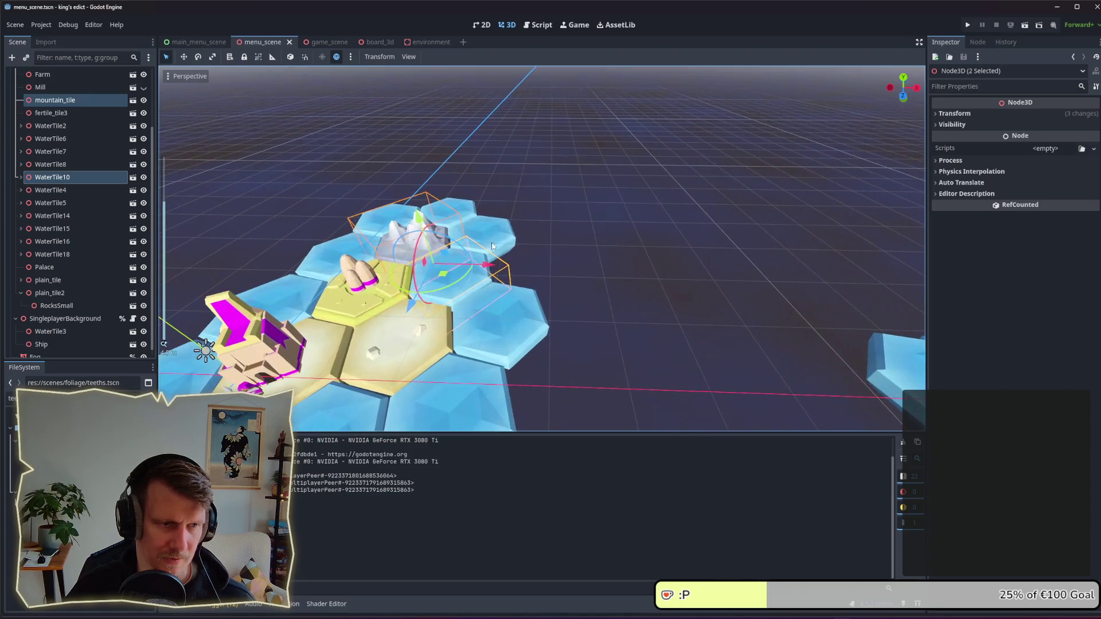
shift+click(502, 257)
key(ctrl+d)
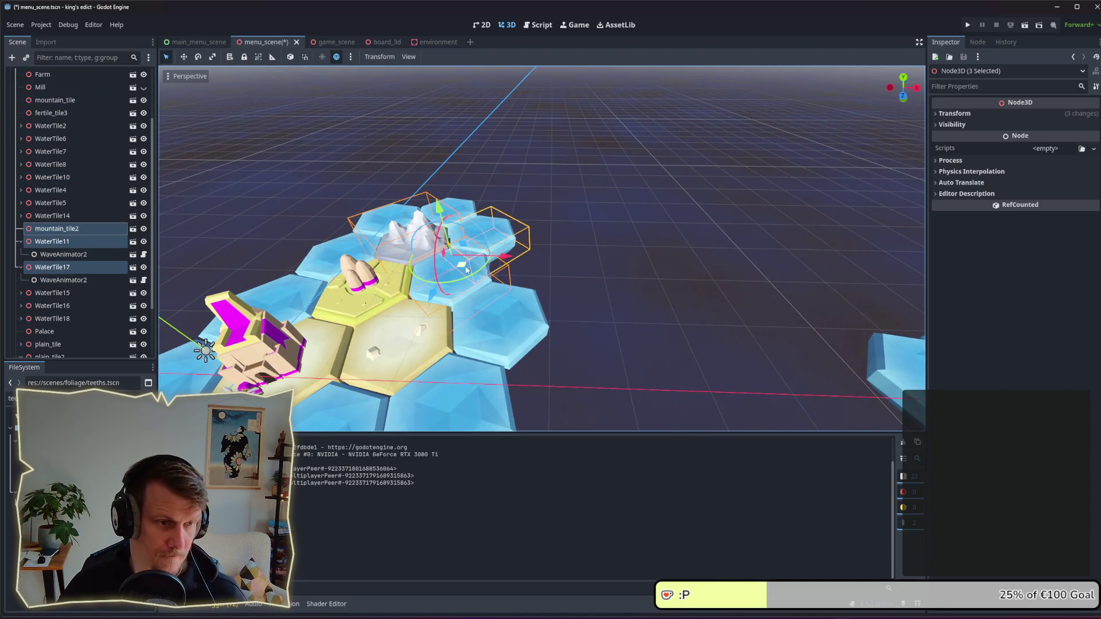
drag(466, 269, 883, 258)
scroll(756, 248, down, 5)
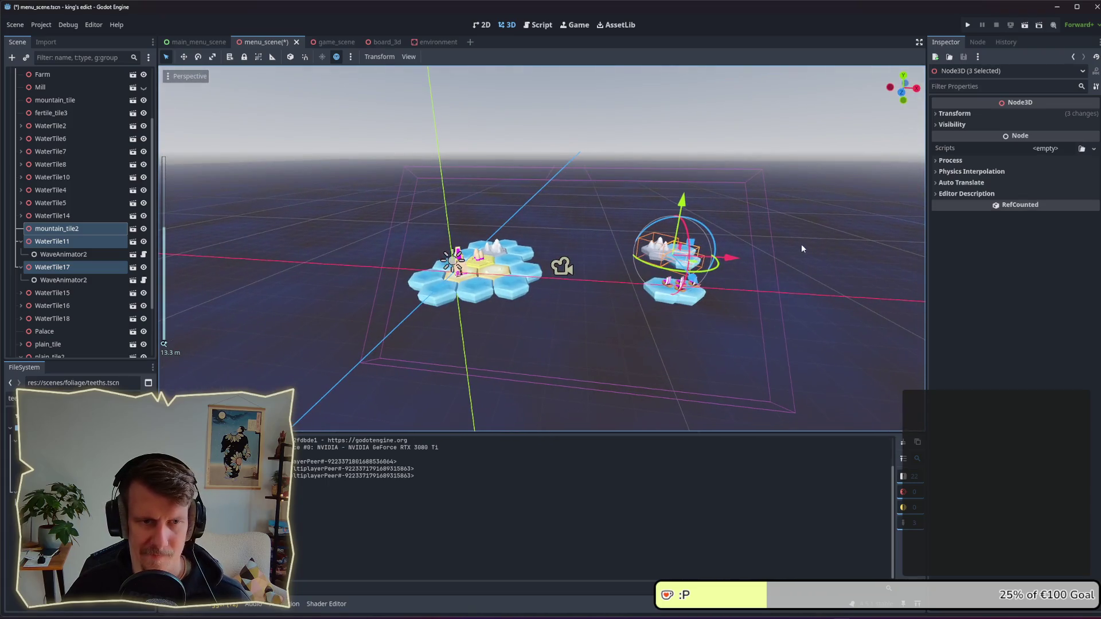
drag(698, 265, 715, 251)
key(ctrl+s)
key(ctrl+s)
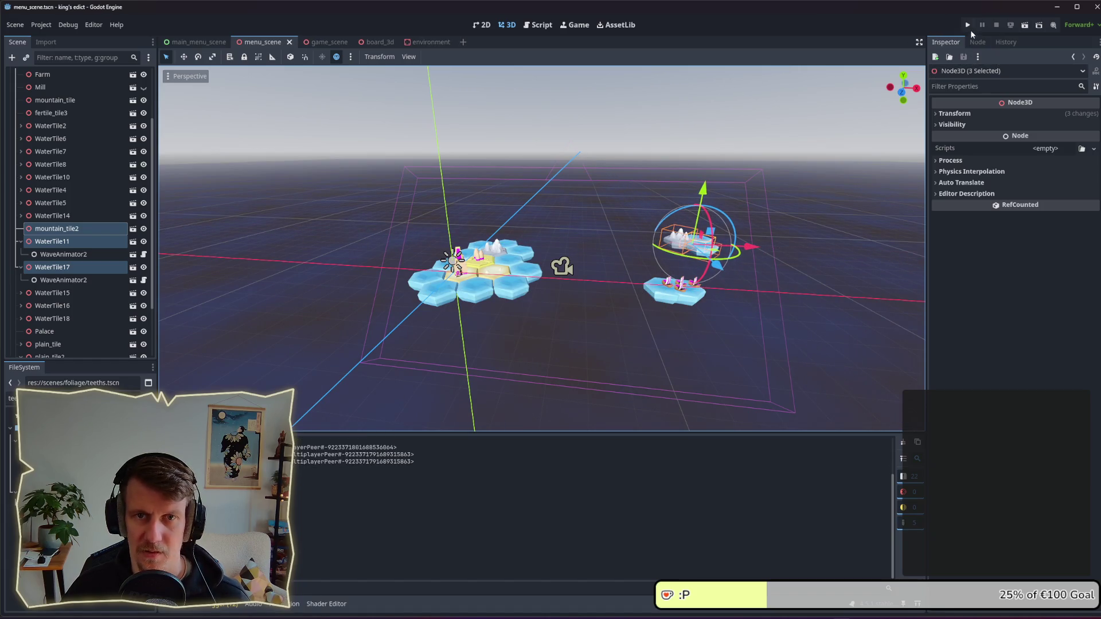
Step: Preview the game, then nudge the duplicated islet slightly left and focus on it
click(969, 26)
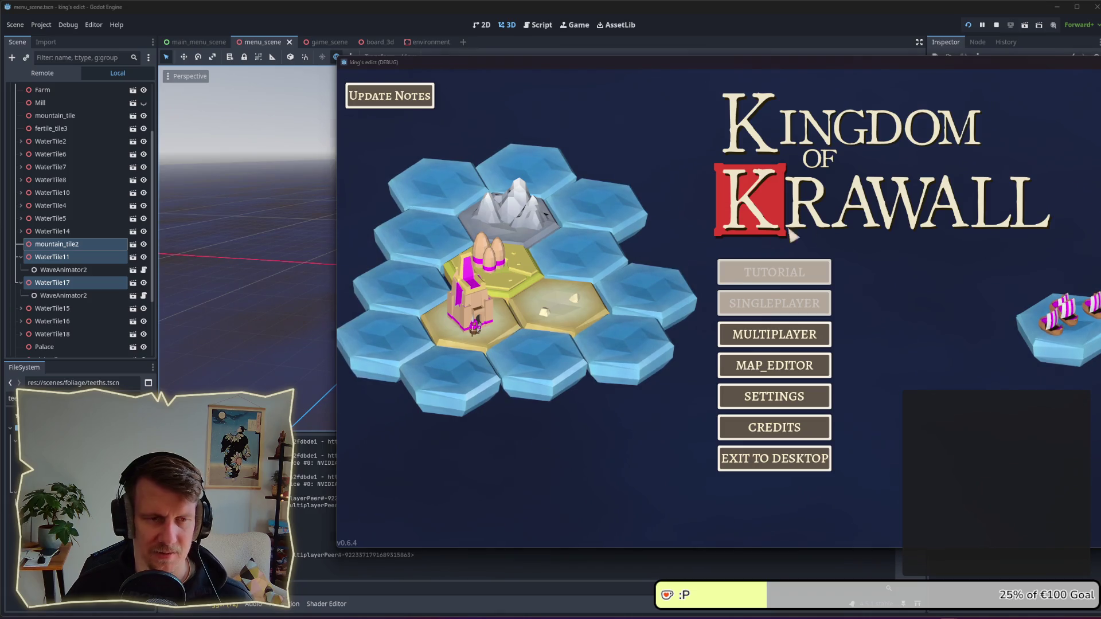
key(alt+Tab)
key(alt+Tab)
key(alt+Tab)
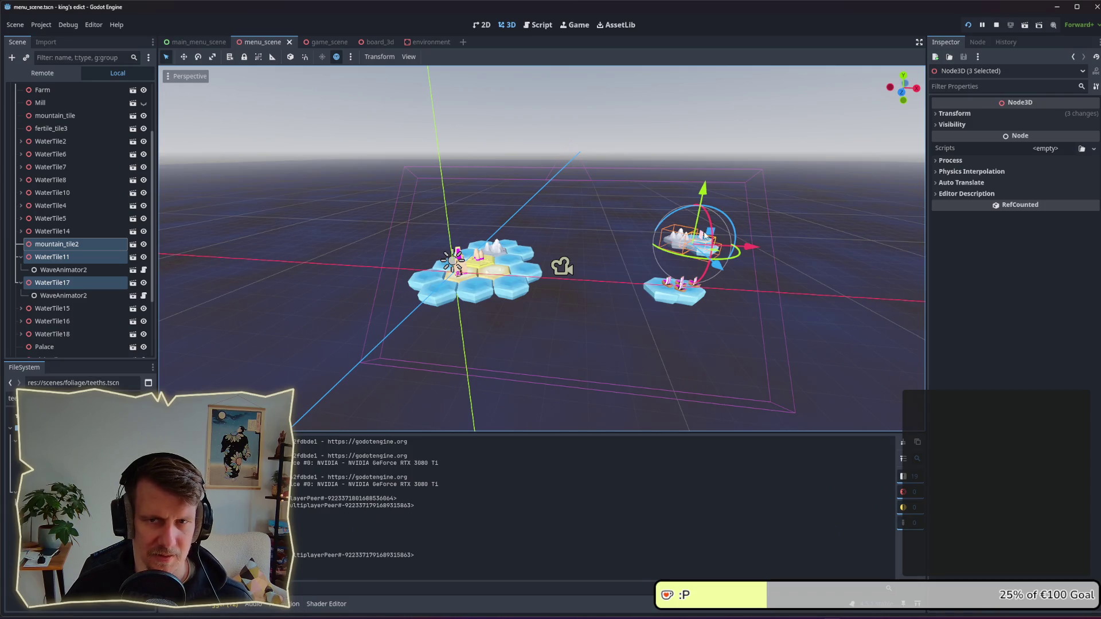
drag(713, 252, 703, 257)
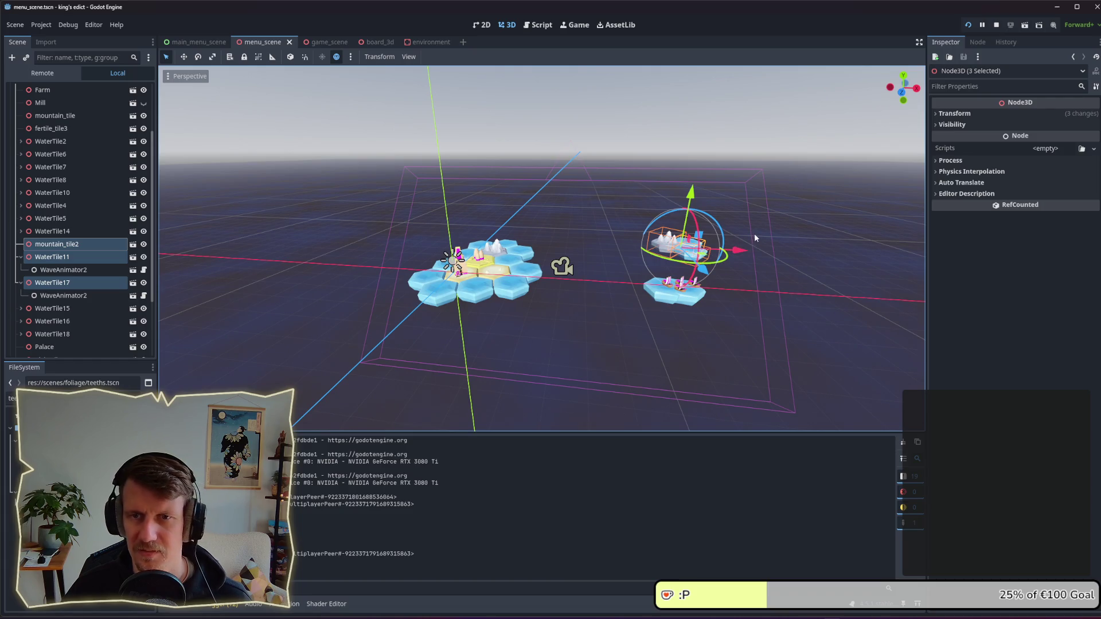
drag(754, 232, 752, 251)
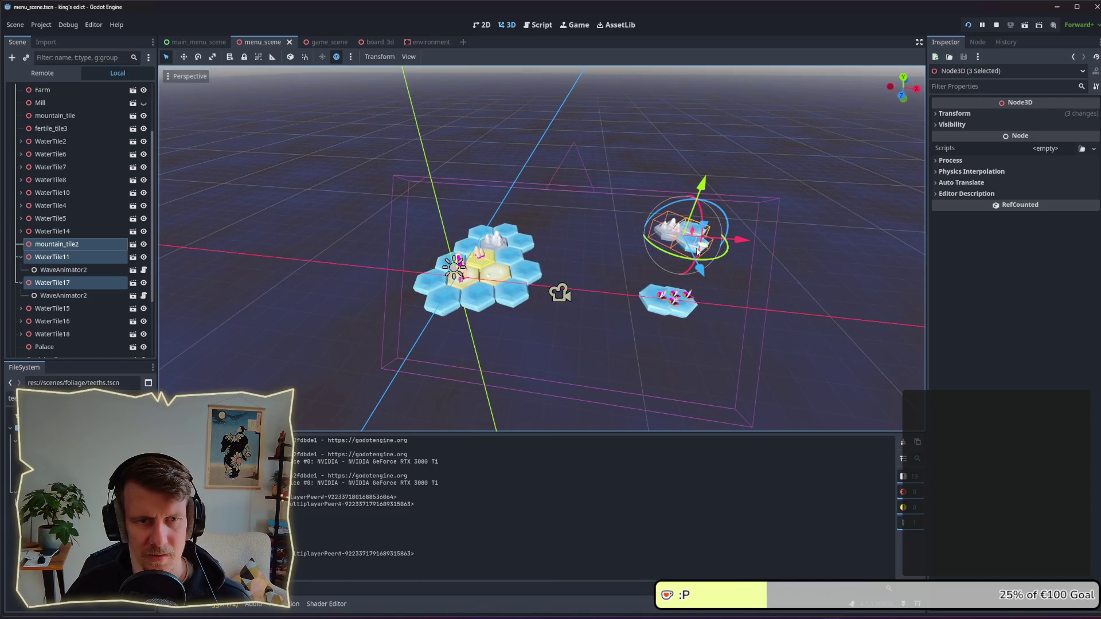
key(f)
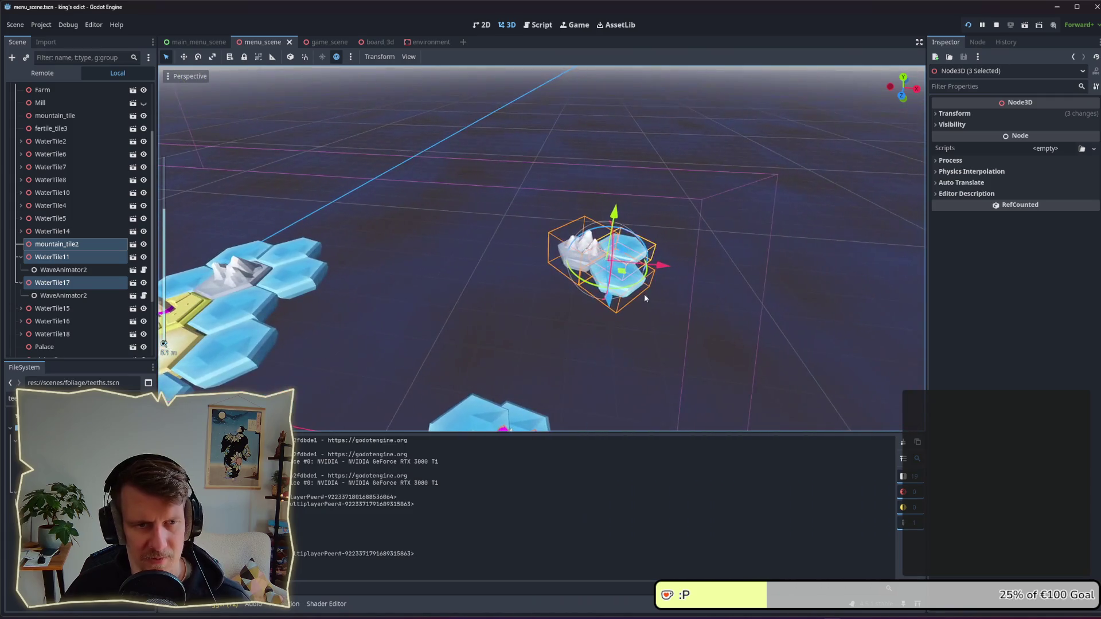
Step: Slide WaterTile11 and WaterTile17 left beside the mountain, save, and rerun the game
click(628, 267)
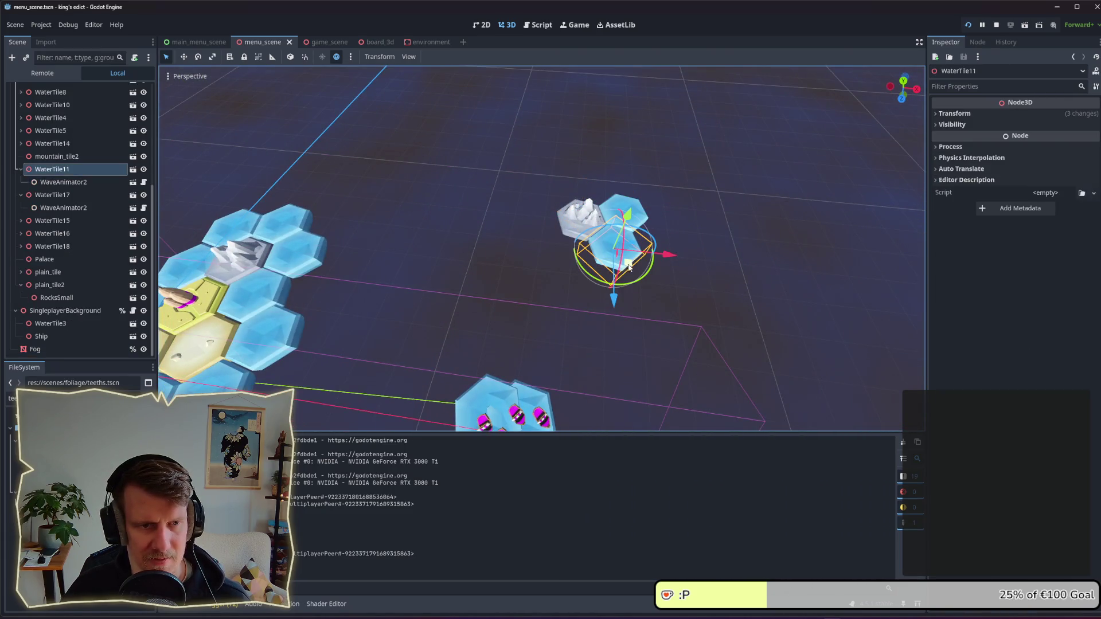
mouse_move(628, 268)
mouse_down()
mouse_move(567, 273)
mouse_move(581, 274)
mouse_up()
key(ctrl+s)
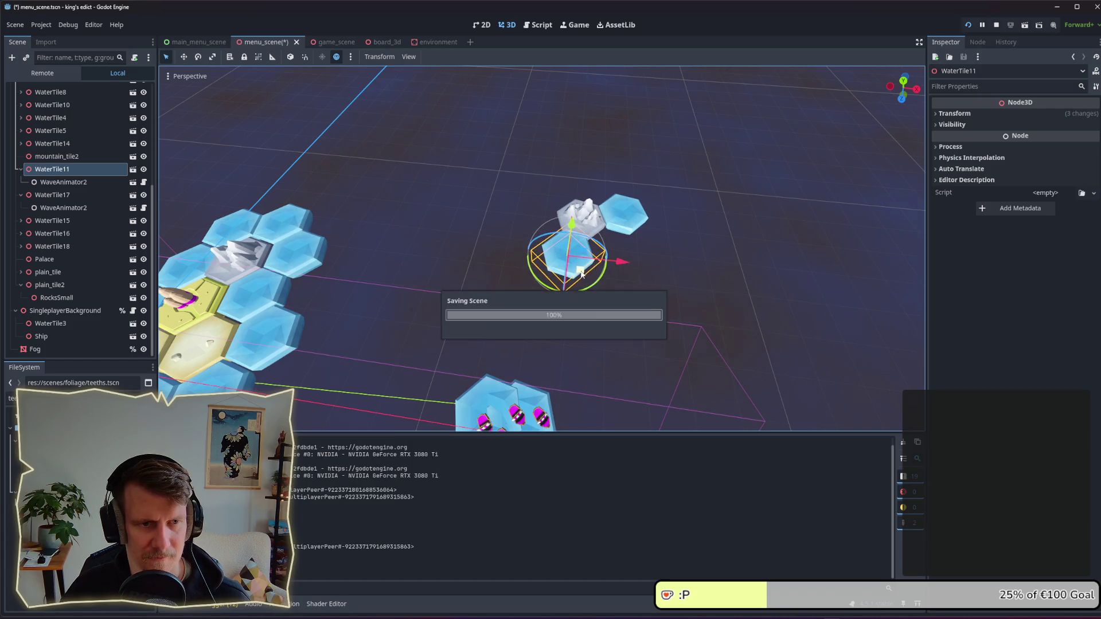
click(635, 225)
drag(641, 237, 550, 242)
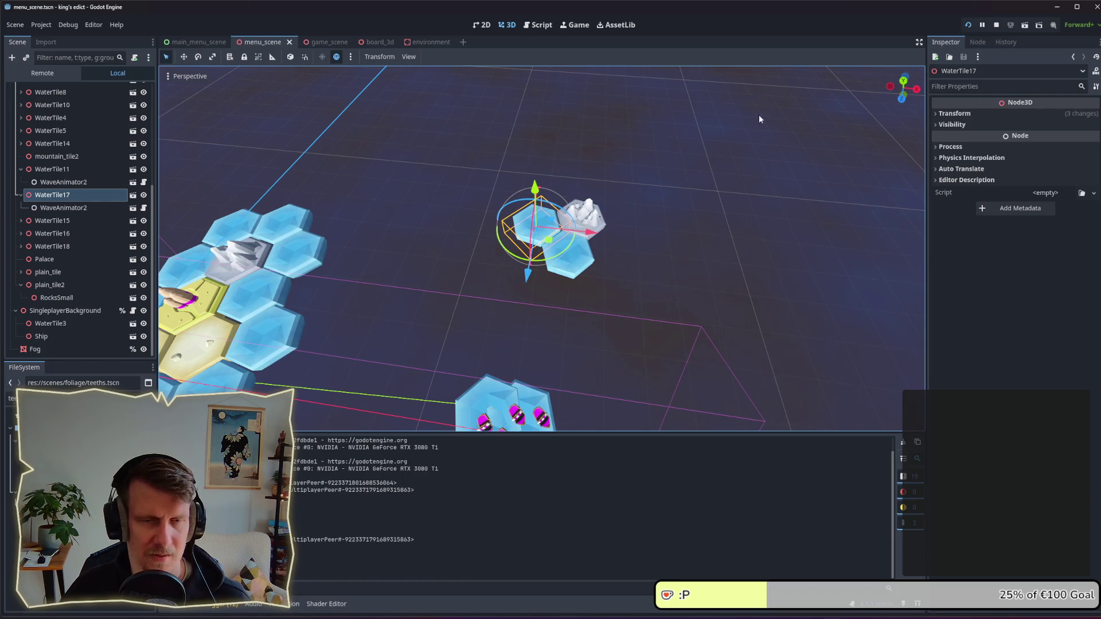
click(969, 25)
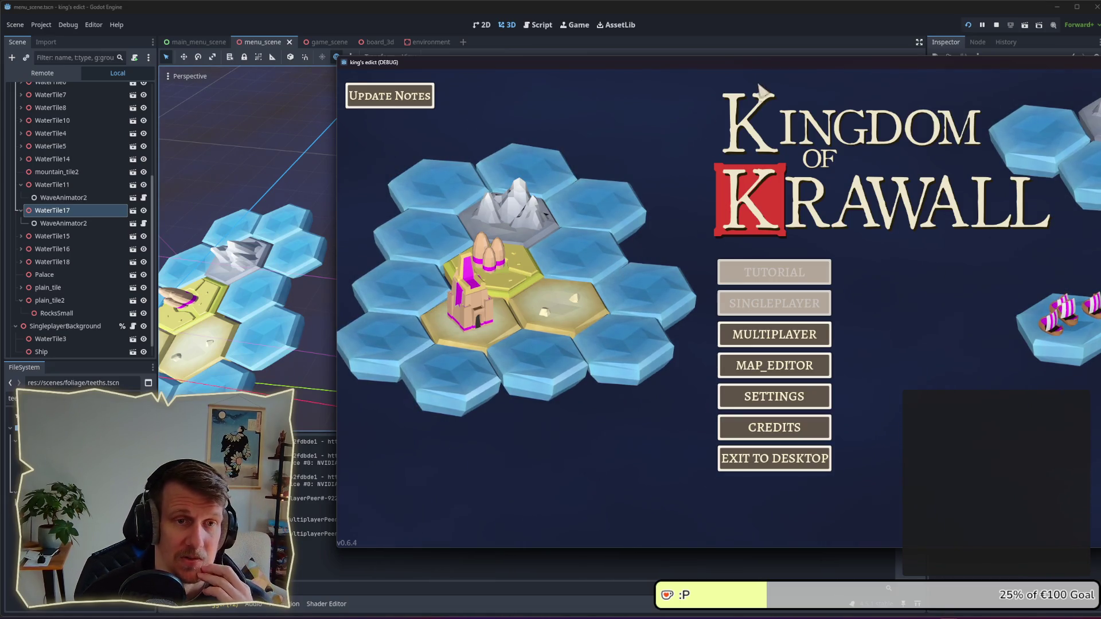
drag(741, 62, 603, 68)
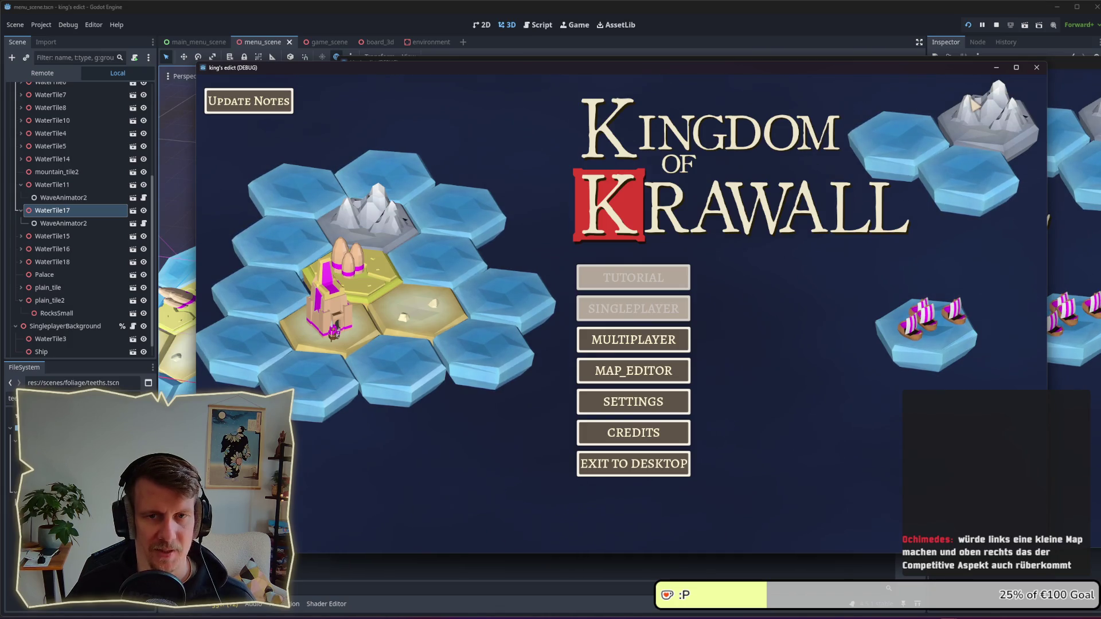
key(alt+Tab)
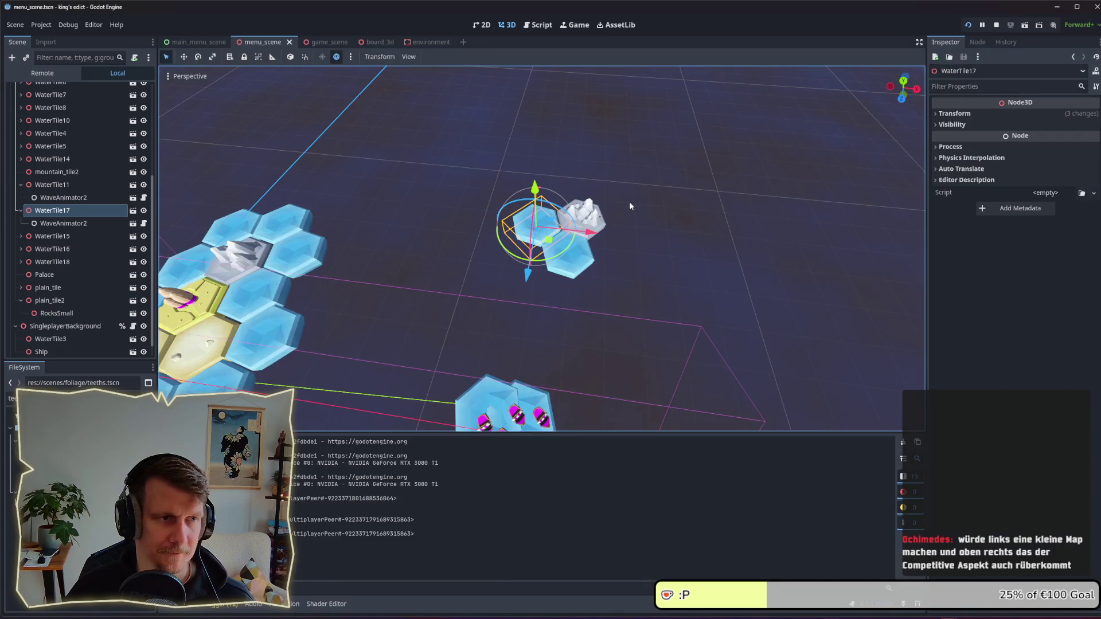
Step: Look through the game, board and environment scenes, then view both islands in menu_scene
click(324, 42)
click(372, 42)
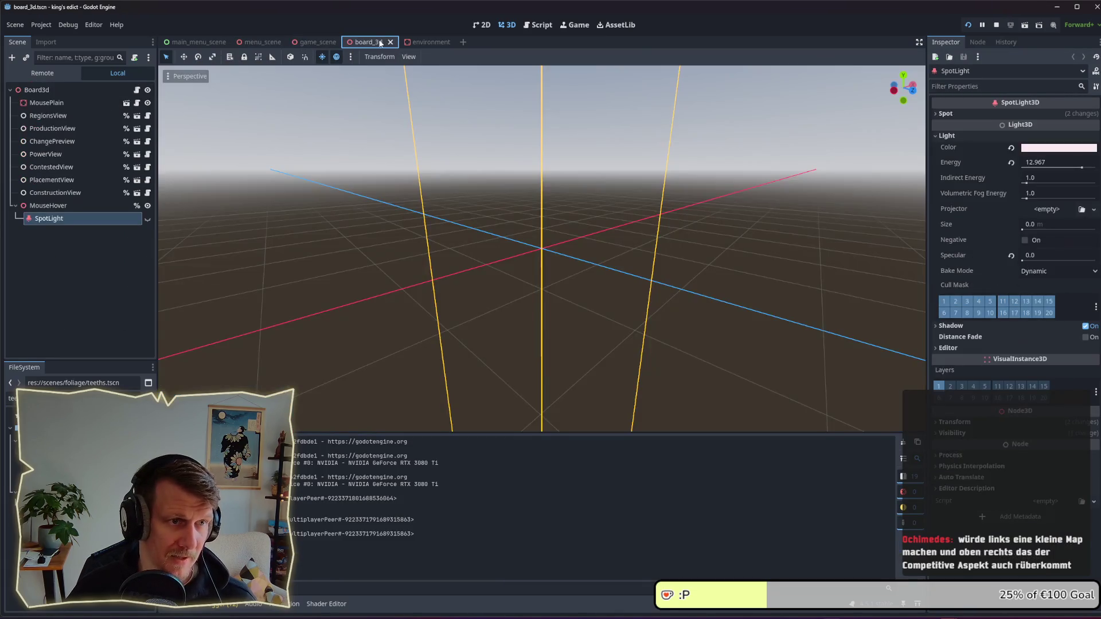
click(406, 43)
click(280, 41)
click(318, 43)
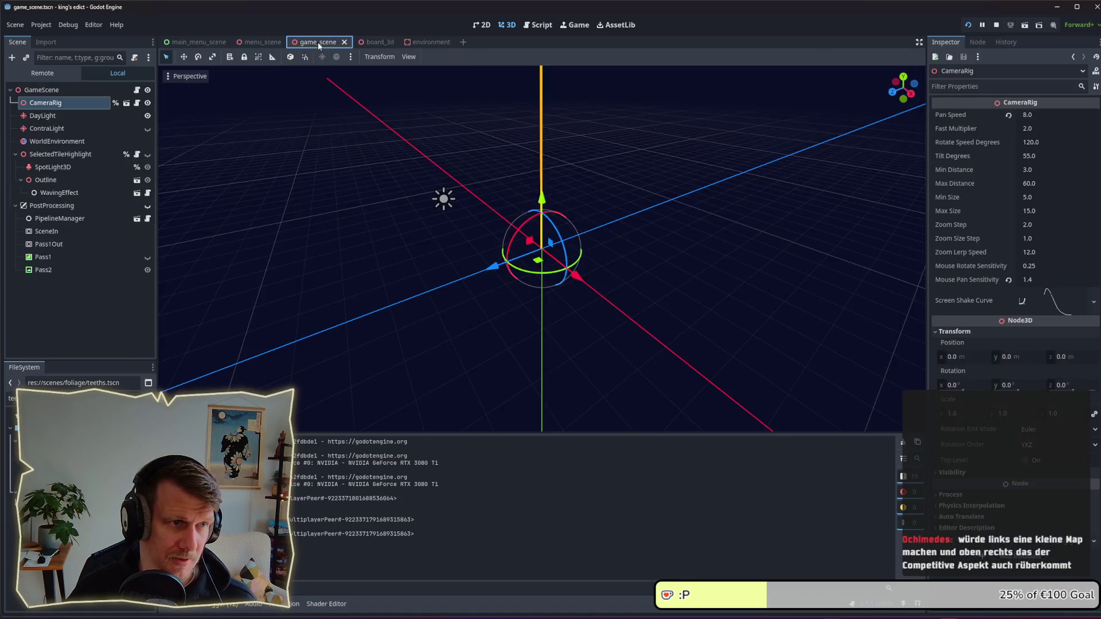
click(274, 41)
scroll(473, 301, down, 3)
mouse_move(473, 301)
mouse_down()
mouse_move(597, 197)
mouse_move(640, 205)
mouse_up()
click(351, 241)
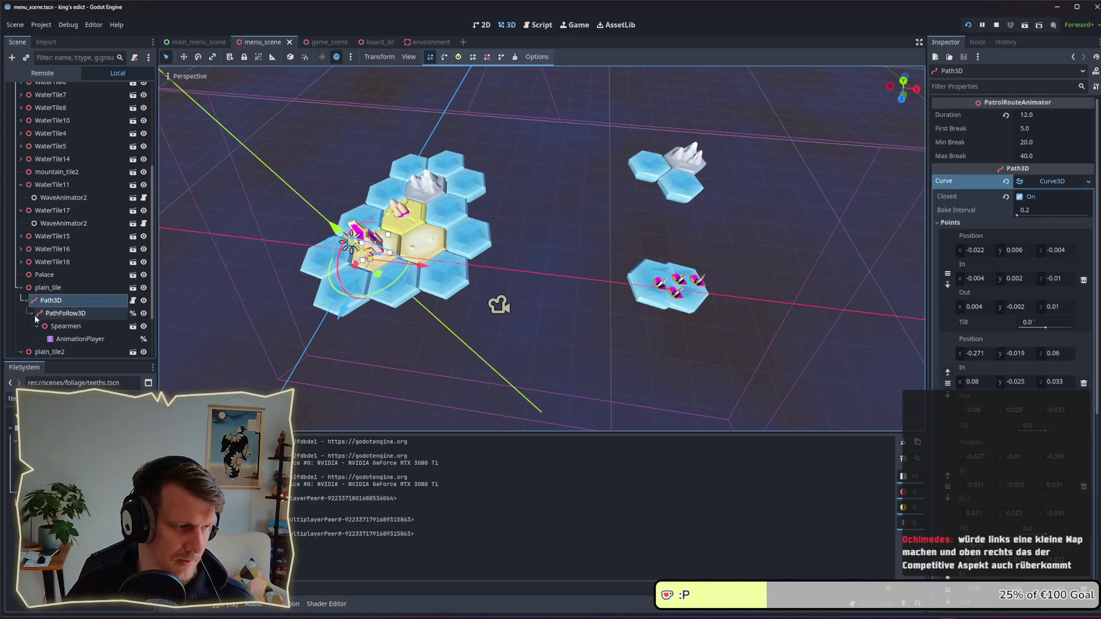
Step: Make the Palace a child of plain_tile in the Scene dock
click(43, 289)
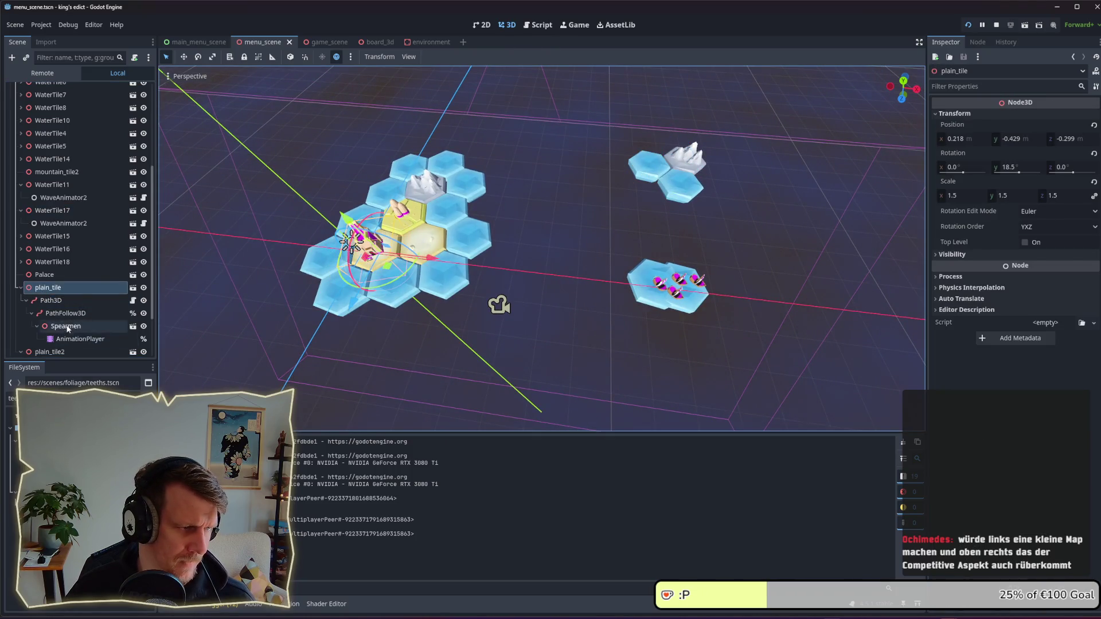
scroll(65, 325, down, 3)
click(46, 213)
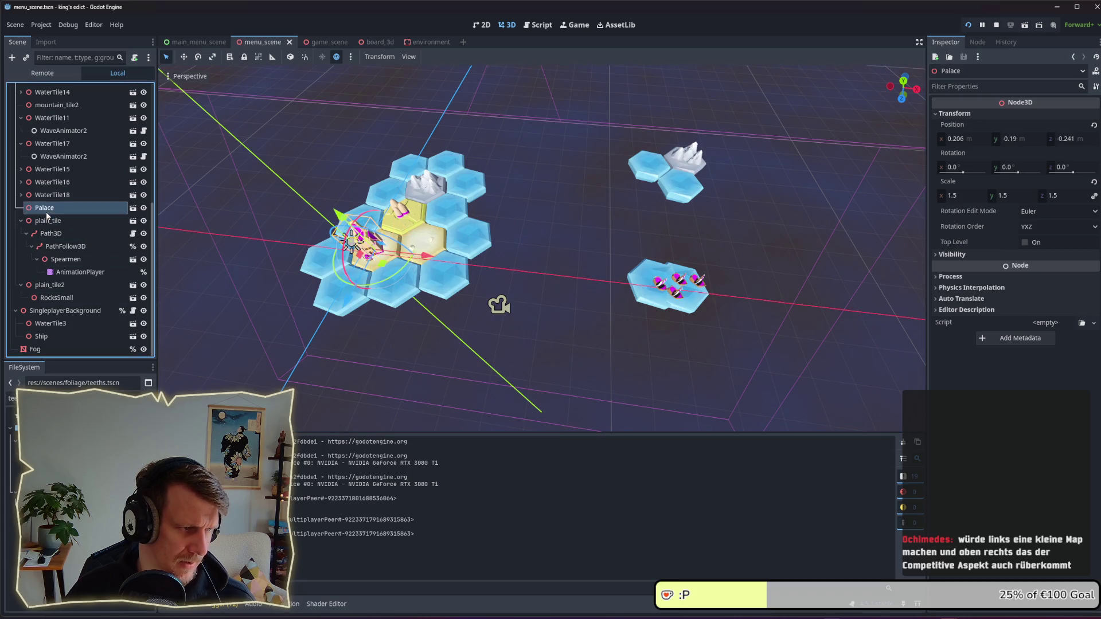
drag(46, 212, 49, 234)
Step: Duplicate plain_tile with its Palace onto the small island and delete mountain_tile2
click(51, 208)
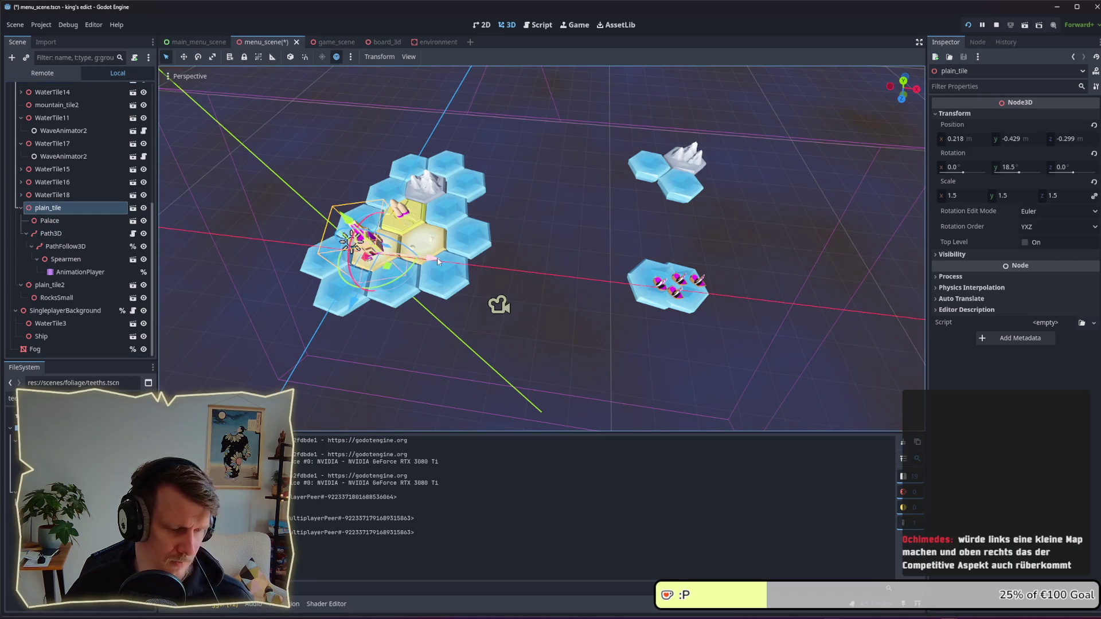
key(ctrl+d)
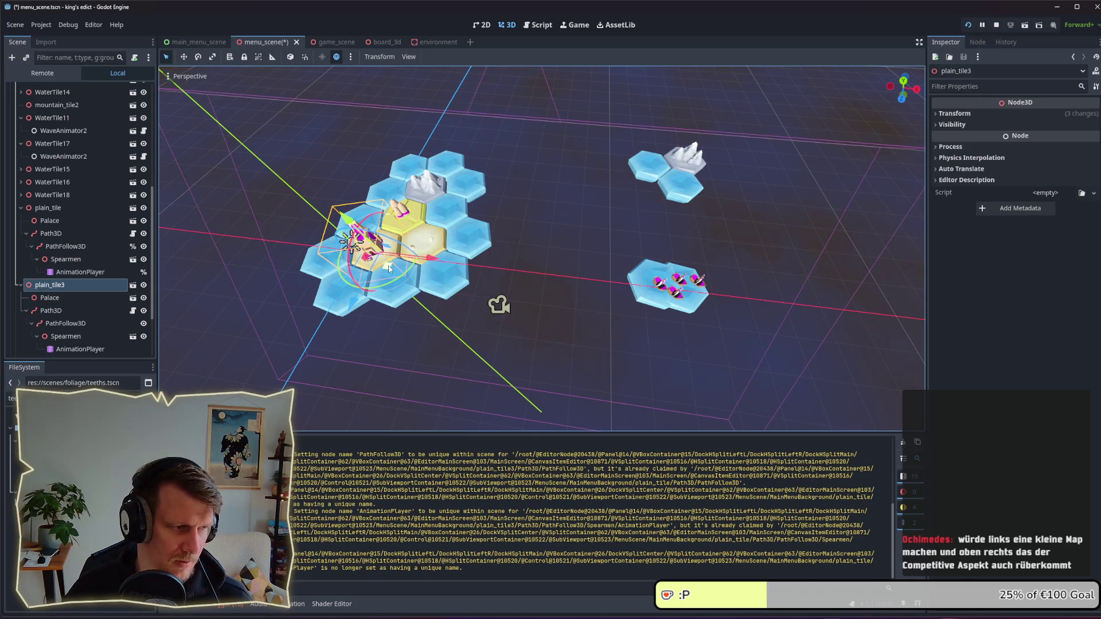
drag(388, 267, 677, 193)
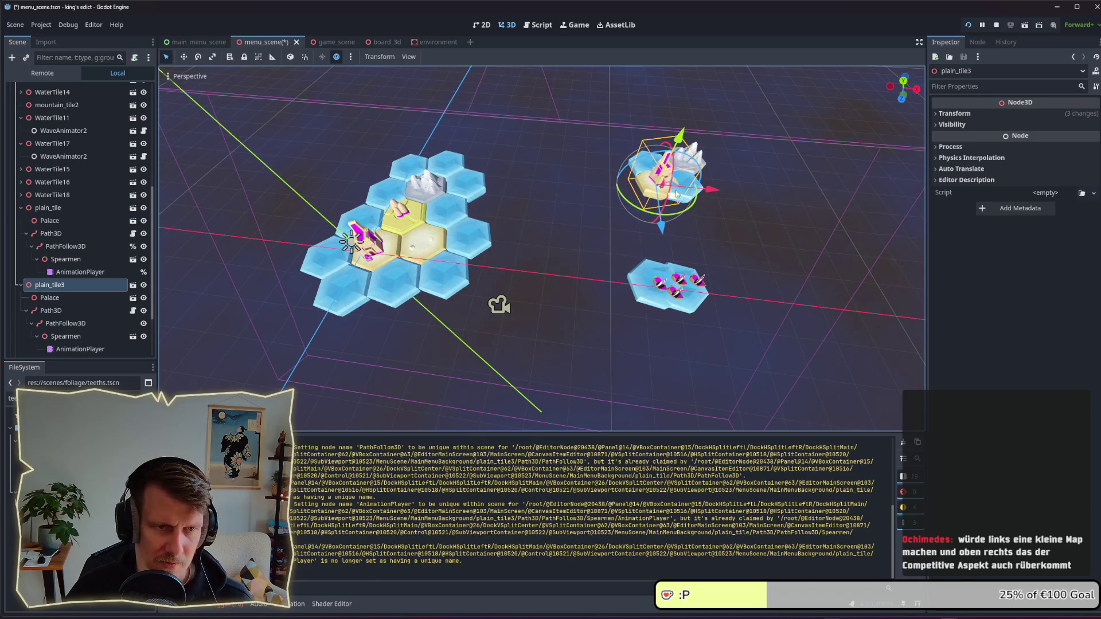
click(703, 157)
key(Delete)
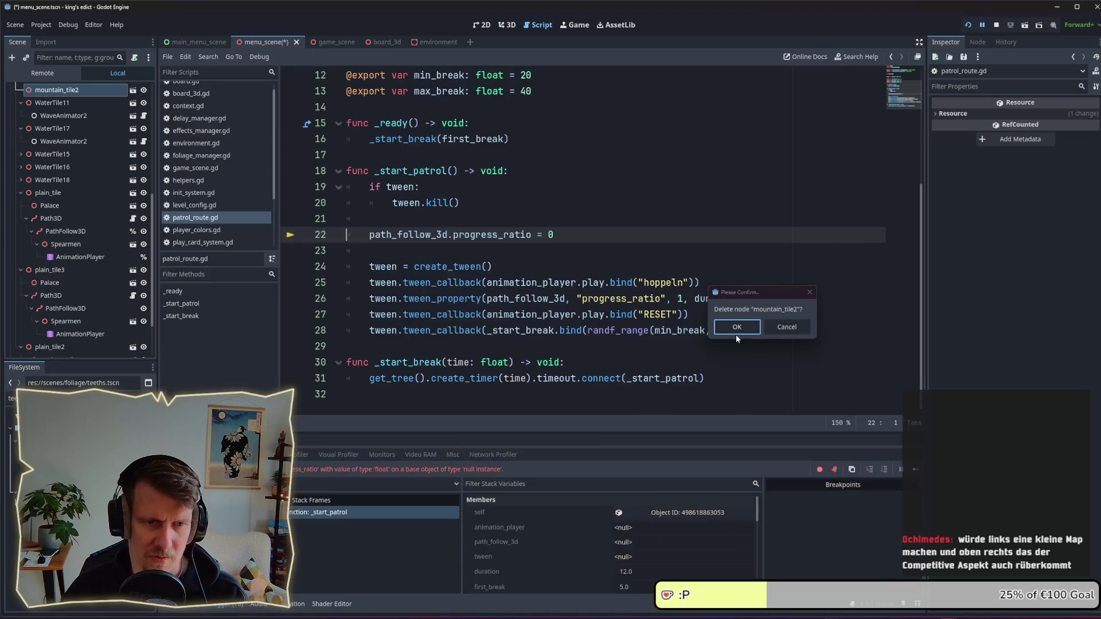
Step: Confirm deleting mountain_tile2 and stop the paused debug game
click(736, 327)
click(983, 27)
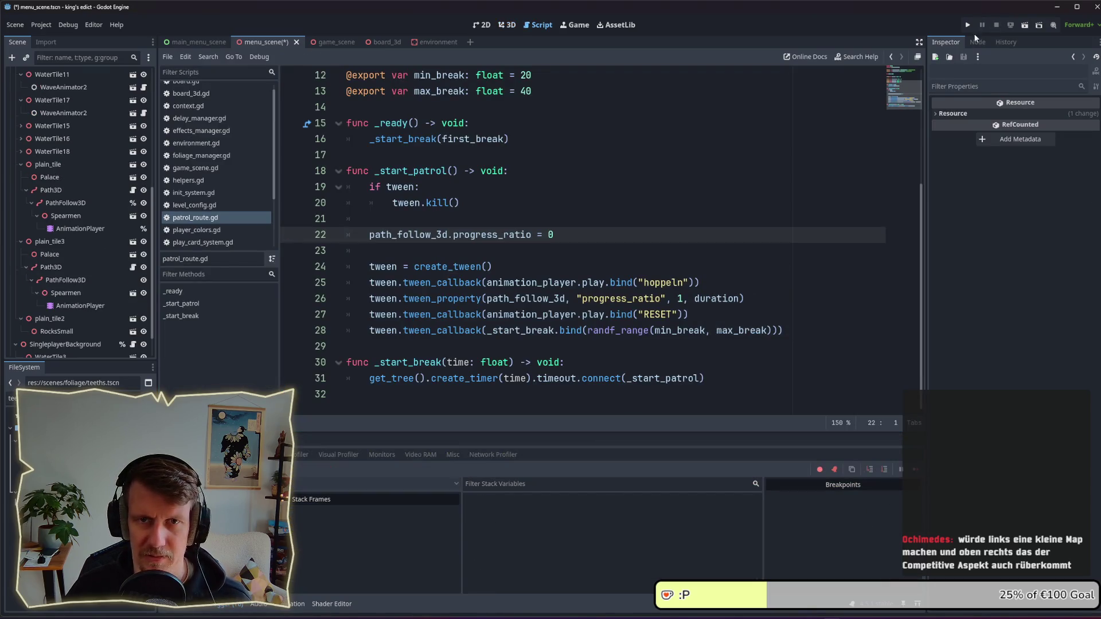
key(alt+Tab)
click(350, 222)
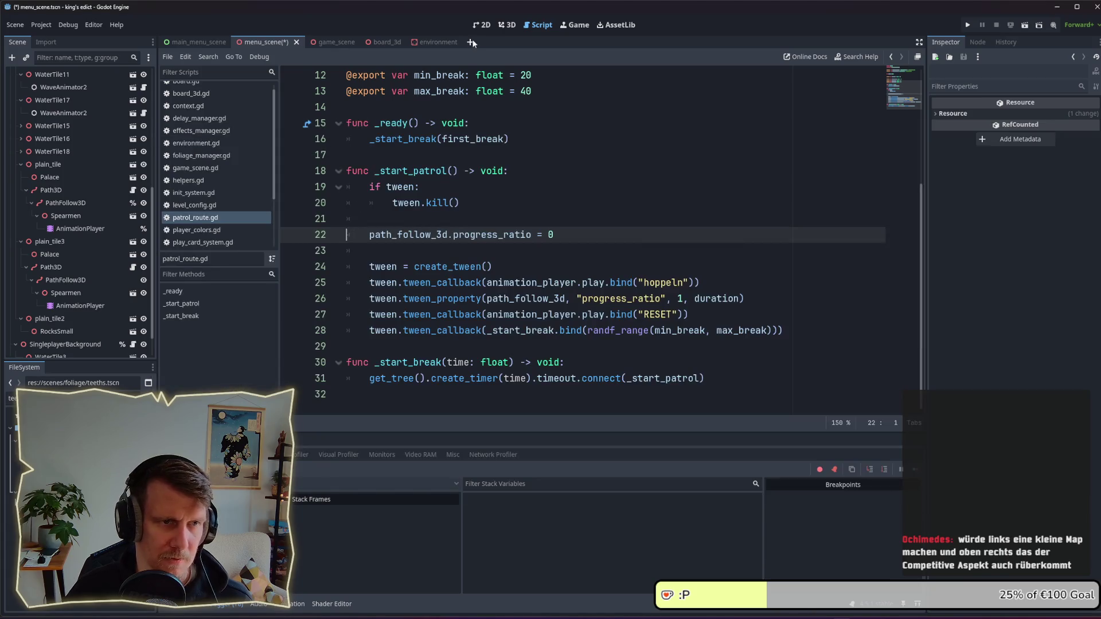
click(284, 41)
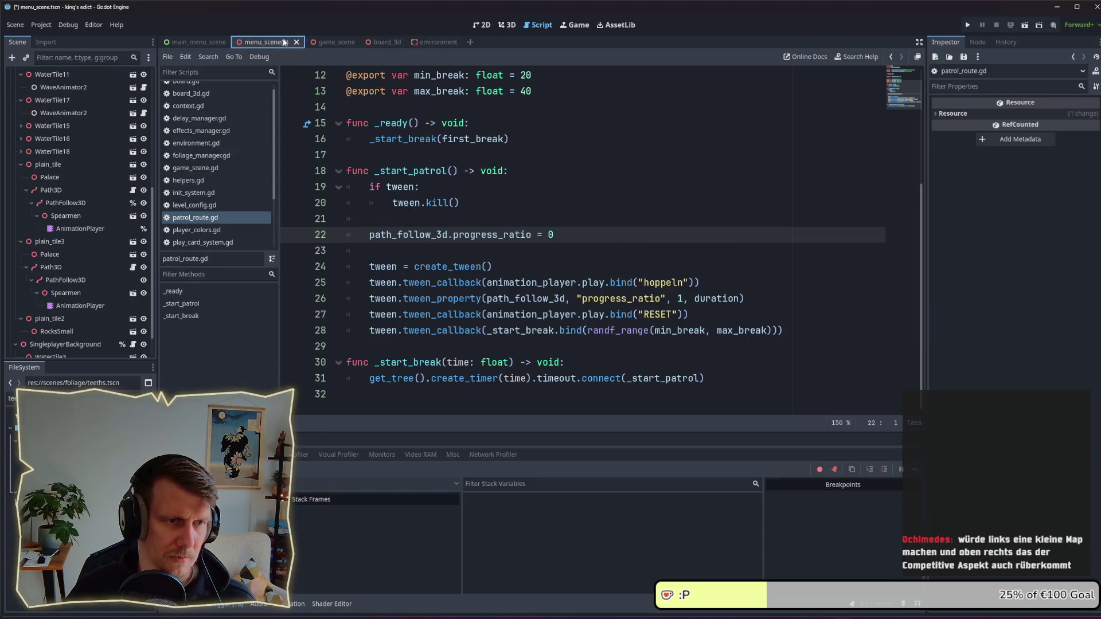
Step: Move plain_tile3 onto the small island's top and save menu_scene
click(507, 24)
click(658, 185)
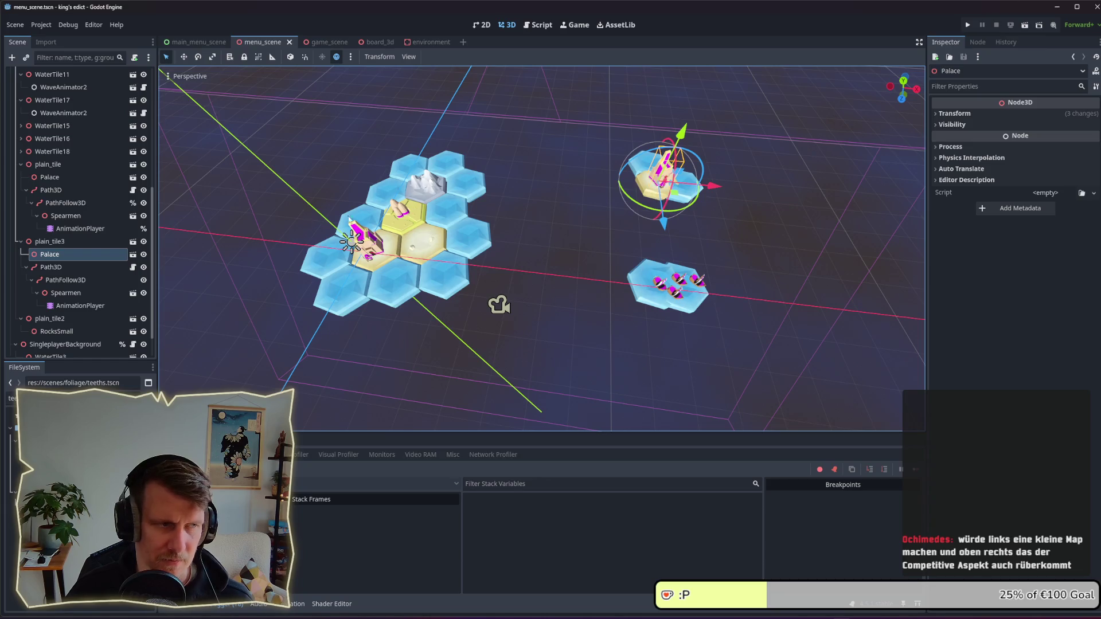
click(58, 242)
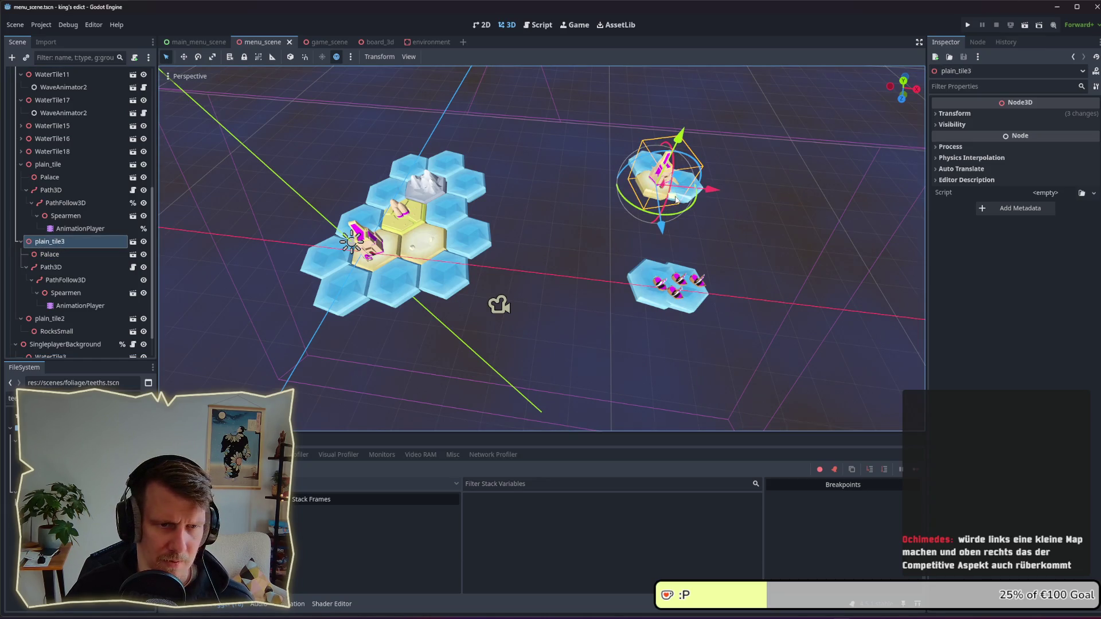
drag(676, 199, 701, 177)
key(ctrl+s)
click(195, 42)
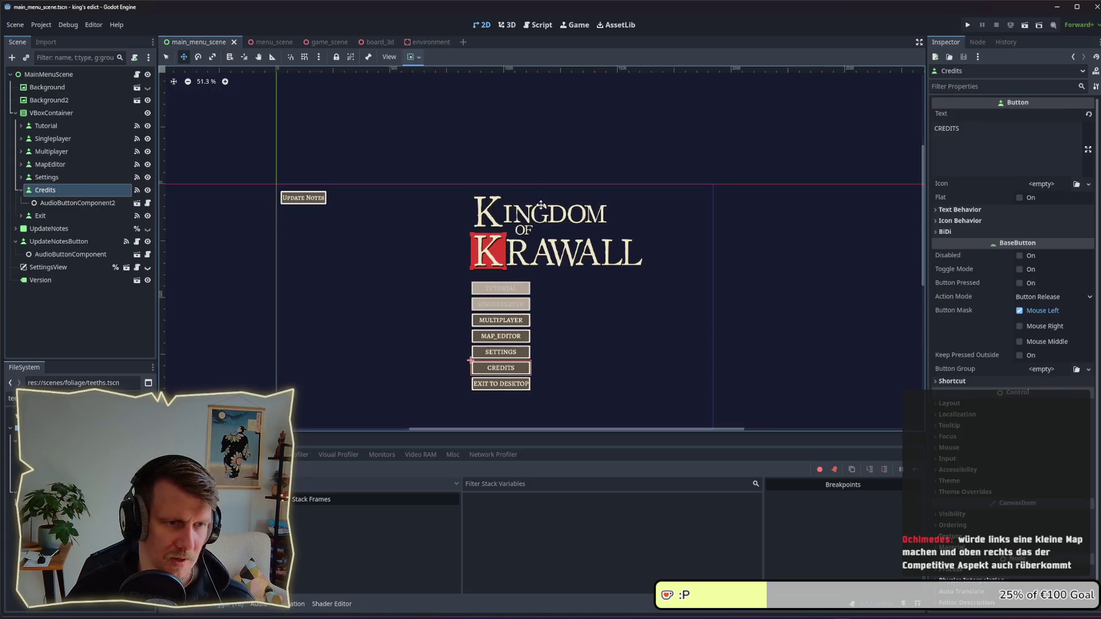
Step: Nudge the Background2 logo a few pixels left, then test-run the game and close it
click(66, 101)
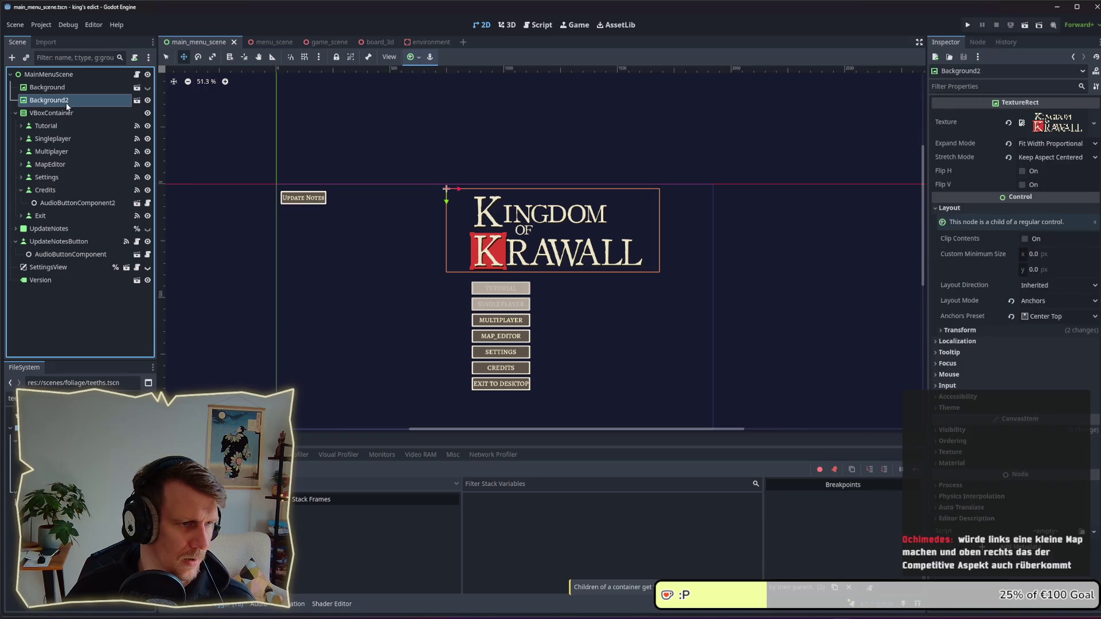
drag(521, 228, 516, 226)
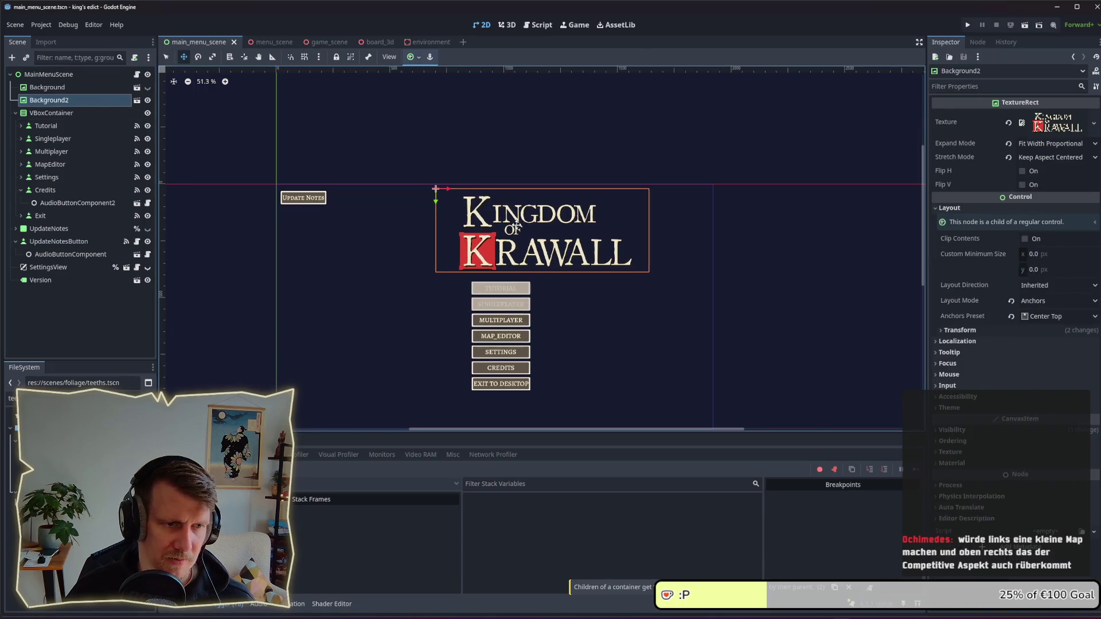
key(super)
click(394, 223)
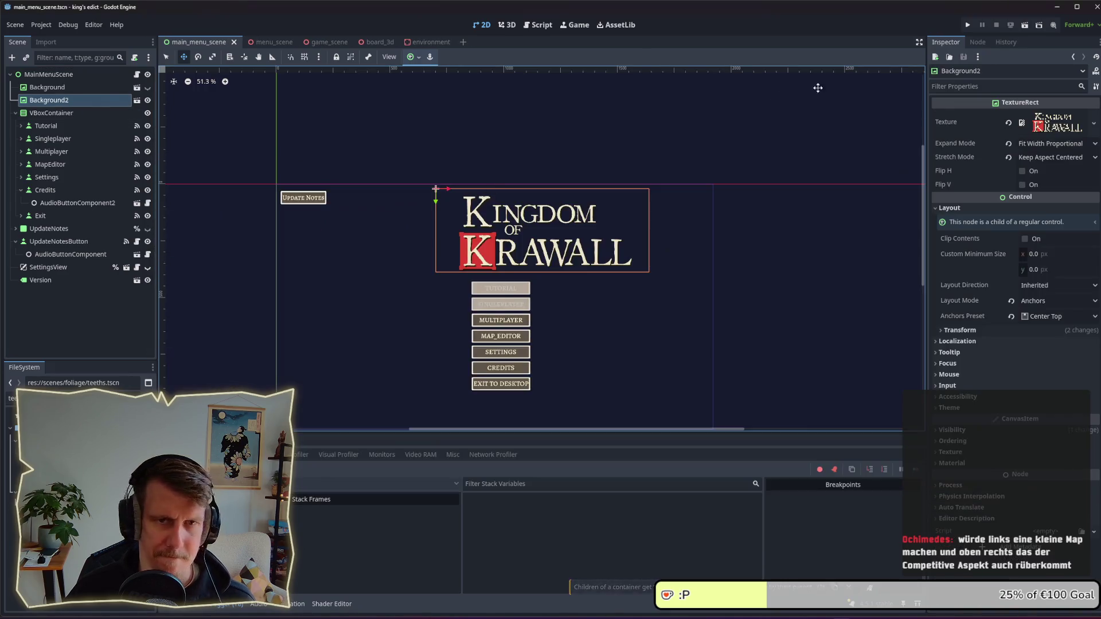
click(973, 26)
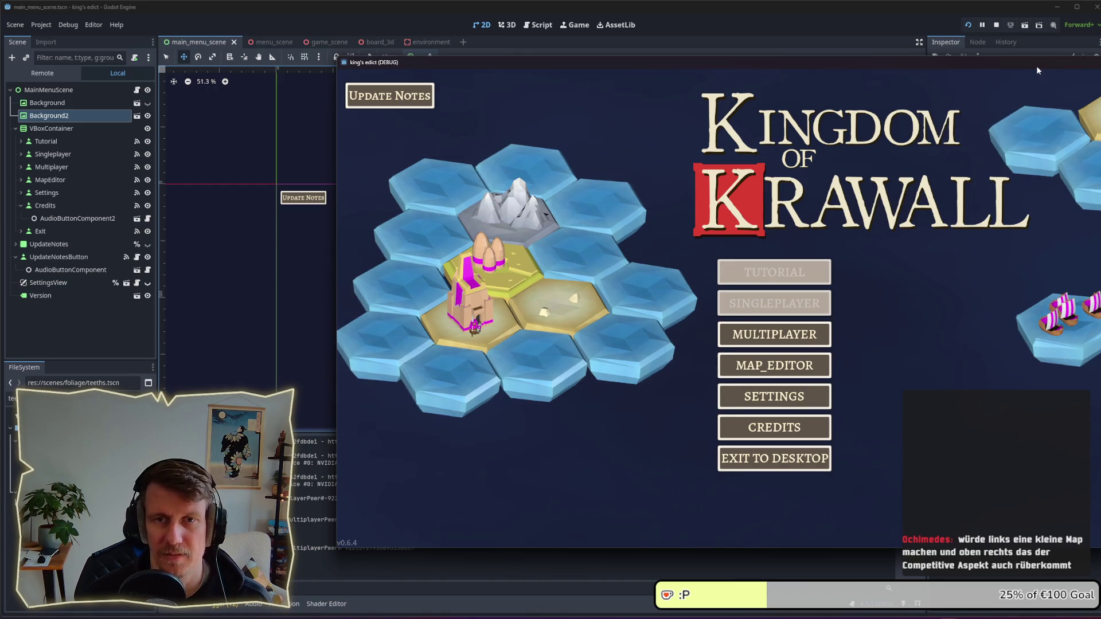
drag(1037, 65, 905, 70)
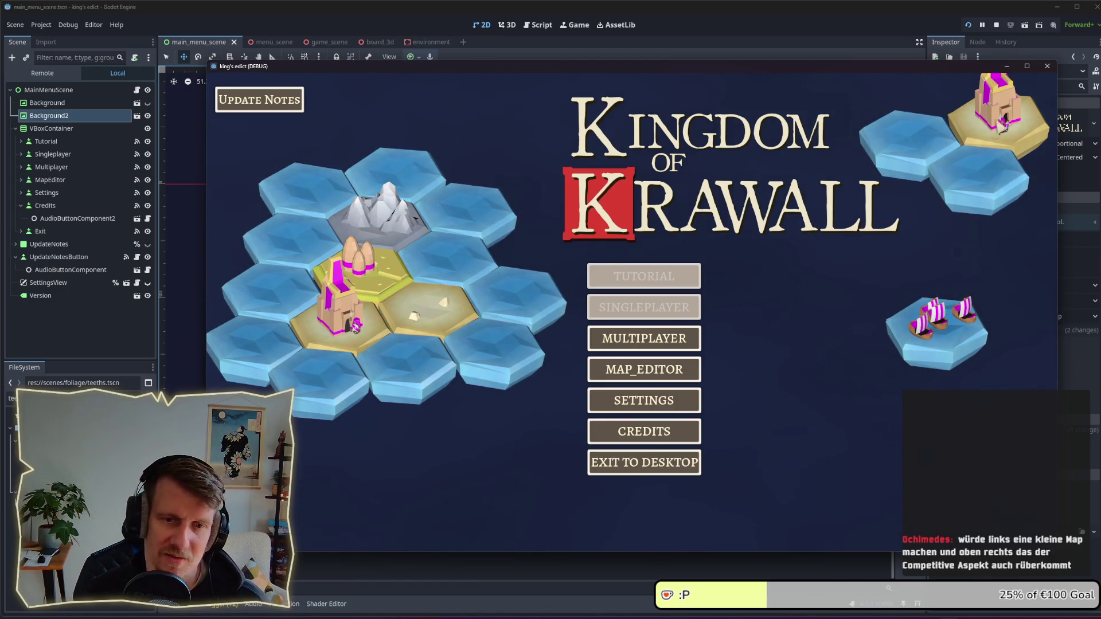
click(1047, 66)
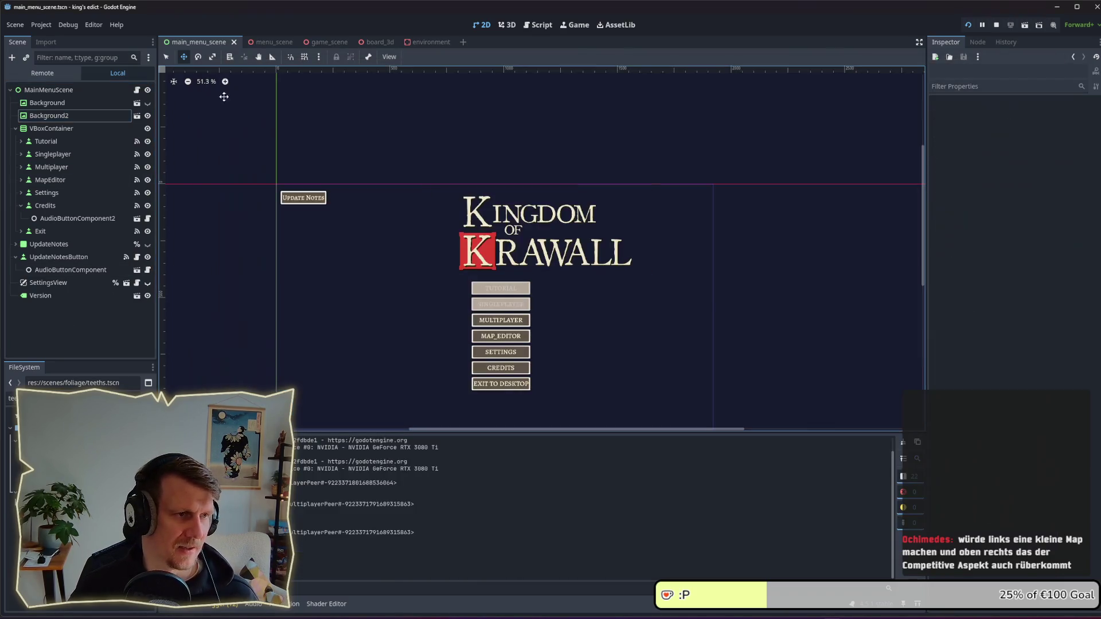
Step: Hide the ship island (Node3D) and the SingleplayerBackground water tile in menu_scene, then save
click(325, 43)
click(262, 42)
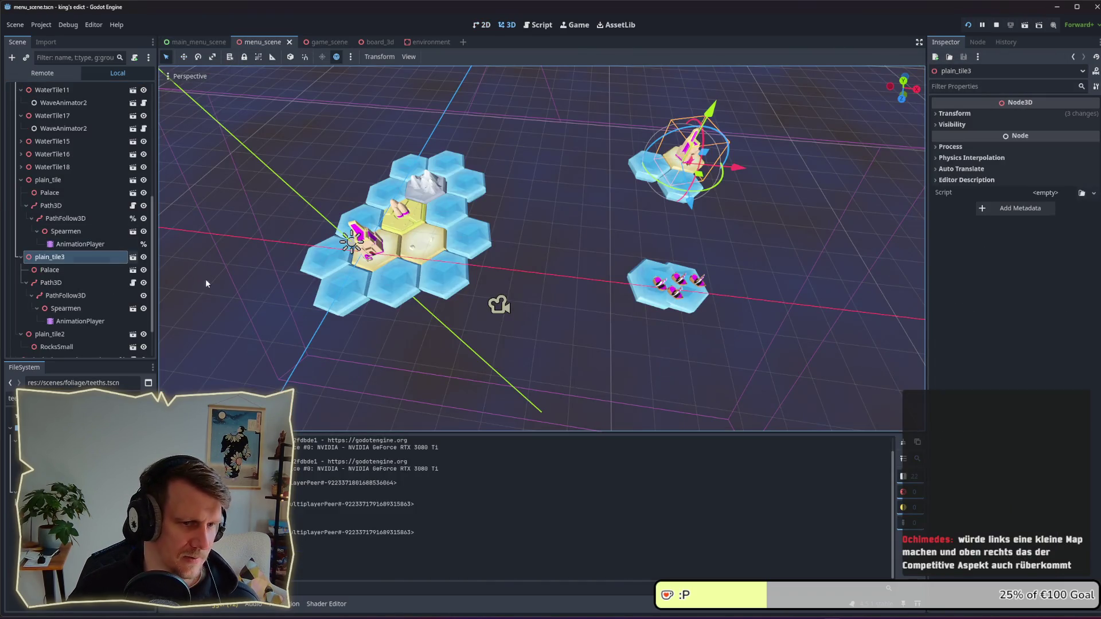
click(683, 302)
scroll(49, 148, up, 4)
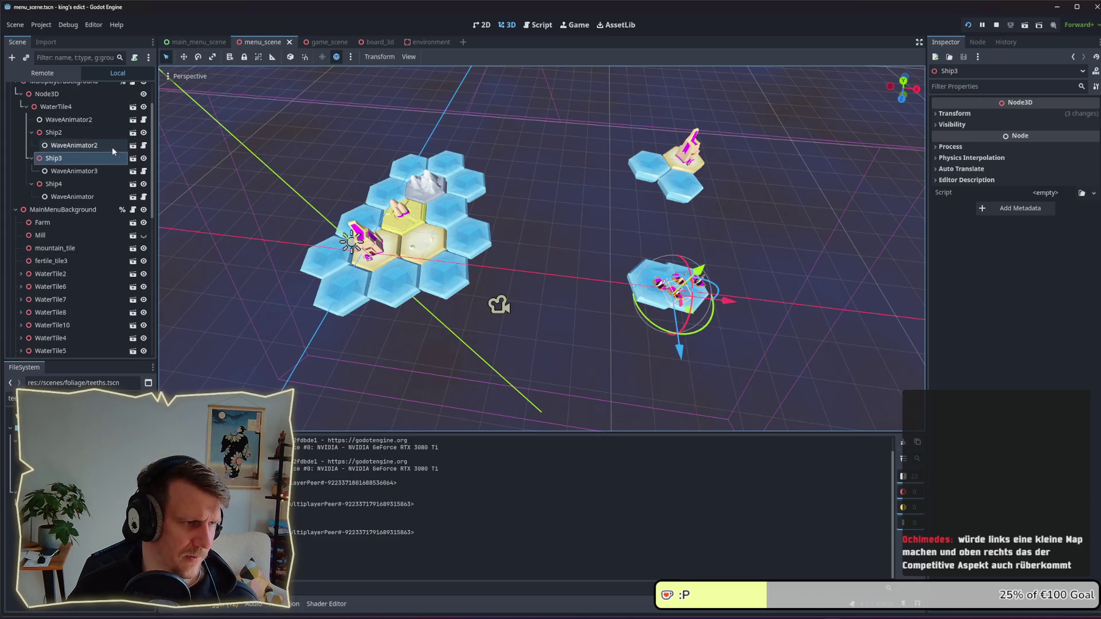
click(144, 128)
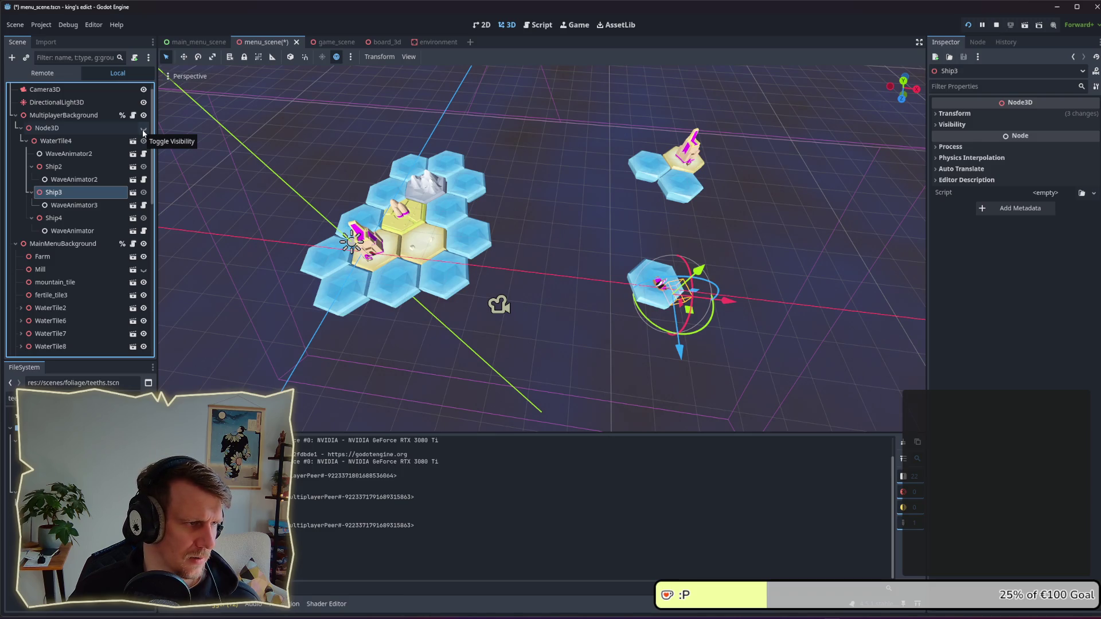
click(651, 283)
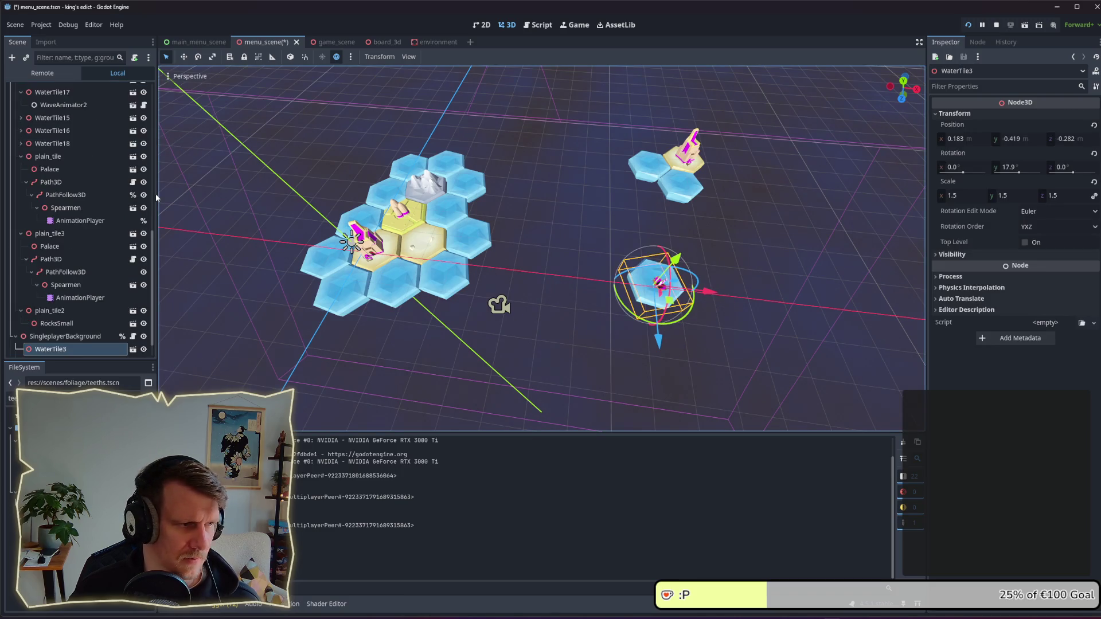
click(143, 337)
key(ctrl+s)
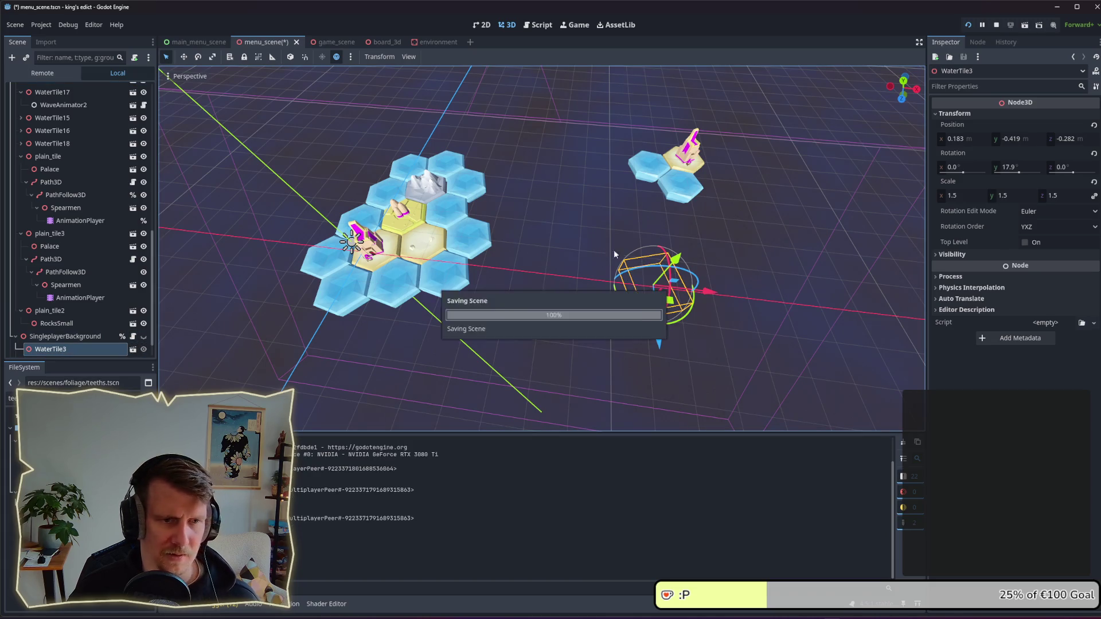
Step: Run the project to check the menu background without the ship island, then return to the editor
click(994, 27)
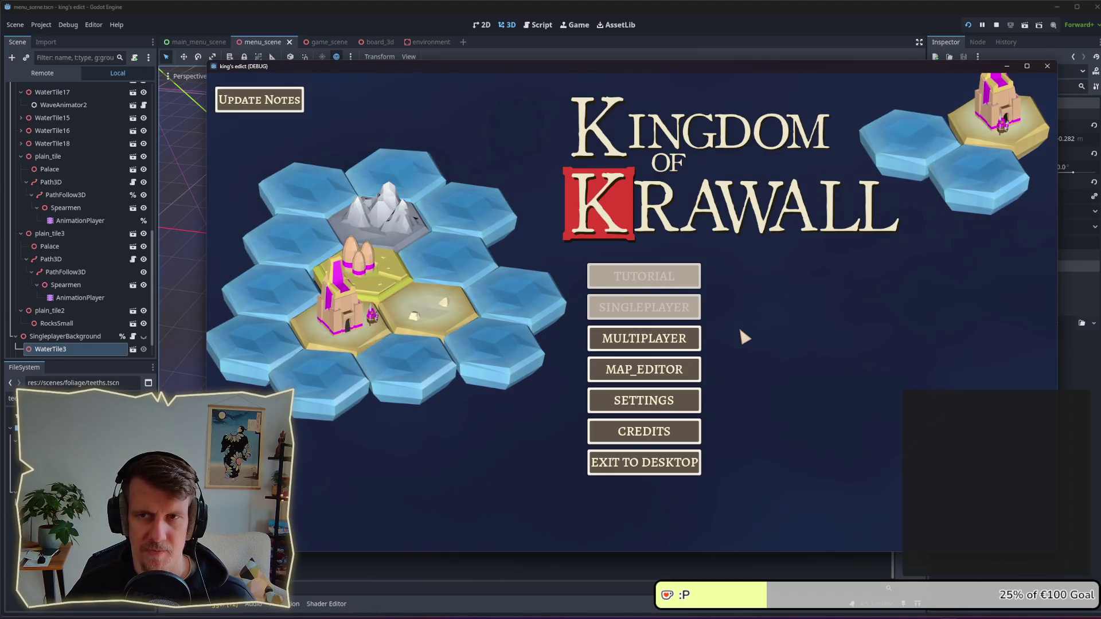
key(alt+Tab)
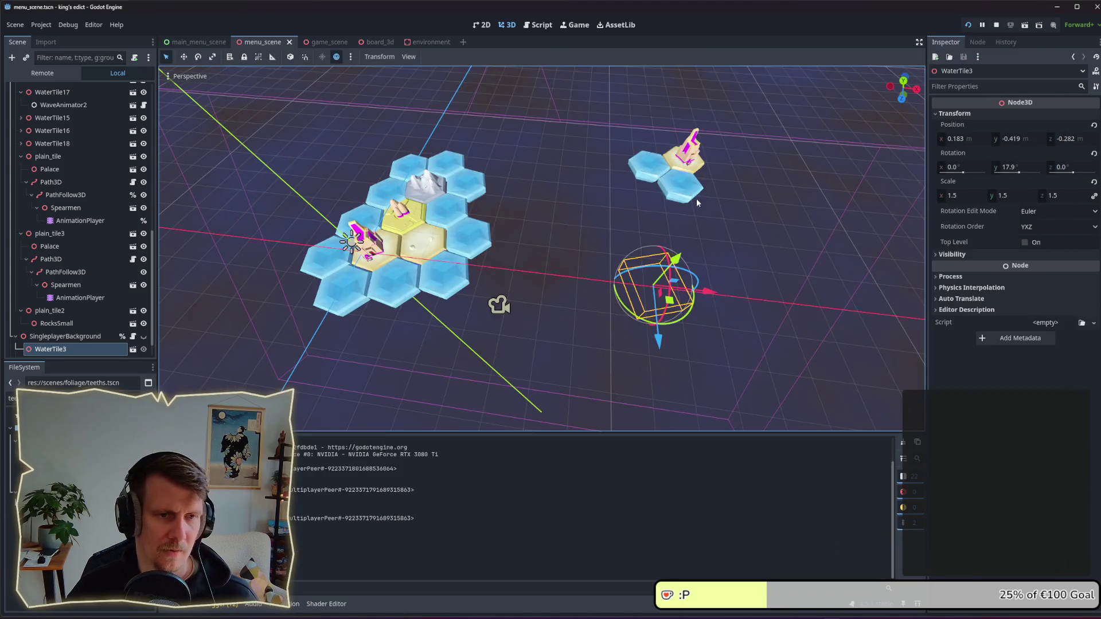
Step: Duplicate water tiles and place the copies around the small island's palace tile
click(683, 198)
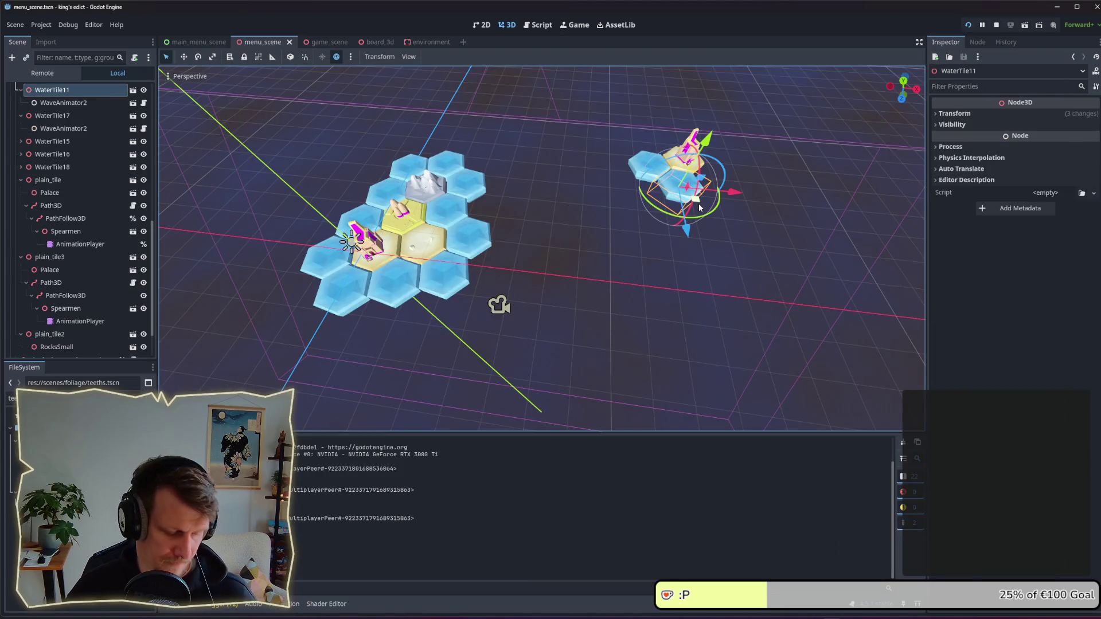
key(ctrl+d)
drag(699, 207, 734, 198)
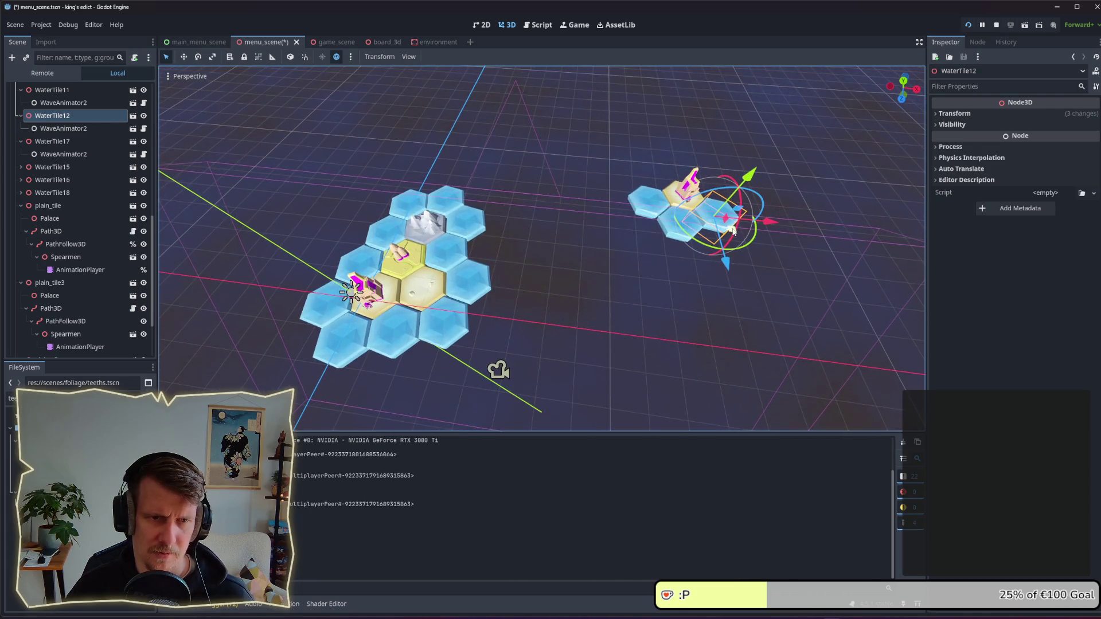
click(688, 191)
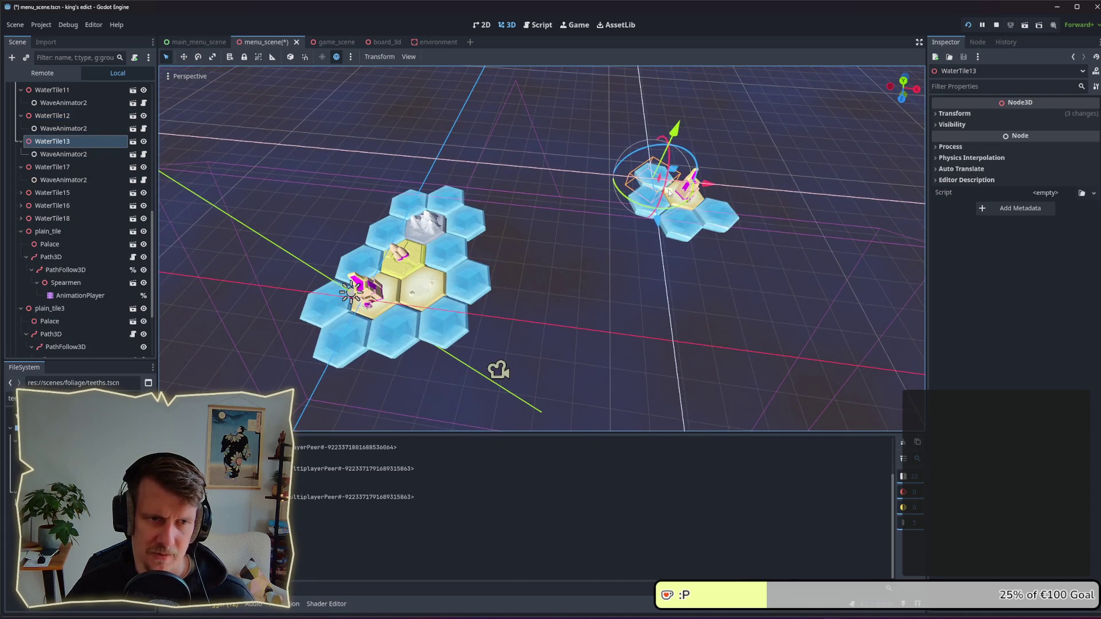
key(ctrl+d)
mouse_move(668, 193)
mouse_down()
mouse_move(700, 187)
mouse_move(737, 212)
mouse_up()
key(ctrl+d)
Step: Inspect the small island's camera, spearmen, palace and water tiles, then test-run the game again
click(711, 225)
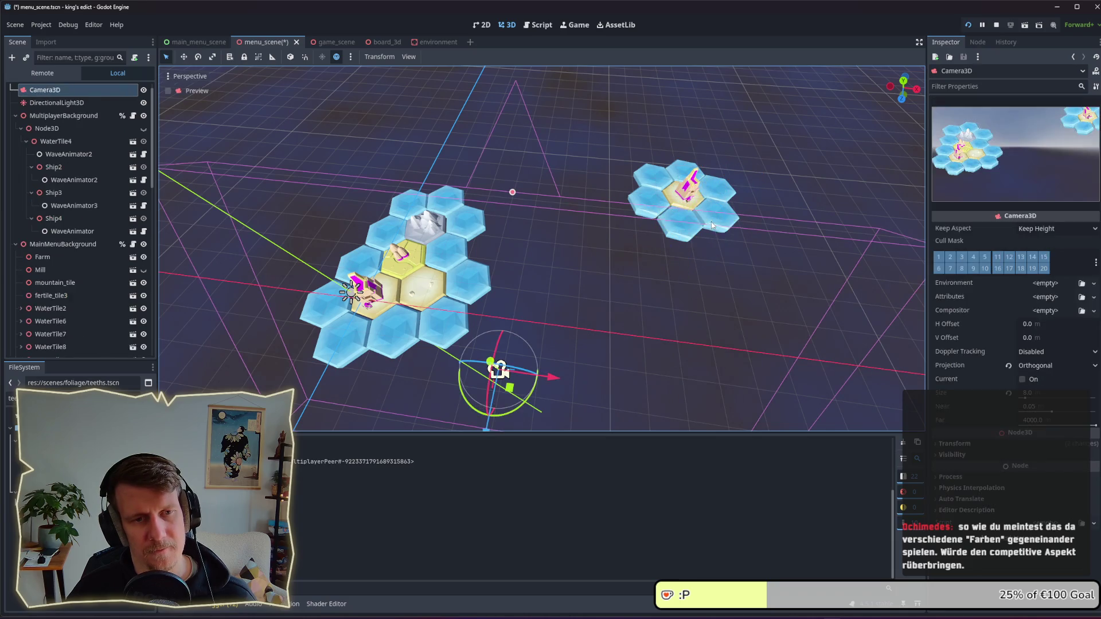
click(690, 201)
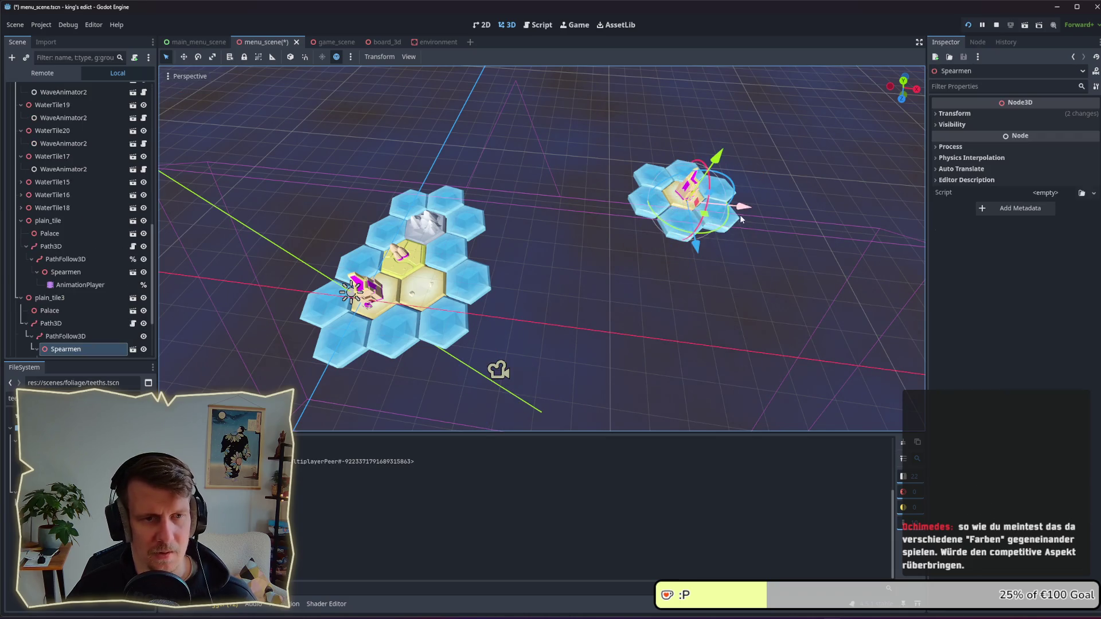
click(692, 185)
drag(598, 128, 776, 263)
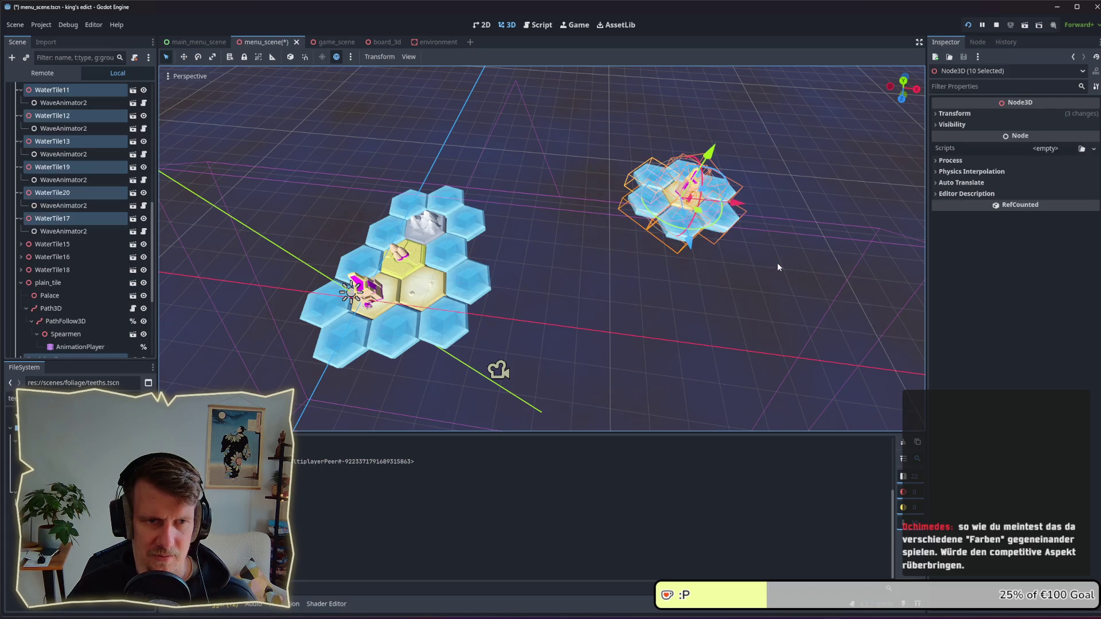
key(F5)
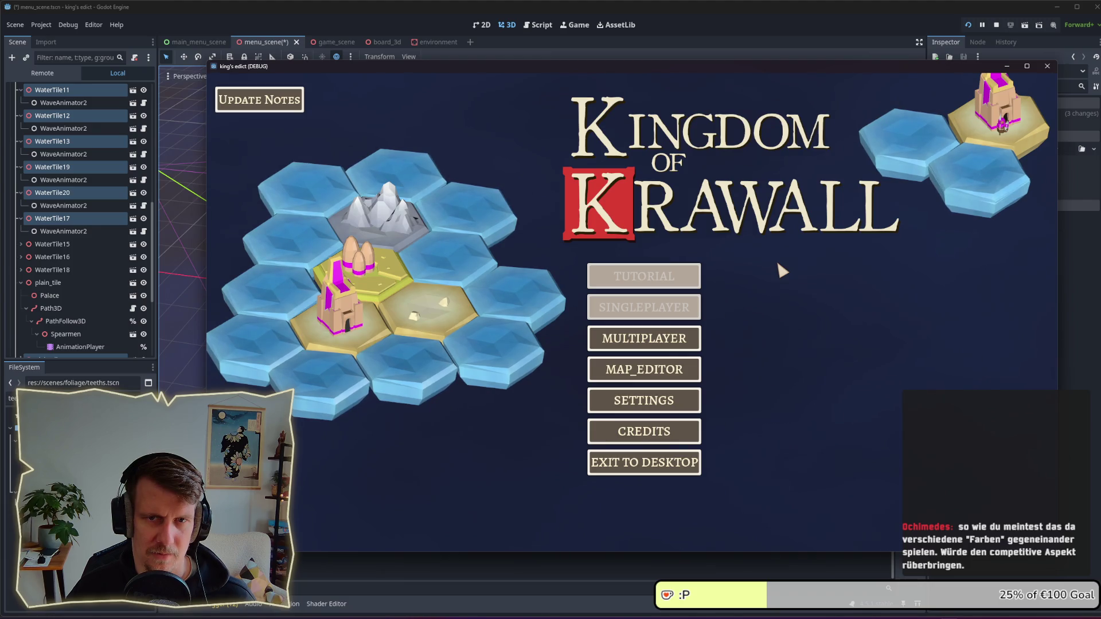
key(alt+Tab)
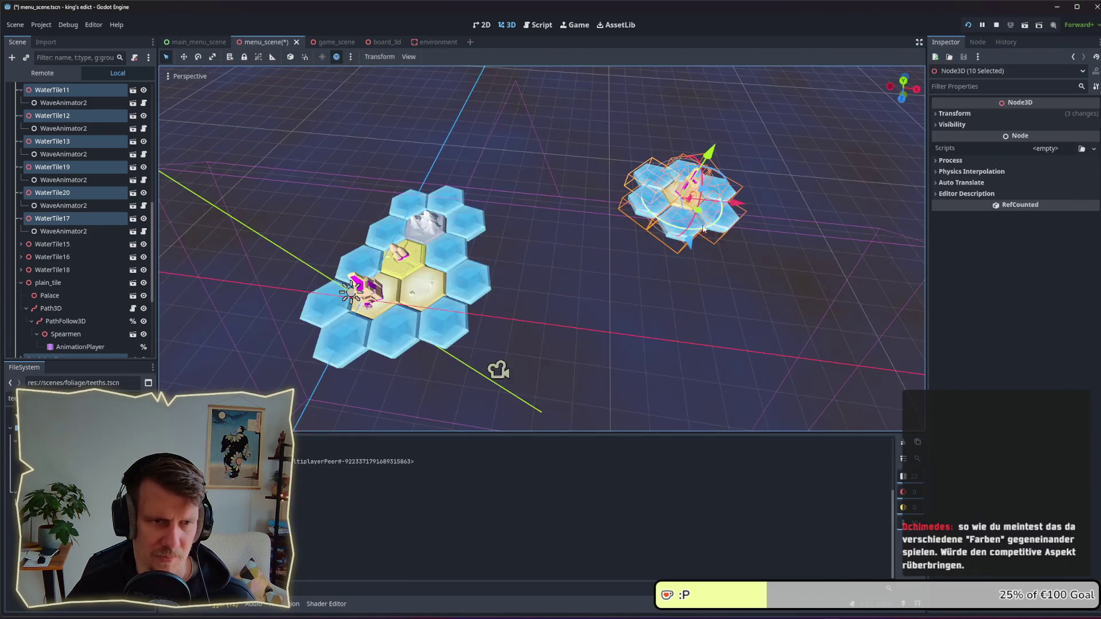
Step: Select the small island's Palace with its Path3D, rotate them to a new facing, and save
scroll(536, 263, up, 4)
scroll(537, 263, up, 2)
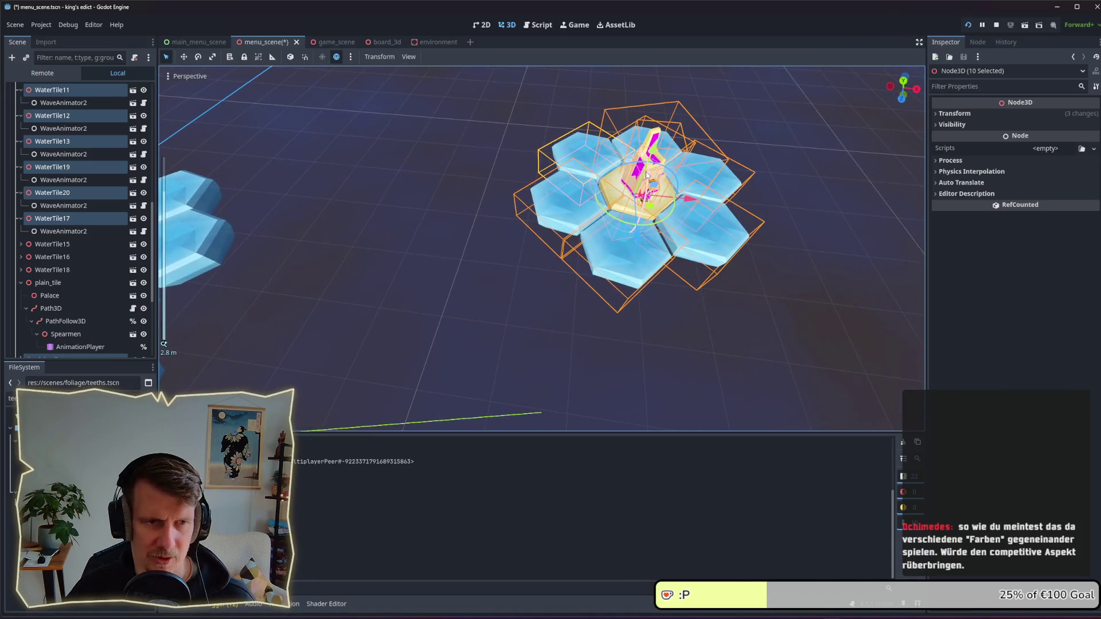
click(661, 163)
click(661, 163)
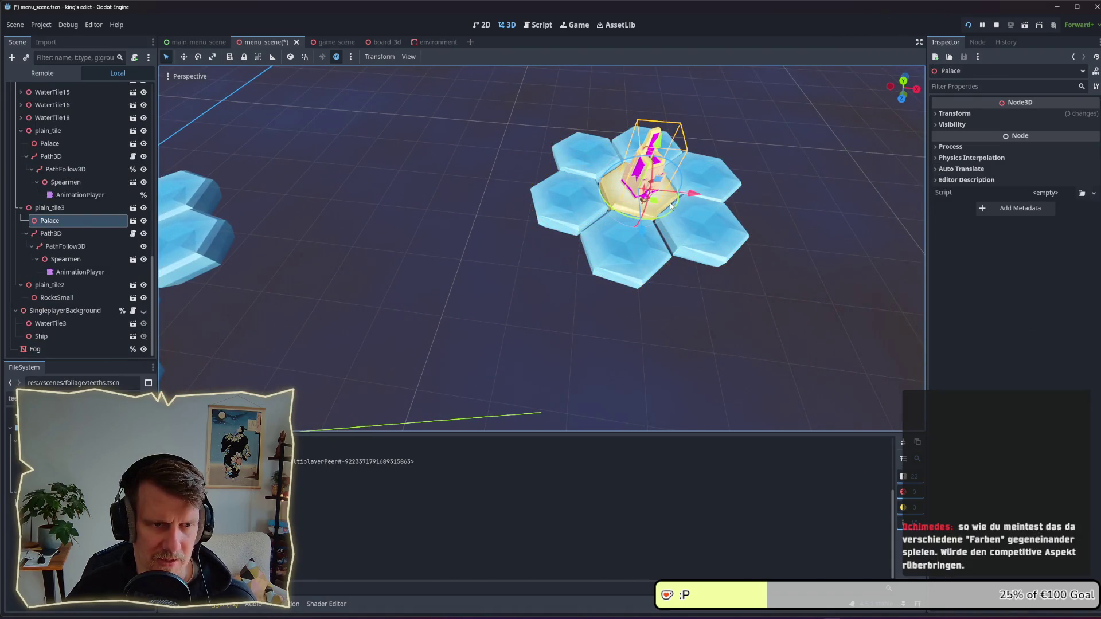
ctrl+click(77, 233)
ctrl+click(70, 246)
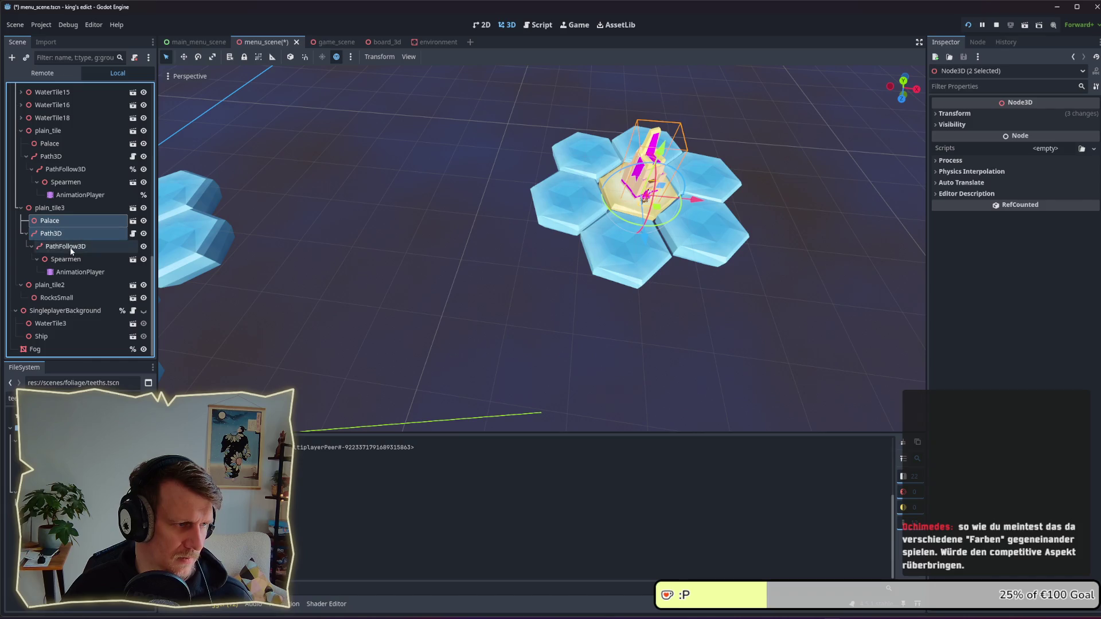
click(61, 220)
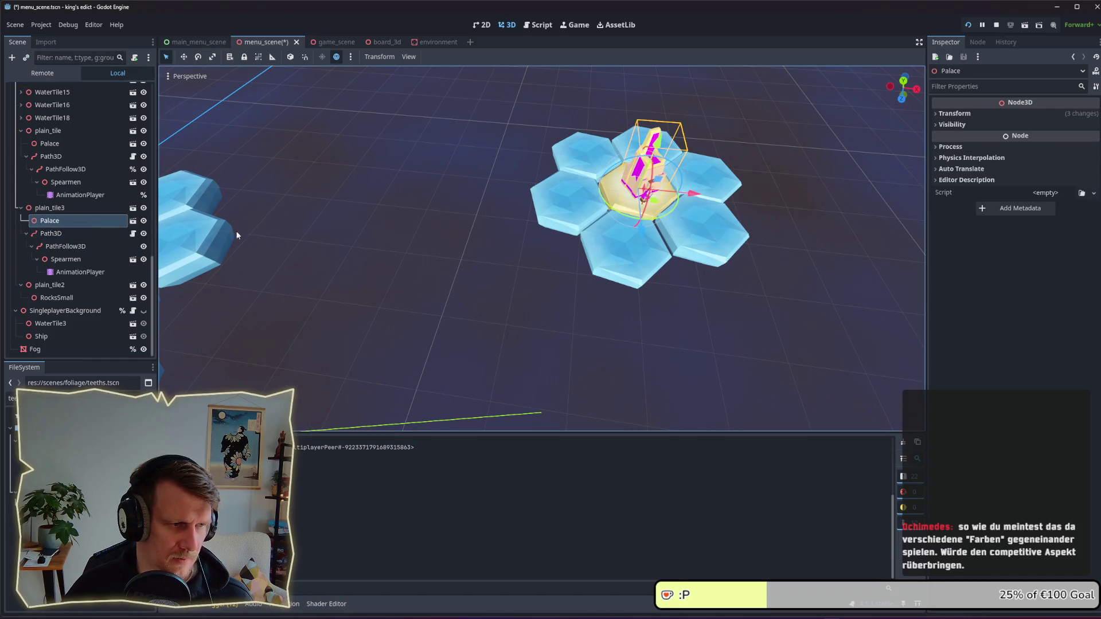
ctrl+click(75, 245)
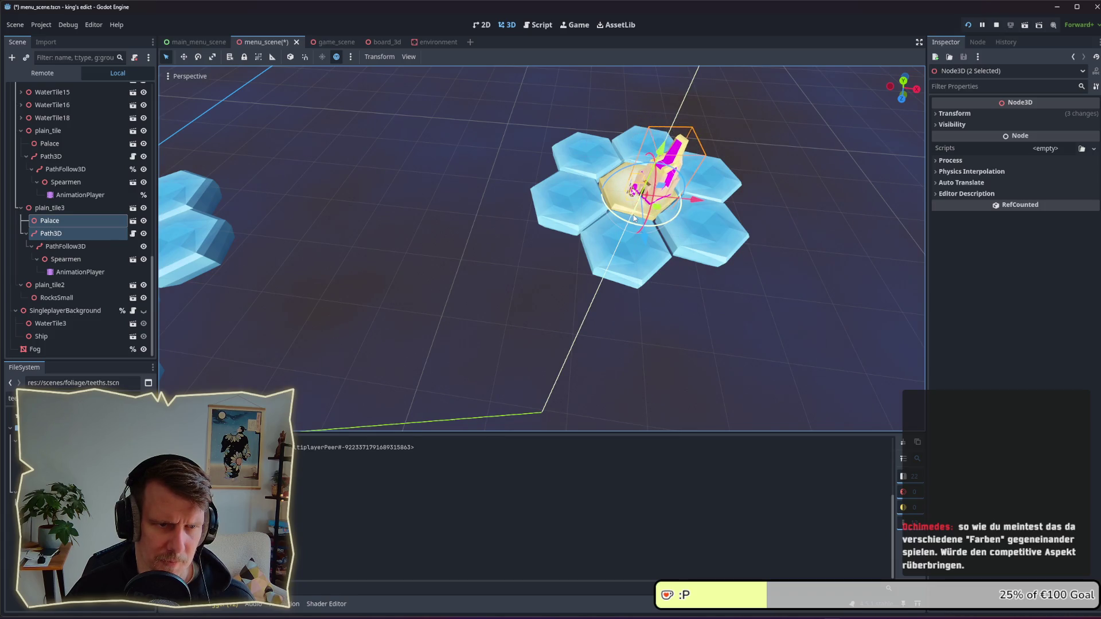
key(x)
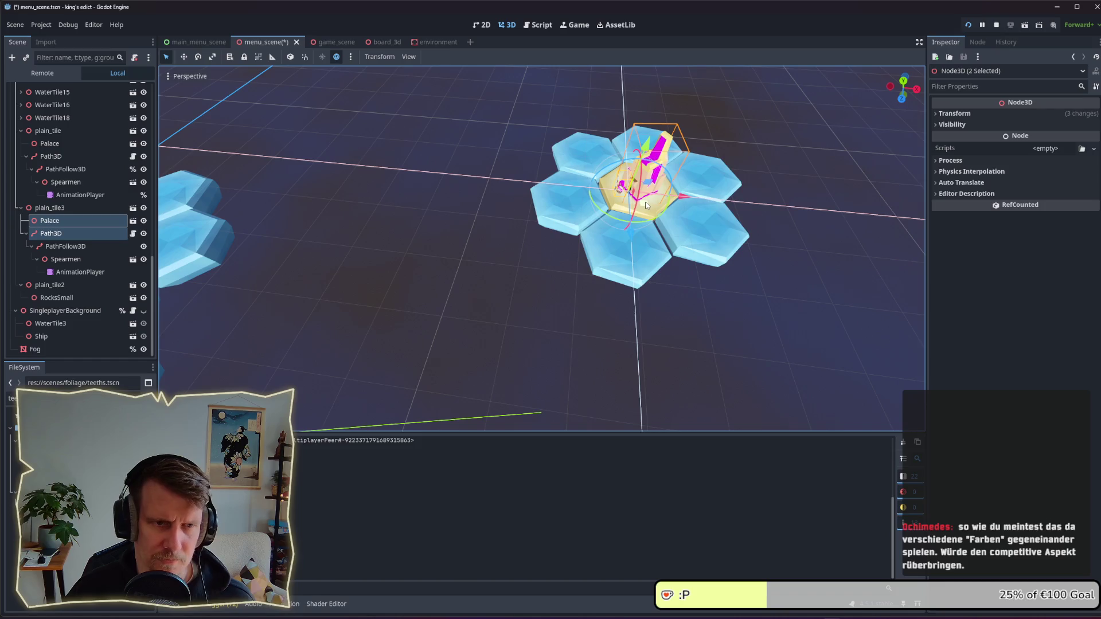
click(645, 202)
key(ctrl+s)
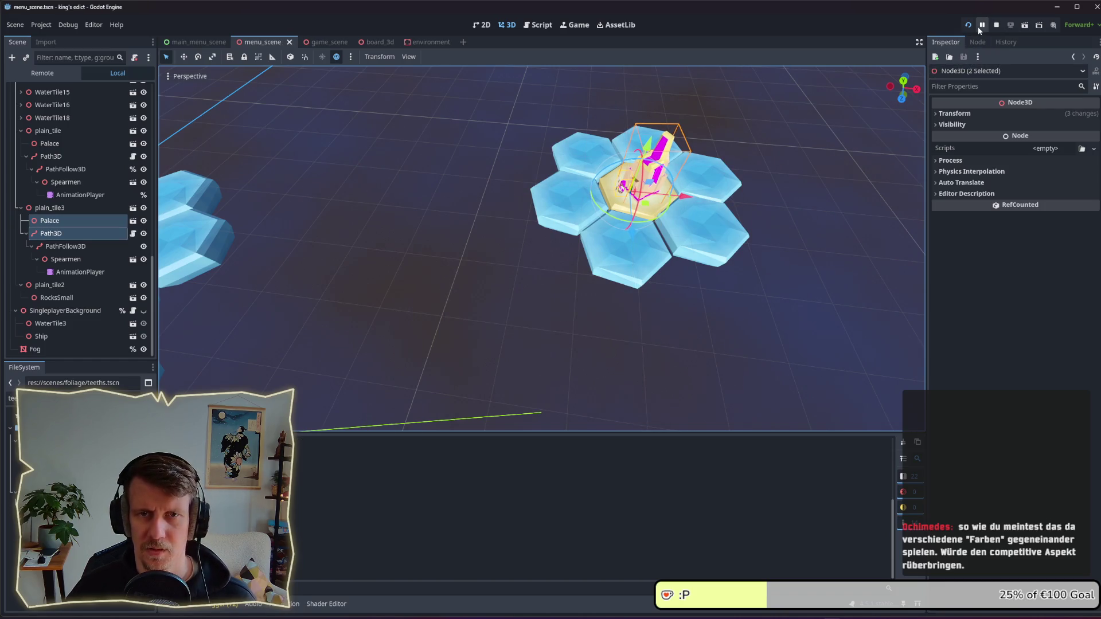
Step: Turn the Palace and Path3D slightly further, then save and relaunch the game
key(alt+Tab)
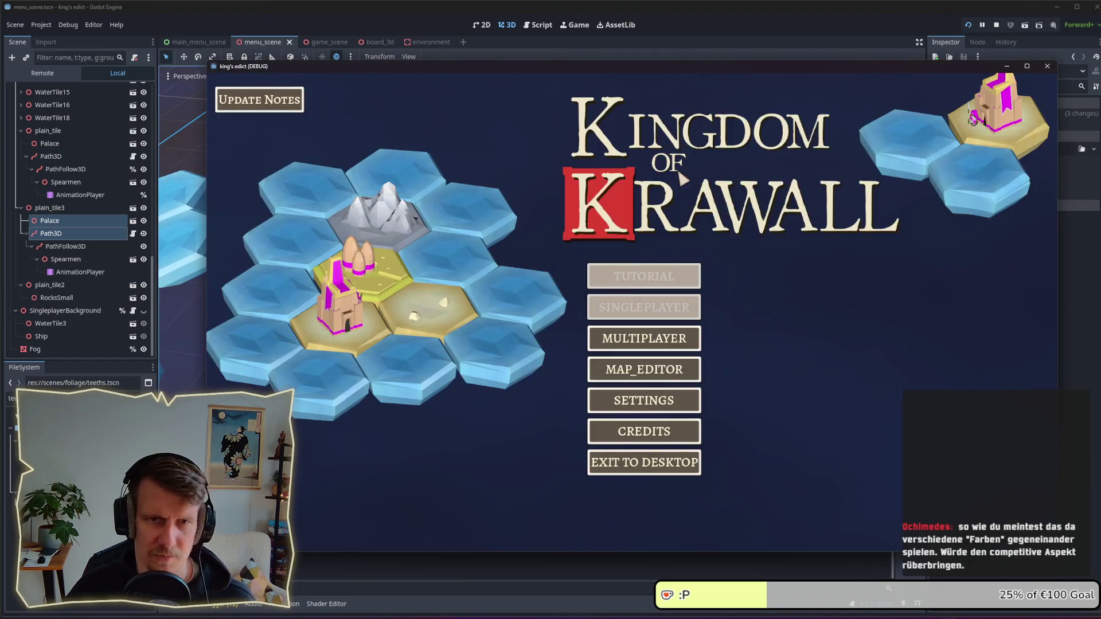
key(alt+Tab)
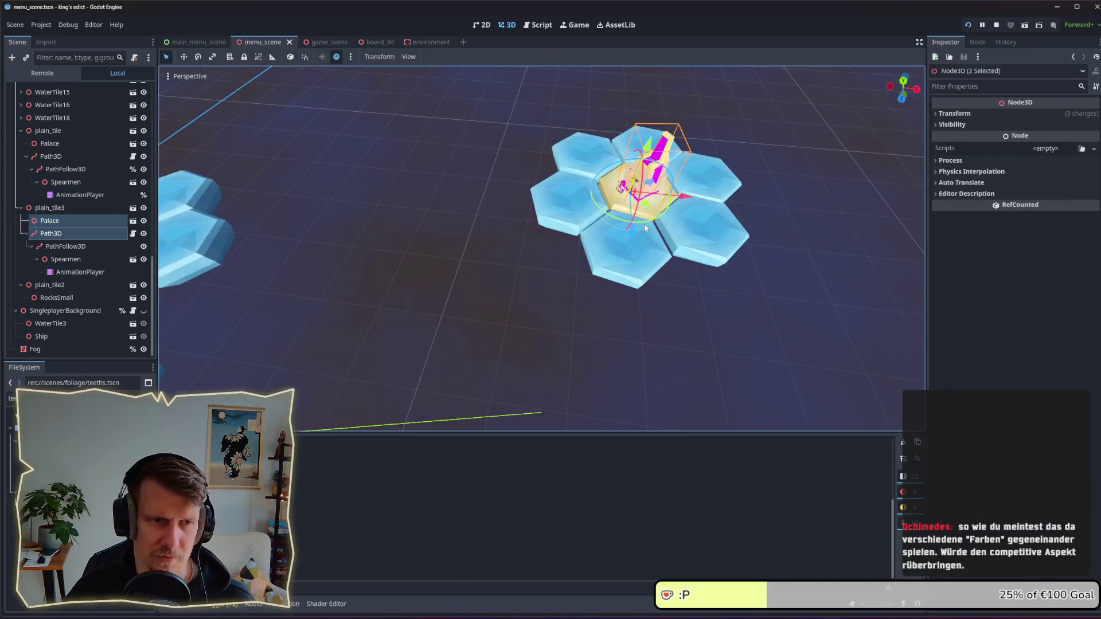
drag(649, 225, 653, 224)
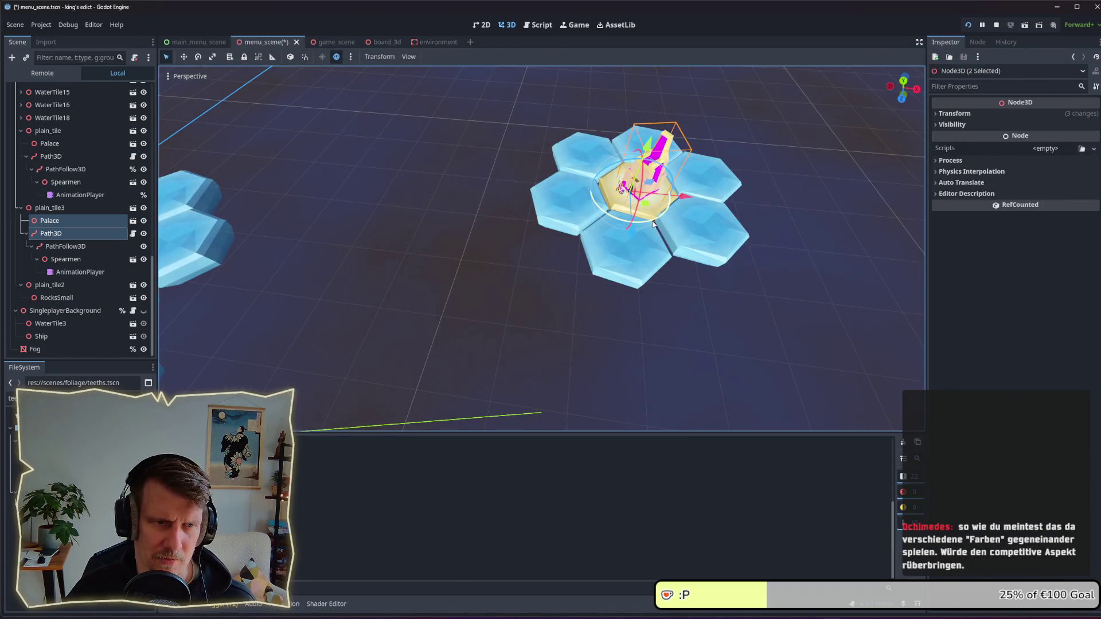
key(F5)
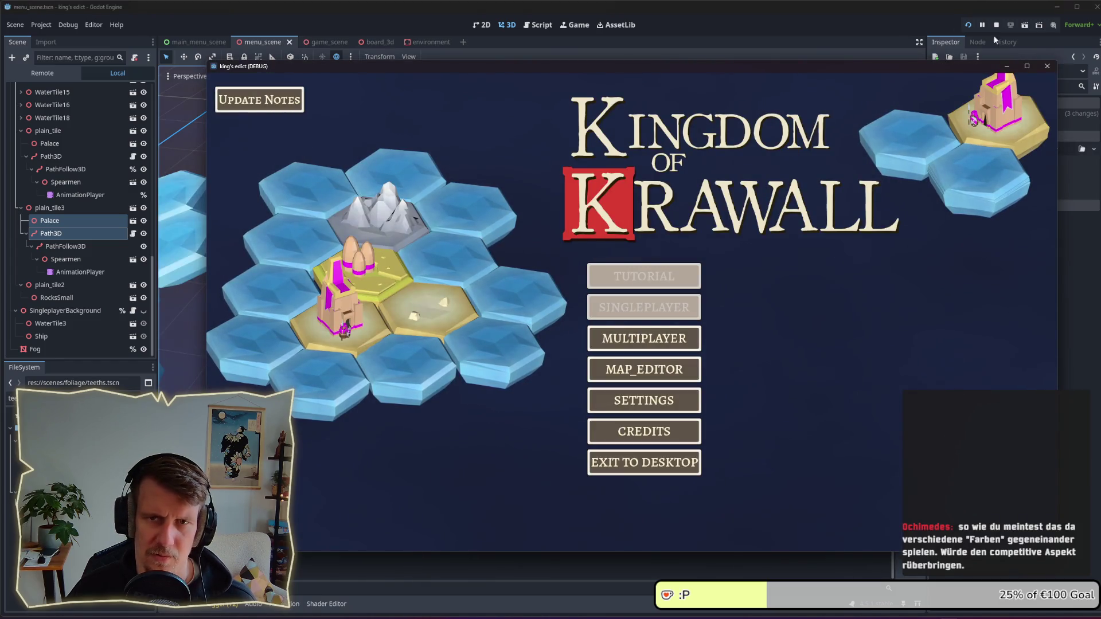
click(996, 25)
click(968, 24)
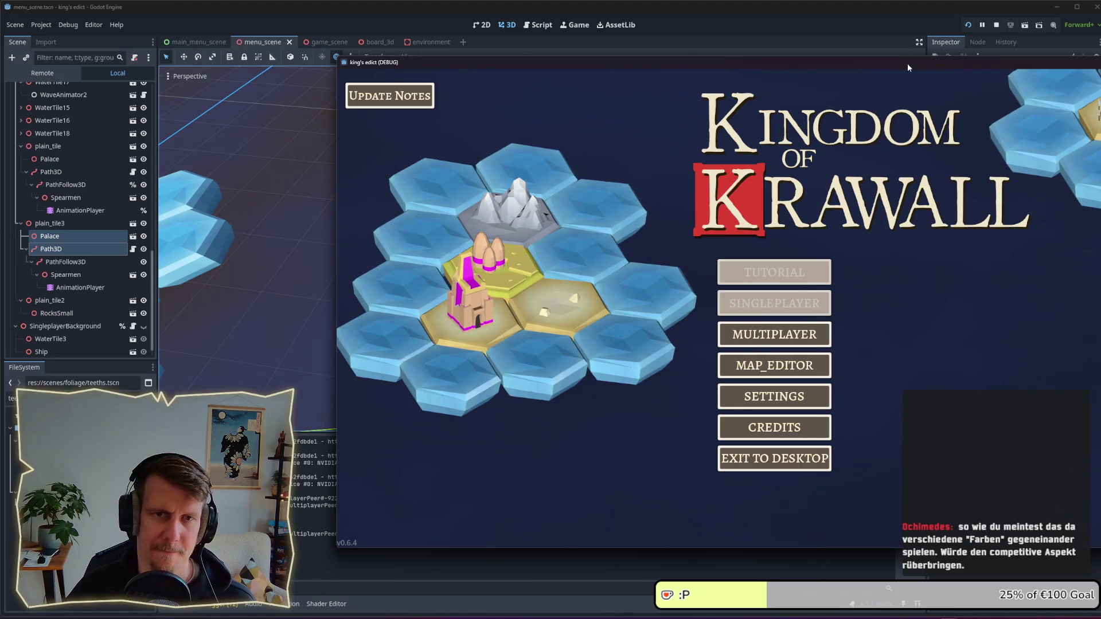
Step: Move the game window left, maximize and restore it, move it back right and focus it
drag(907, 67, 628, 78)
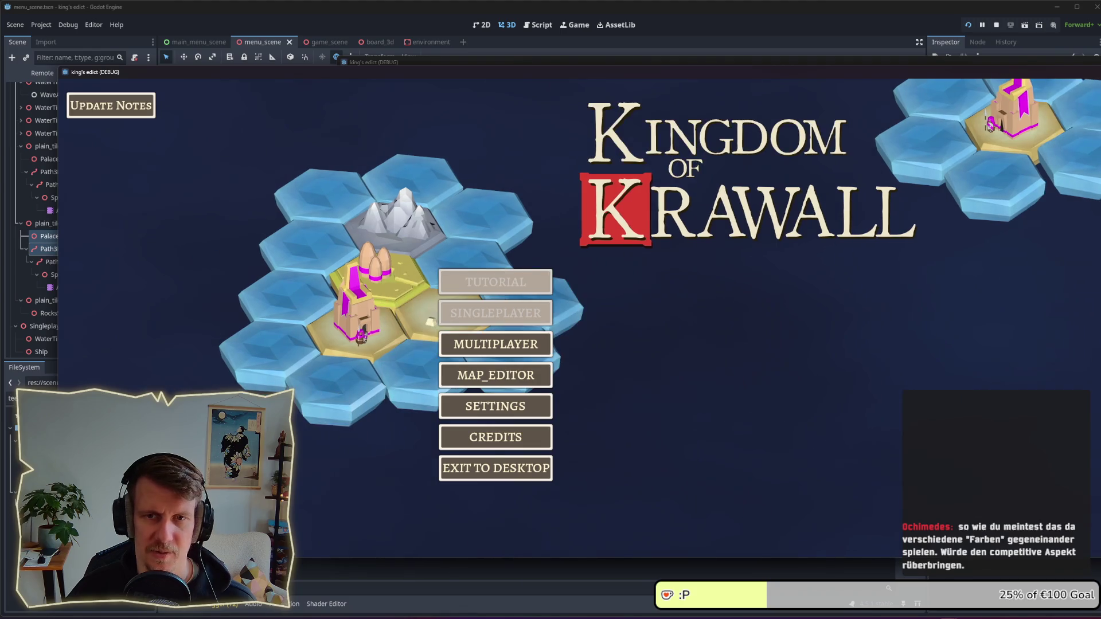
key(super+Up)
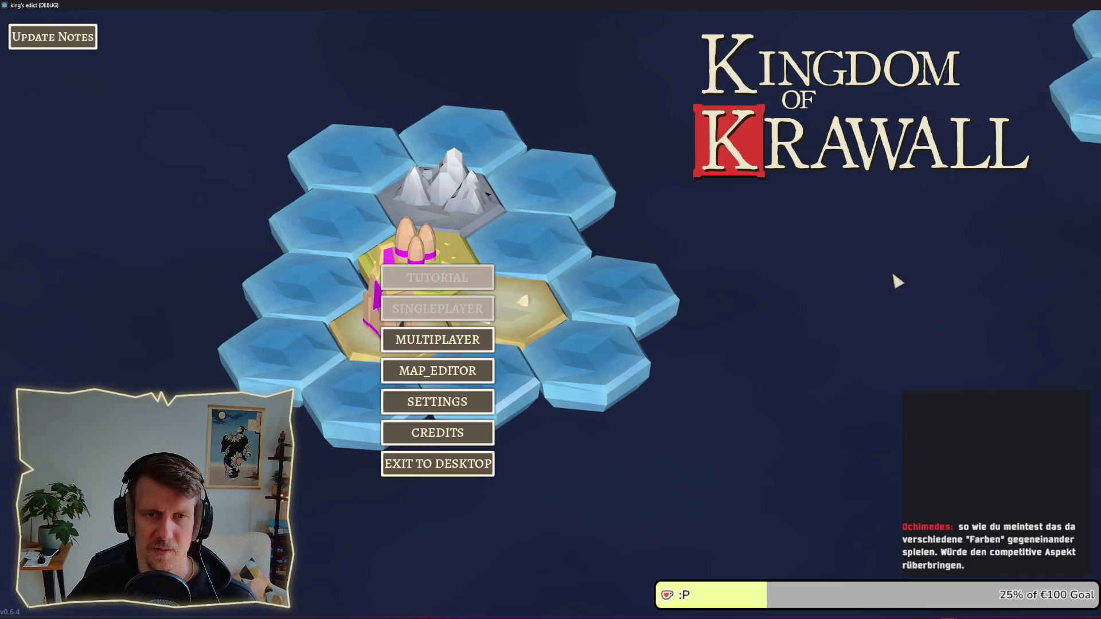
key(F11)
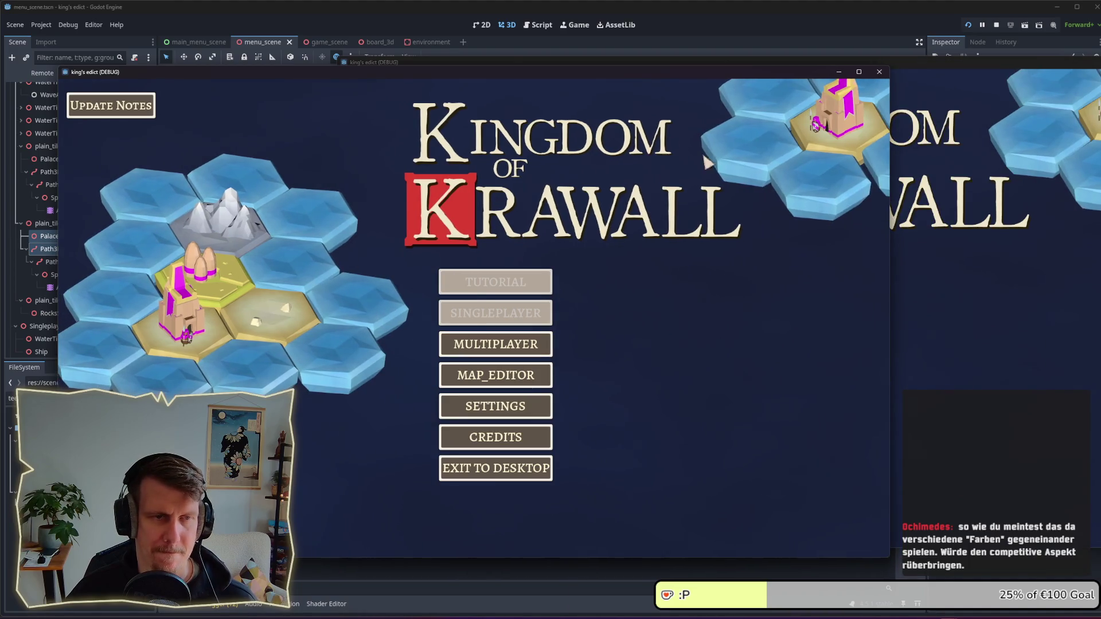
drag(528, 76, 690, 65)
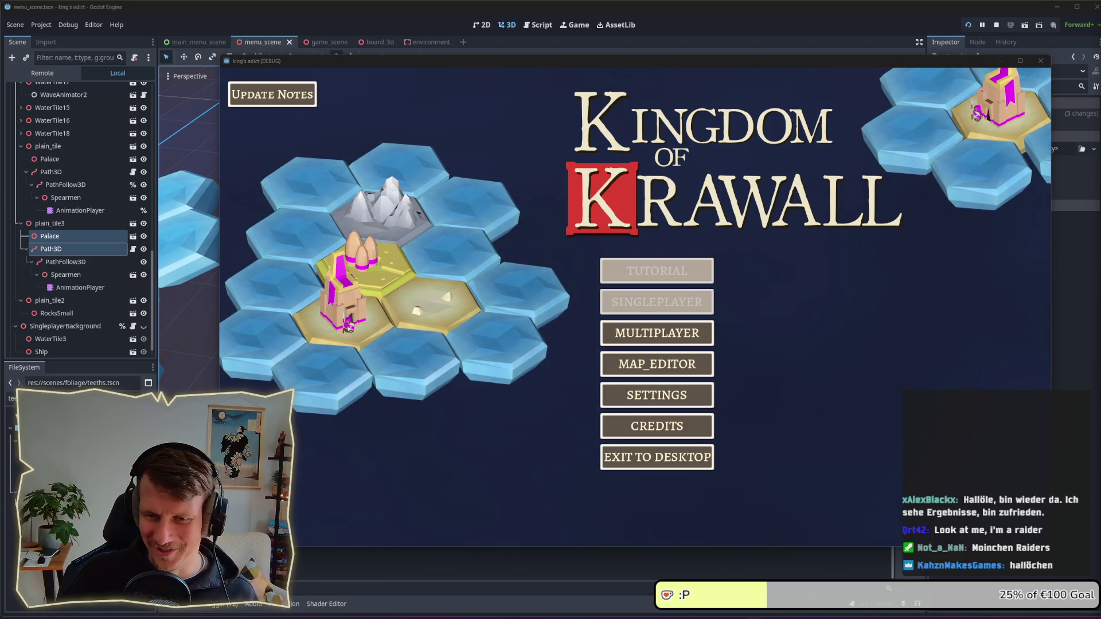
click(845, 411)
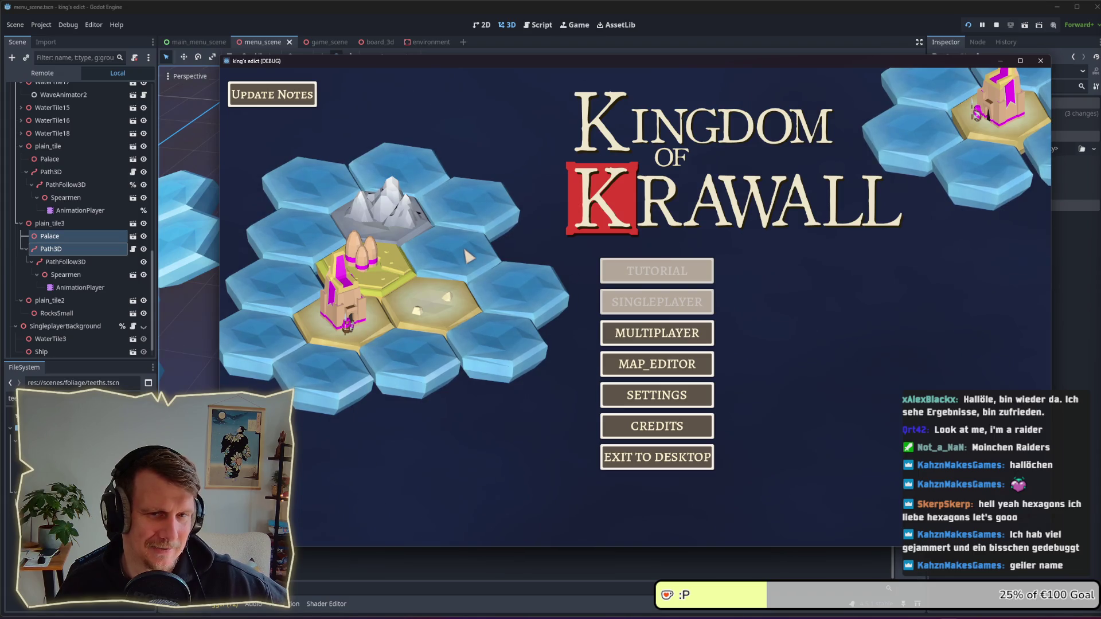
Step: Open the MULTIPLAYER game list, which reports no games yet
click(655, 336)
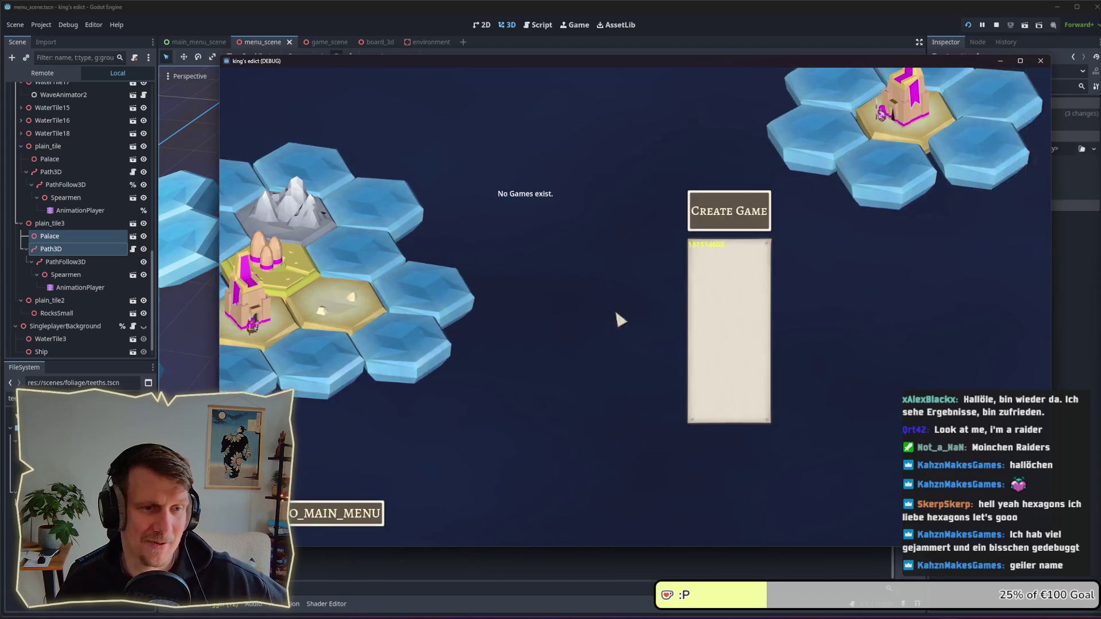
Step: Create a game on riverside.map with start position 1 and purple colour, and start it
click(733, 215)
click(748, 128)
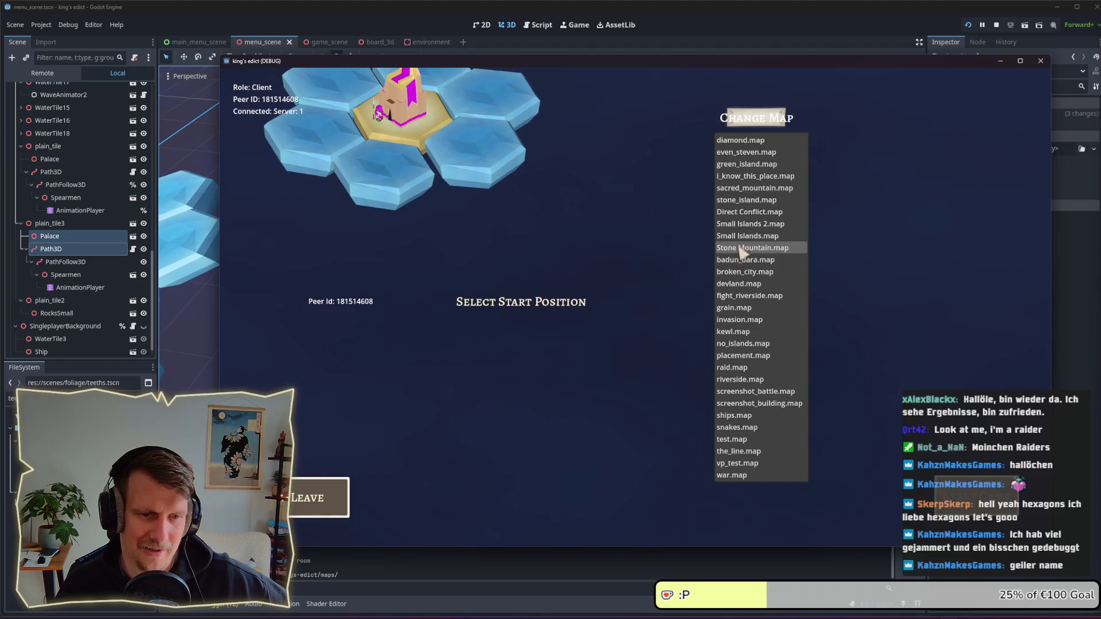
click(734, 379)
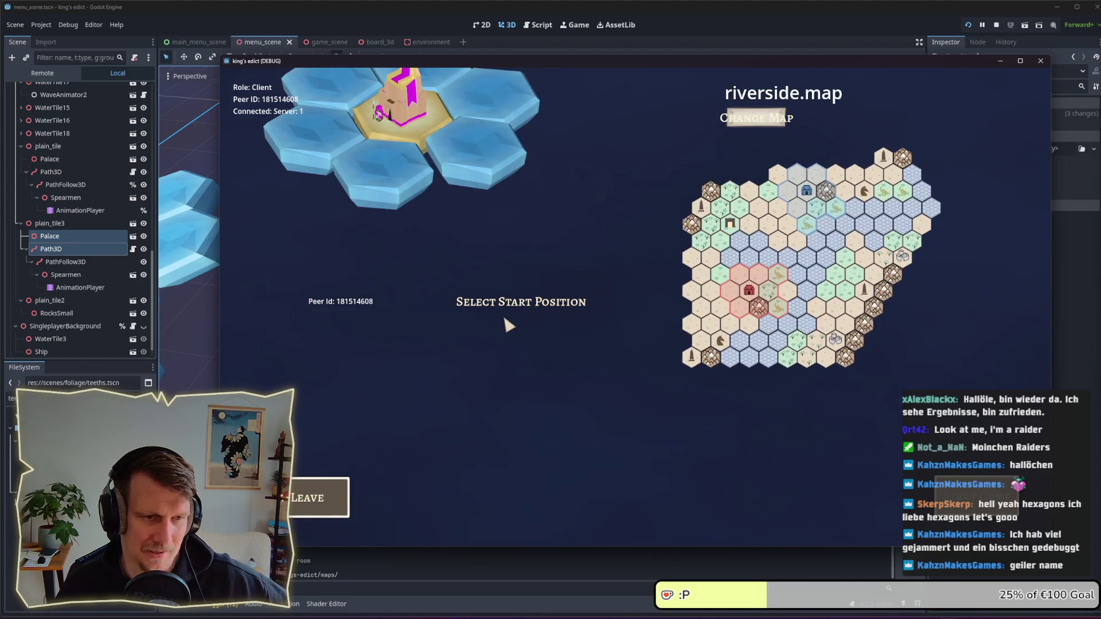
click(462, 336)
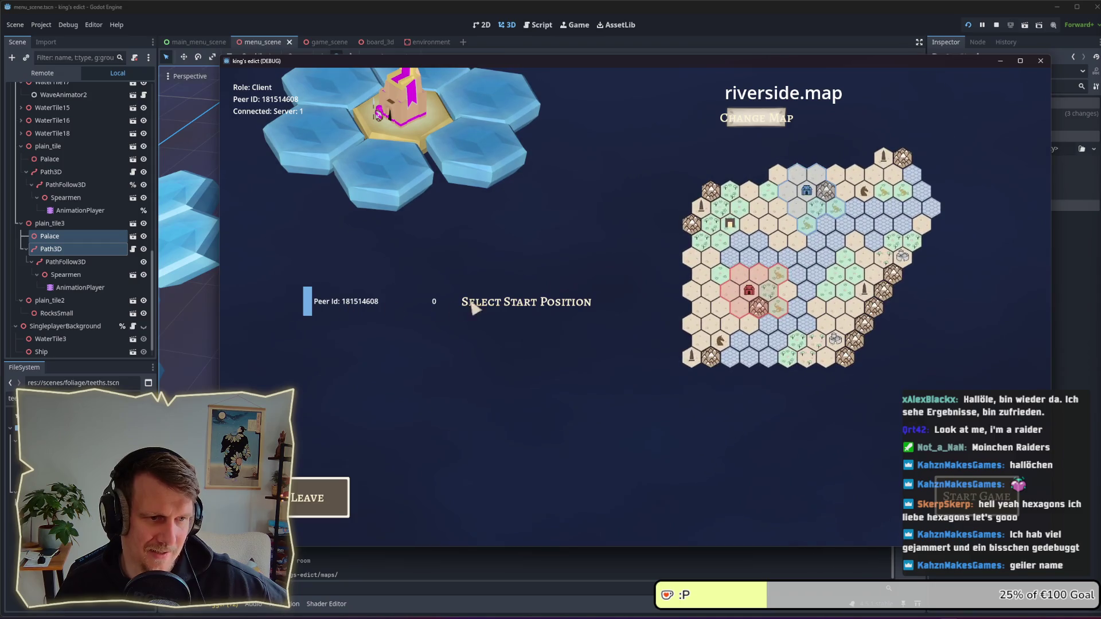
click(466, 340)
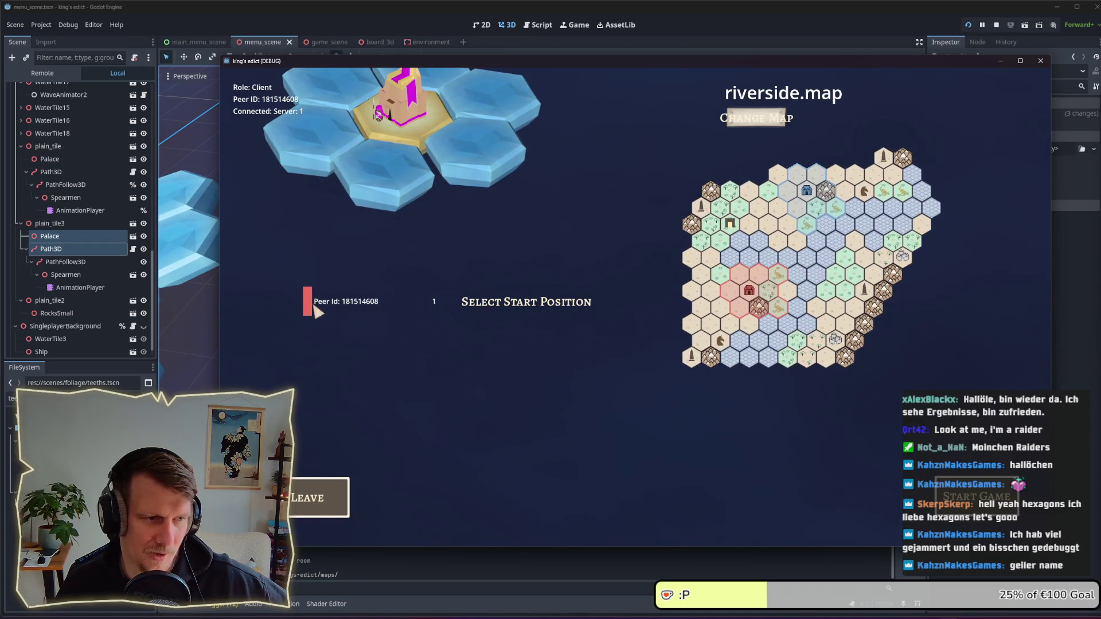
click(289, 291)
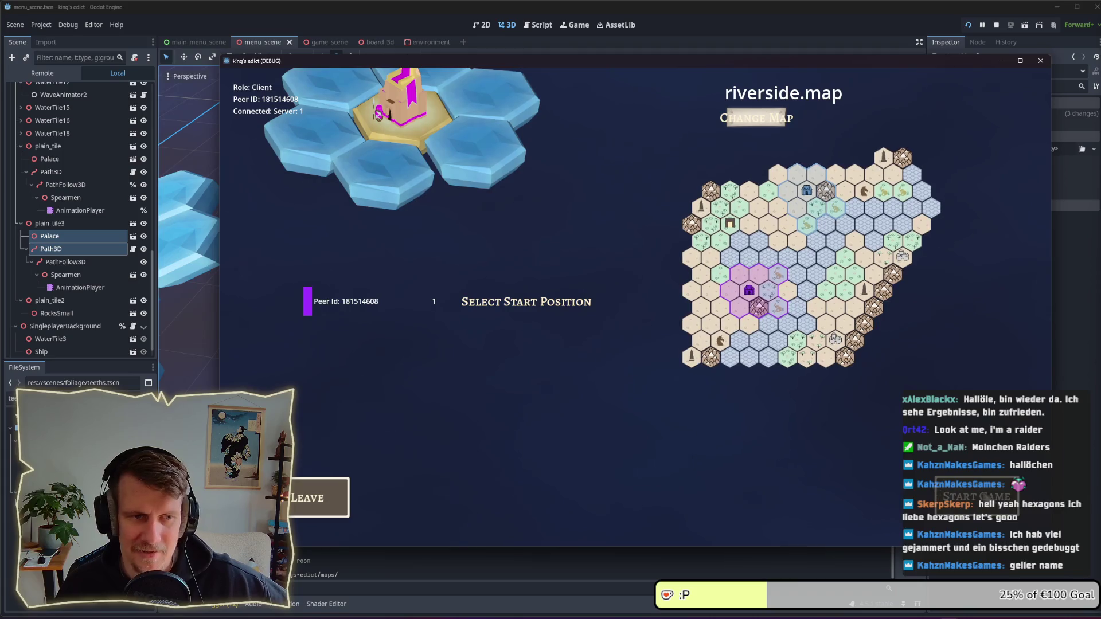
click(978, 496)
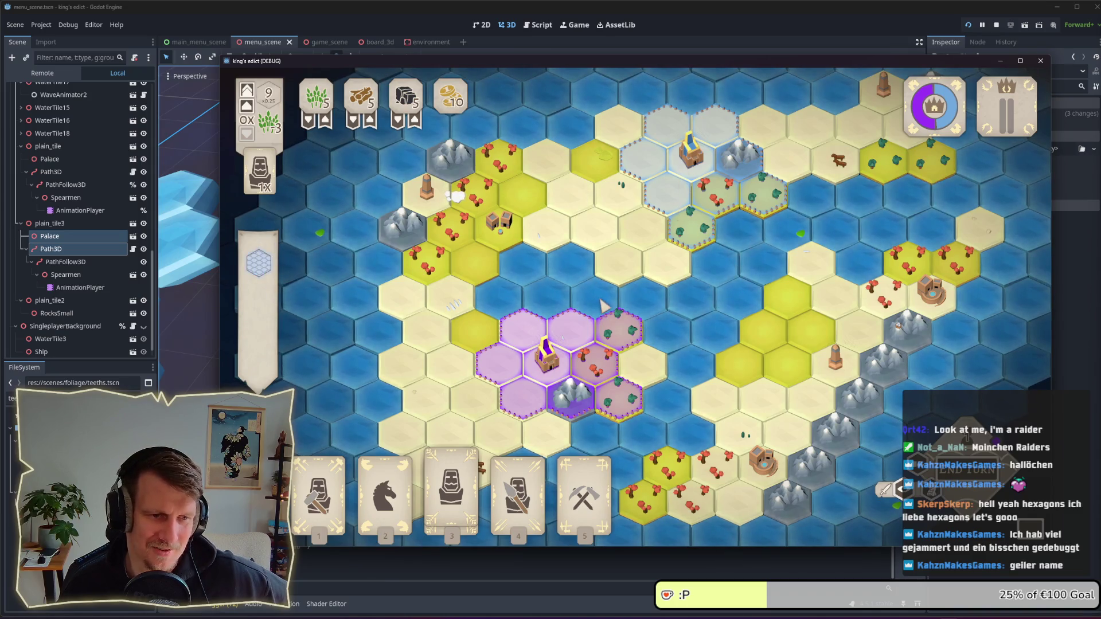
Step: Zoom onto the purple territory and move the game window up and to the right
scroll(591, 314, up, 2)
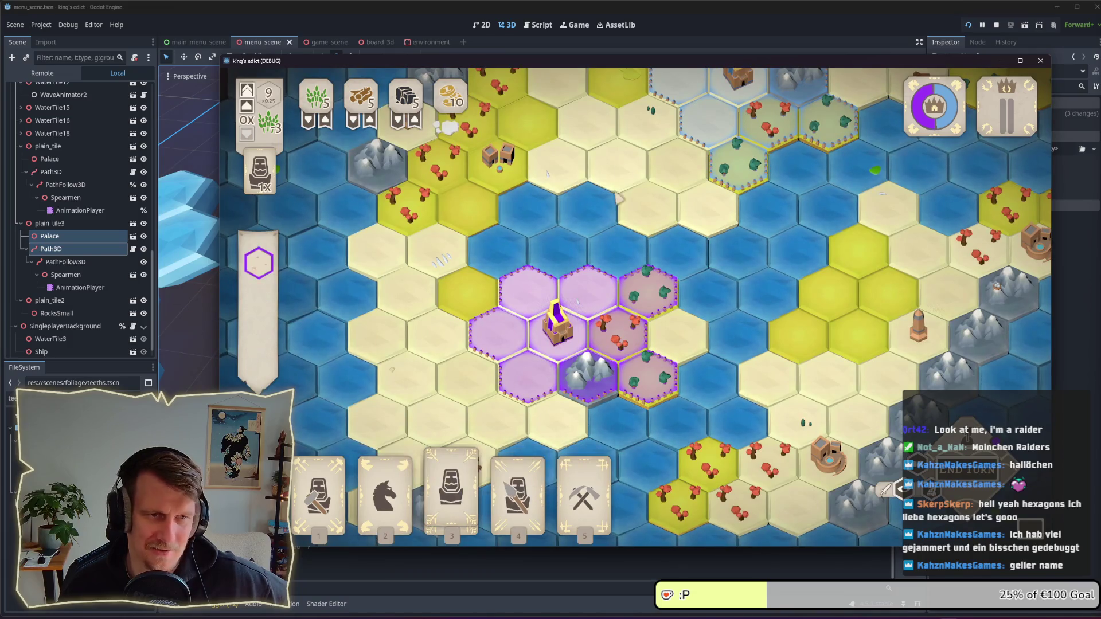
mouse_move(651, 68)
mouse_down()
mouse_move(714, 43)
mouse_move(705, 24)
mouse_up()
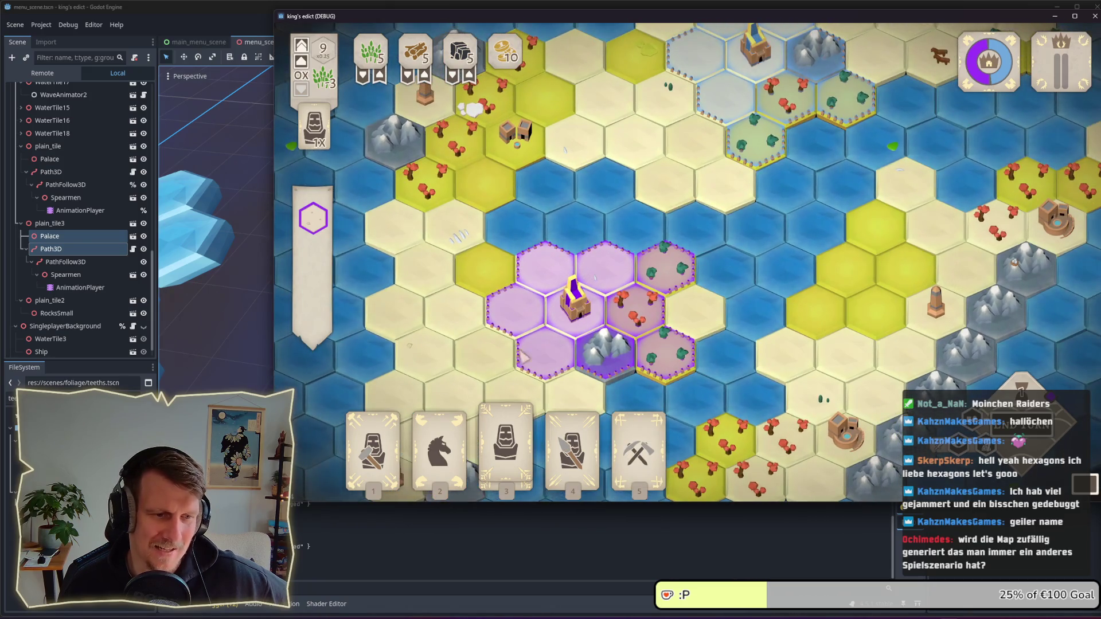
Step: Play the Servant card onto a purple territory hex
click(505, 441)
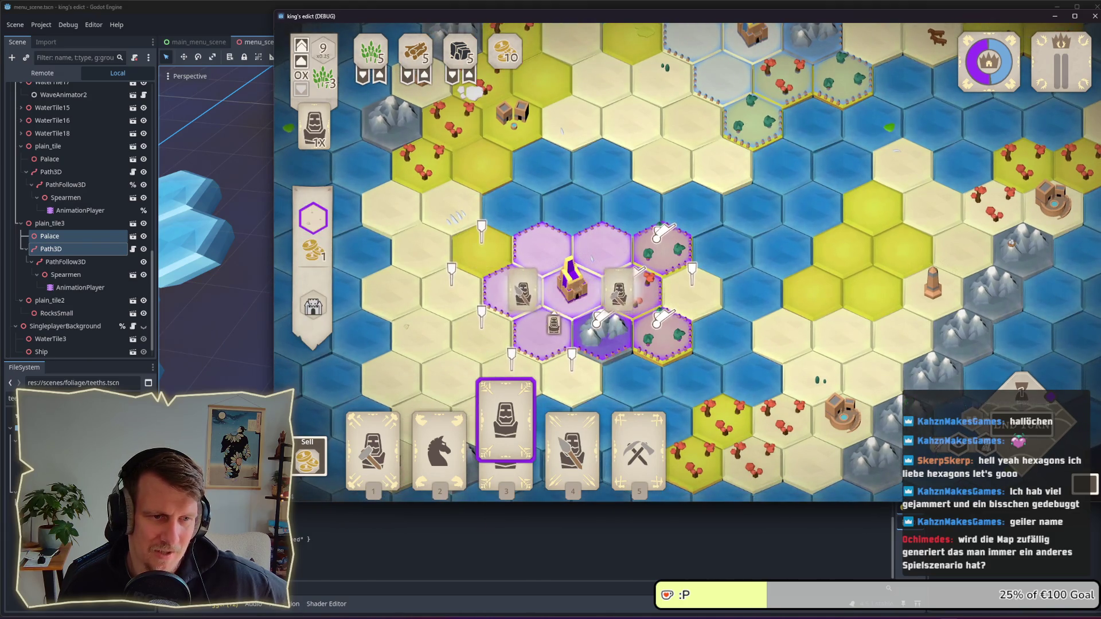
click(514, 429)
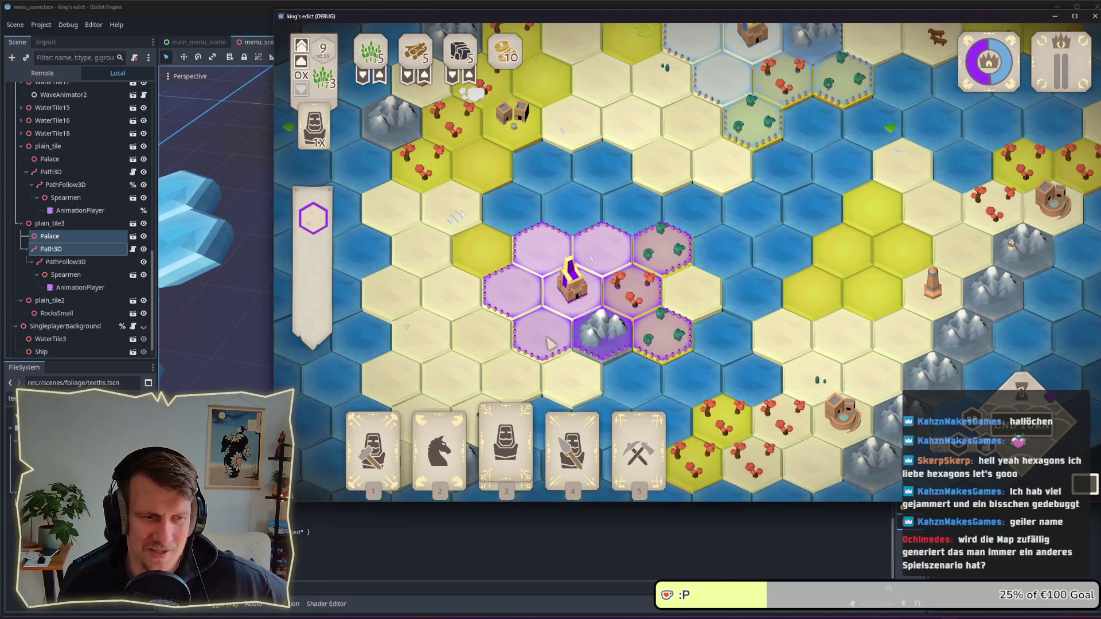
click(505, 428)
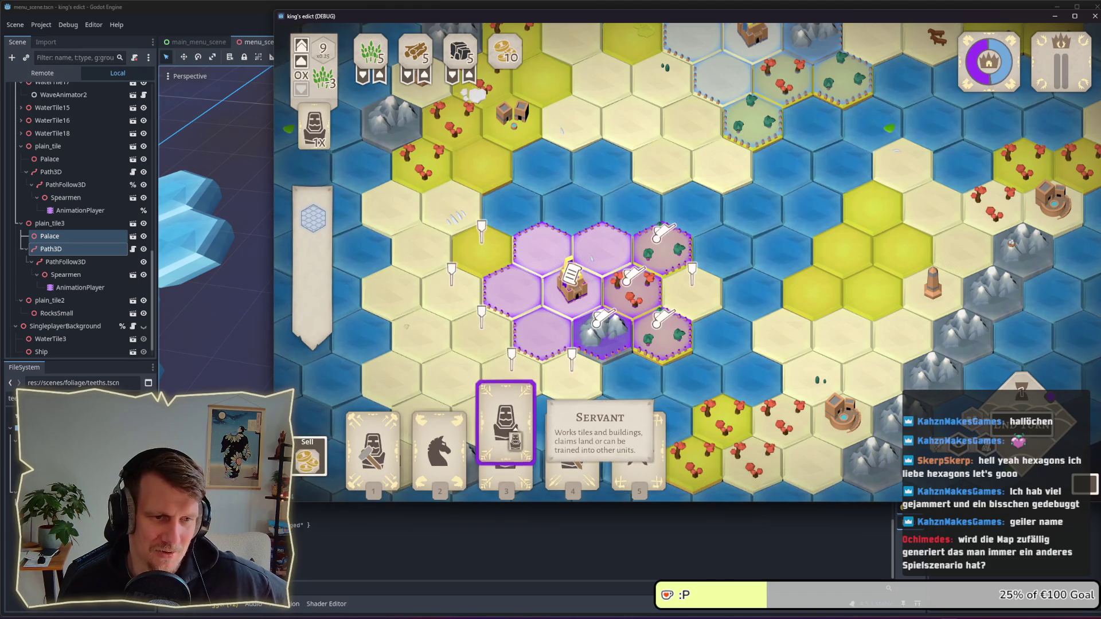
click(575, 363)
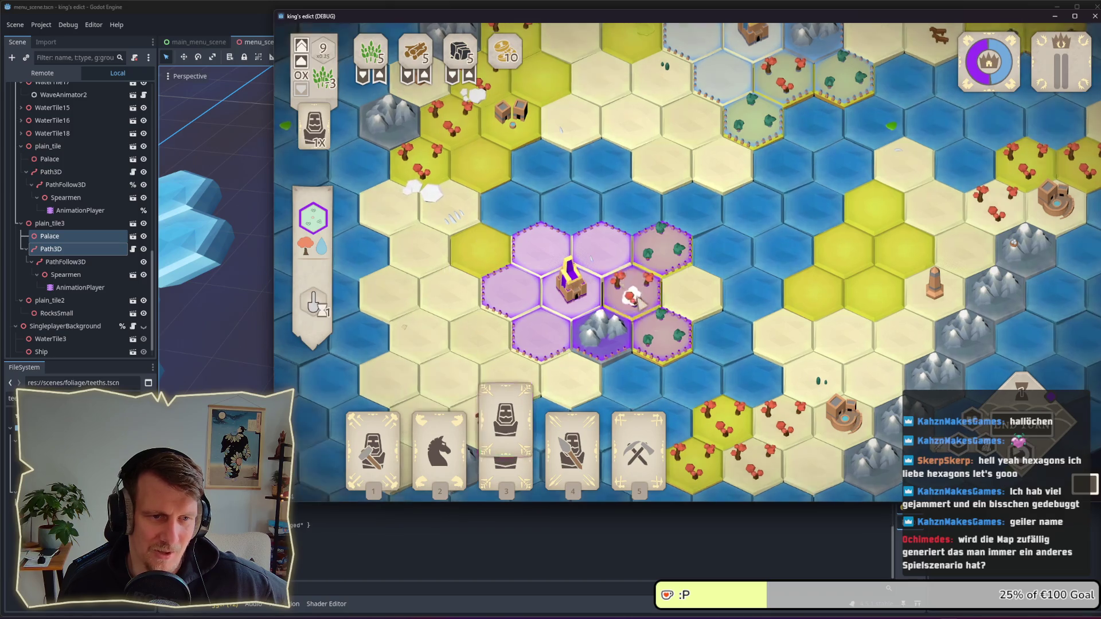
Step: Place a Builder on the right-hand purple hex and construct an Olive Press
click(373, 441)
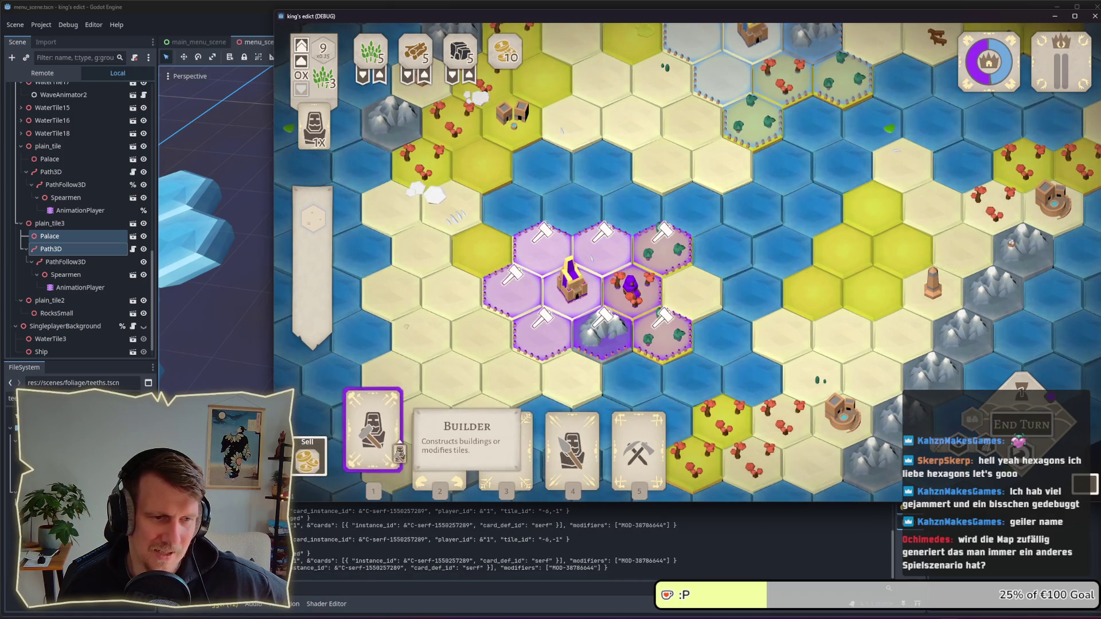
click(663, 335)
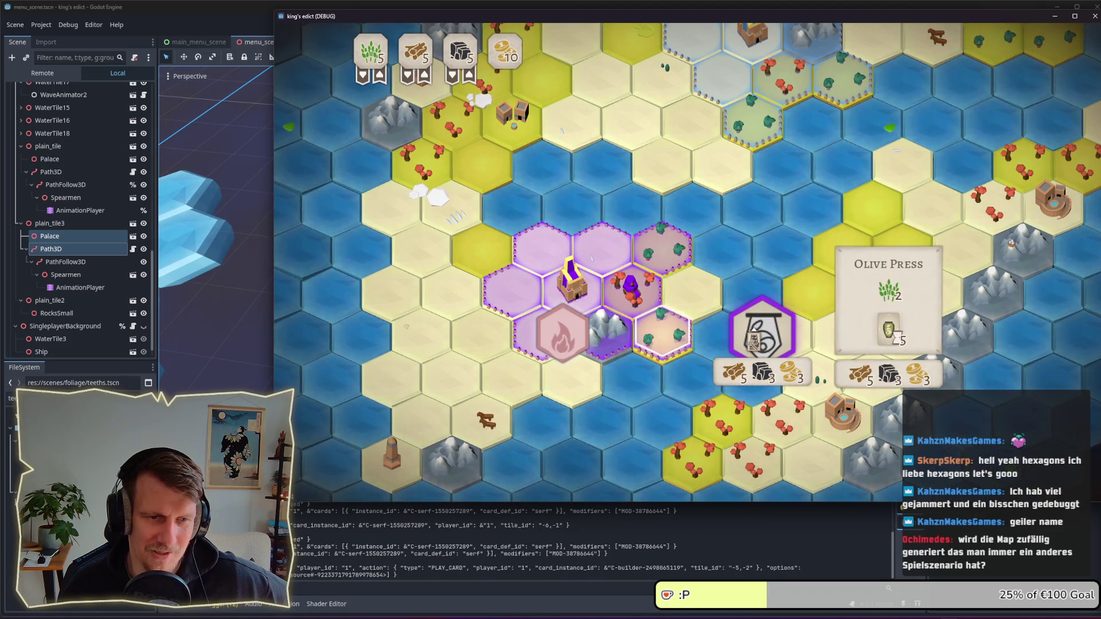
click(762, 332)
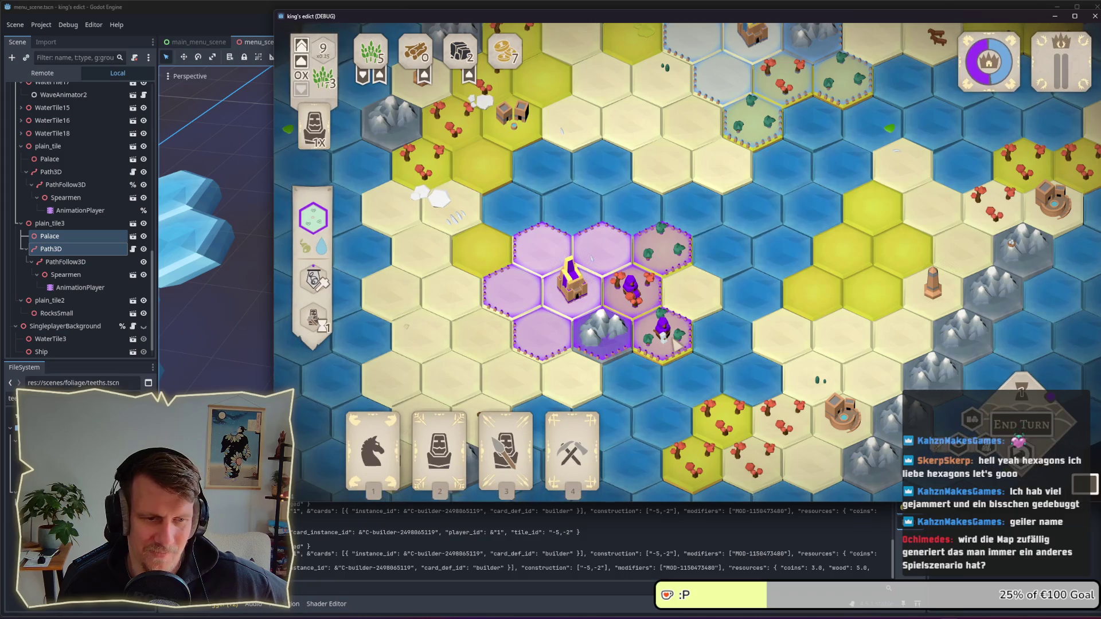
Step: Place a Spearman and another Servant on purple hexes, then end the turn
click(506, 442)
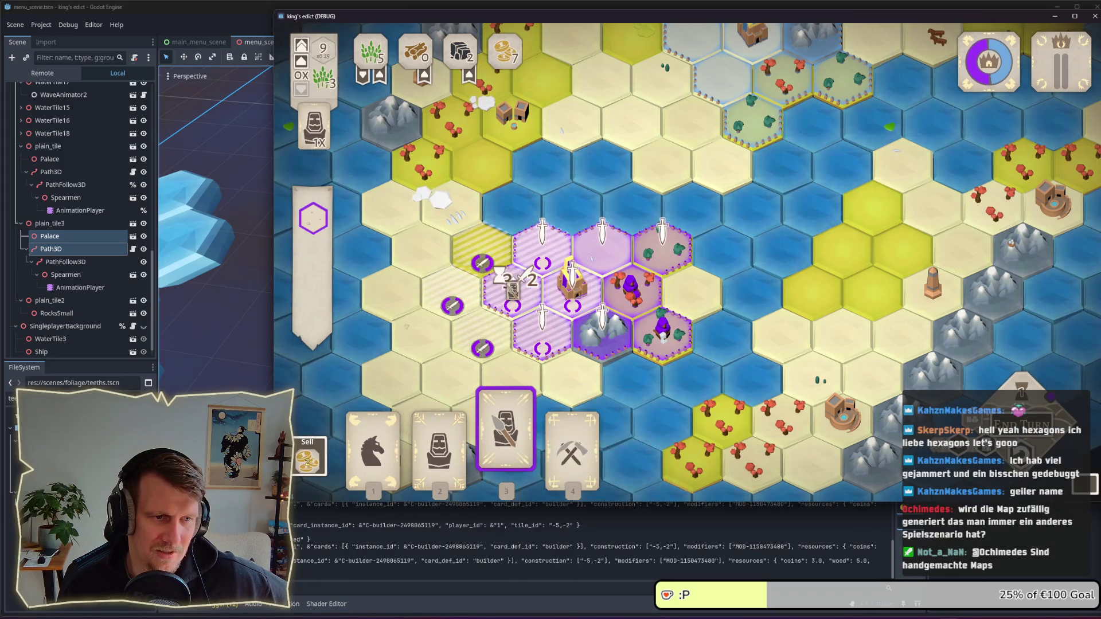
click(508, 287)
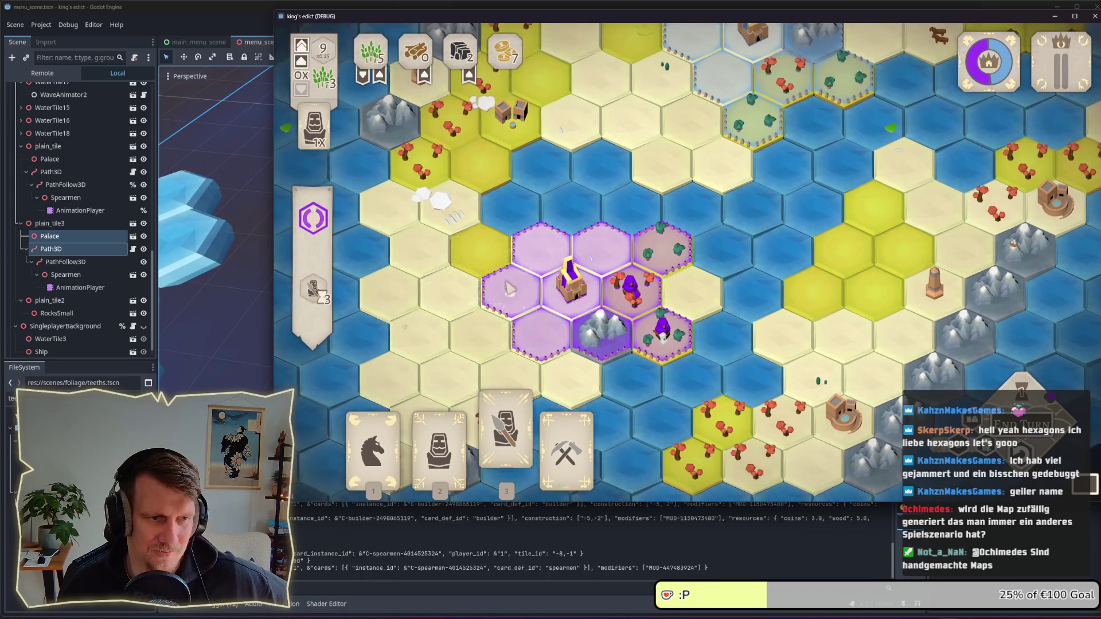
click(438, 453)
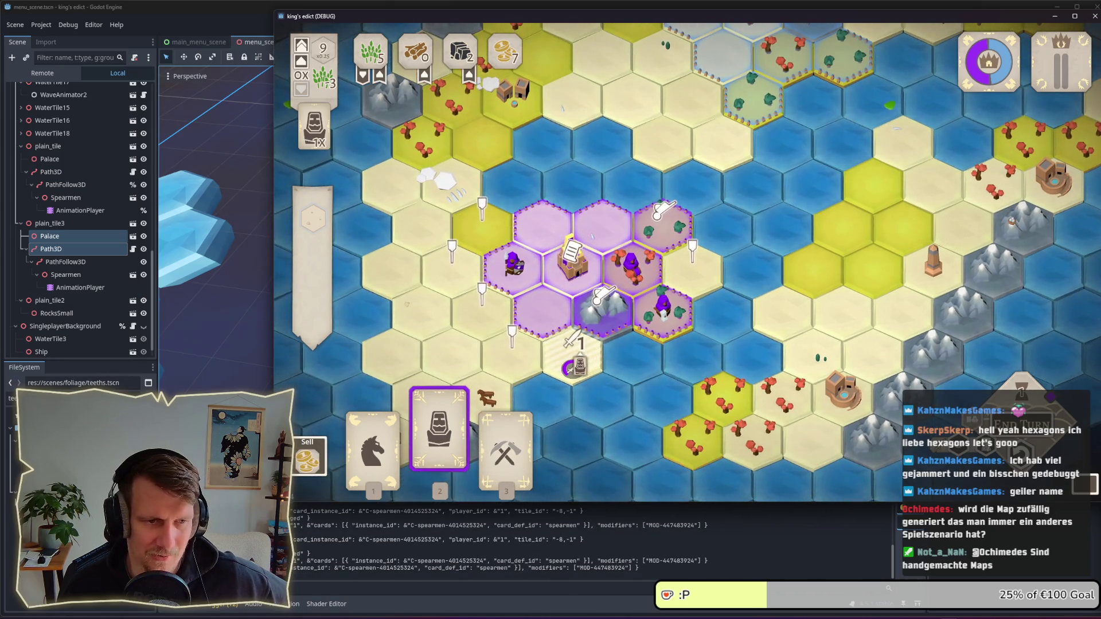
click(576, 364)
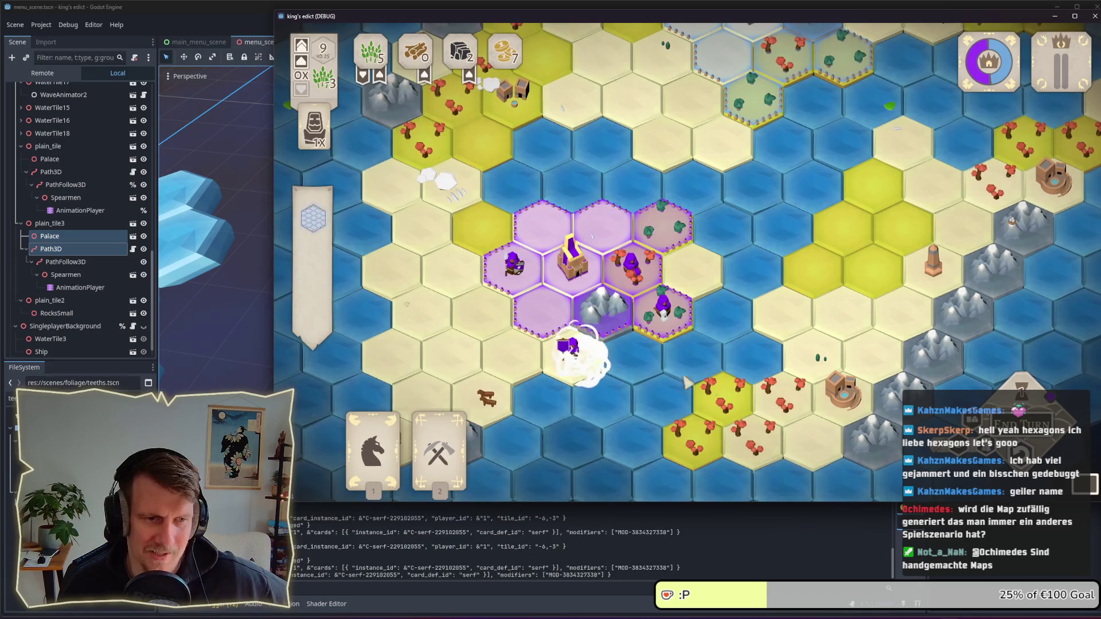
click(1021, 424)
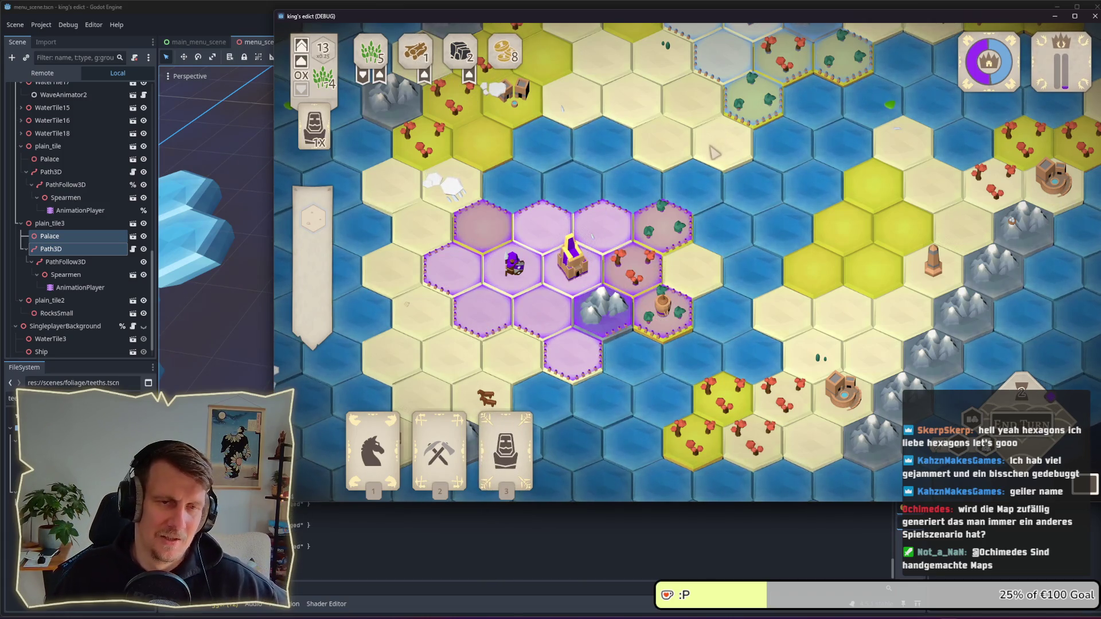
Step: Pan the hex map to frame the purple territory and its surroundings
drag(714, 152, 717, 199)
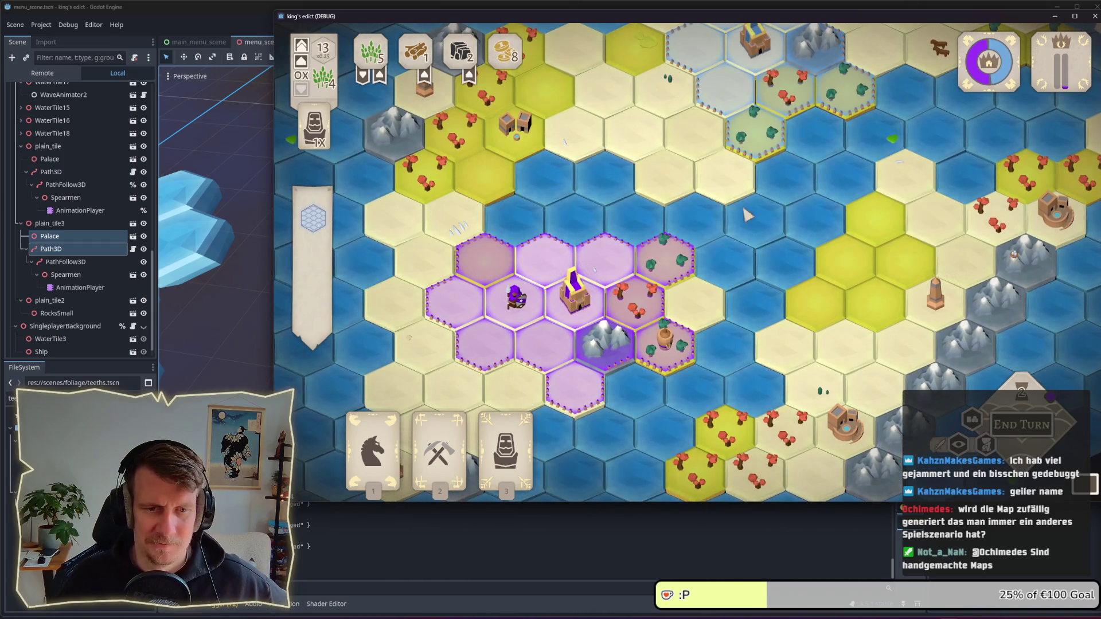
drag(683, 321, 628, 338)
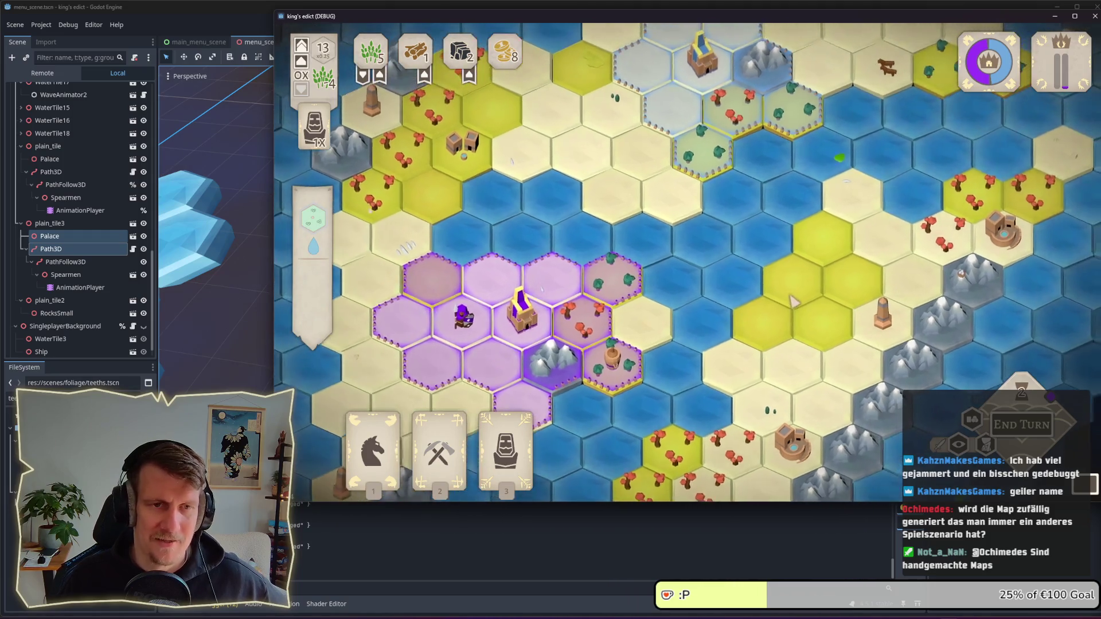
drag(633, 102, 595, 212)
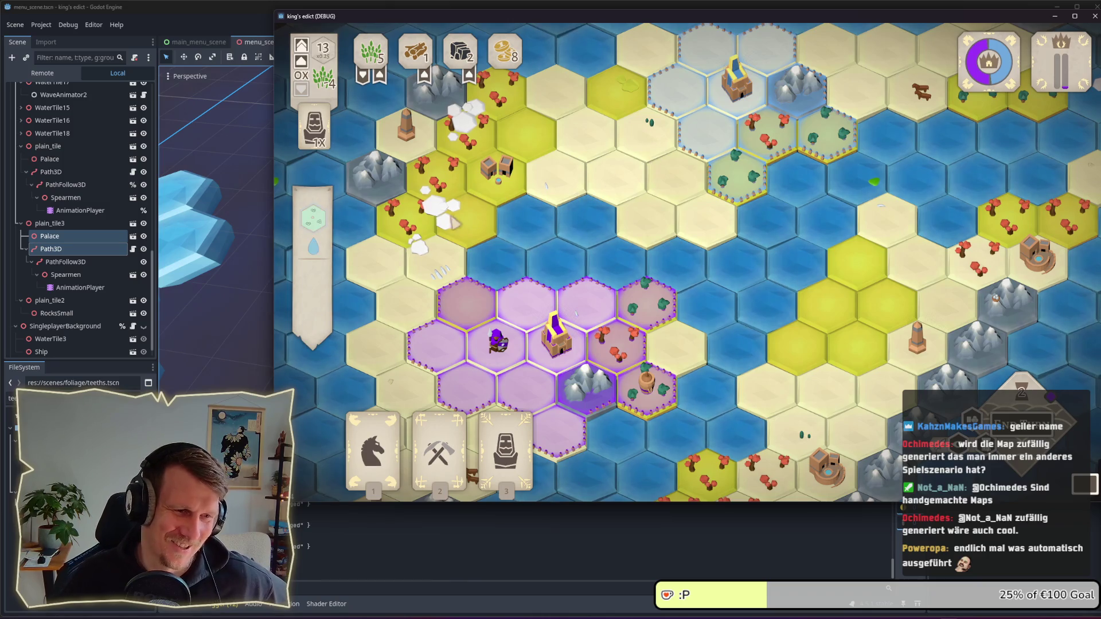
key(s)
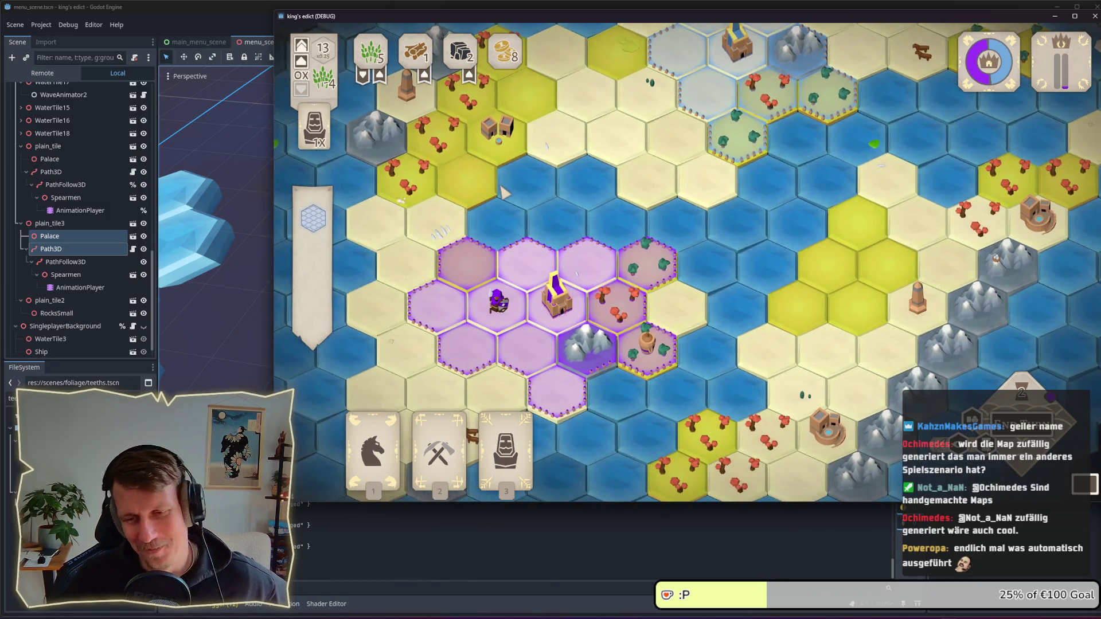
key(s)
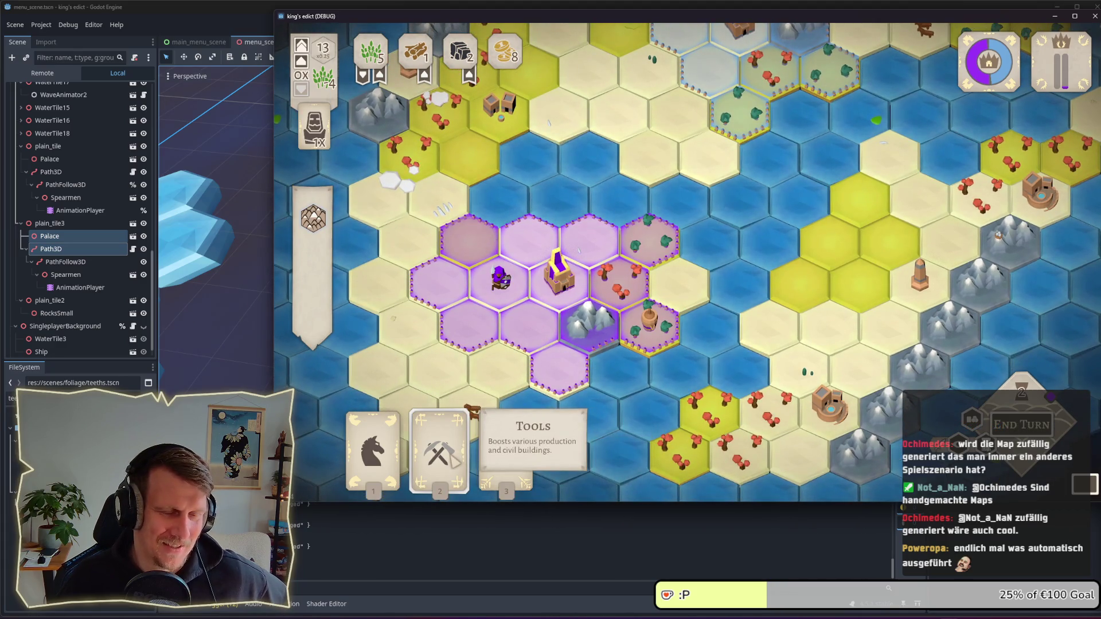
key(s)
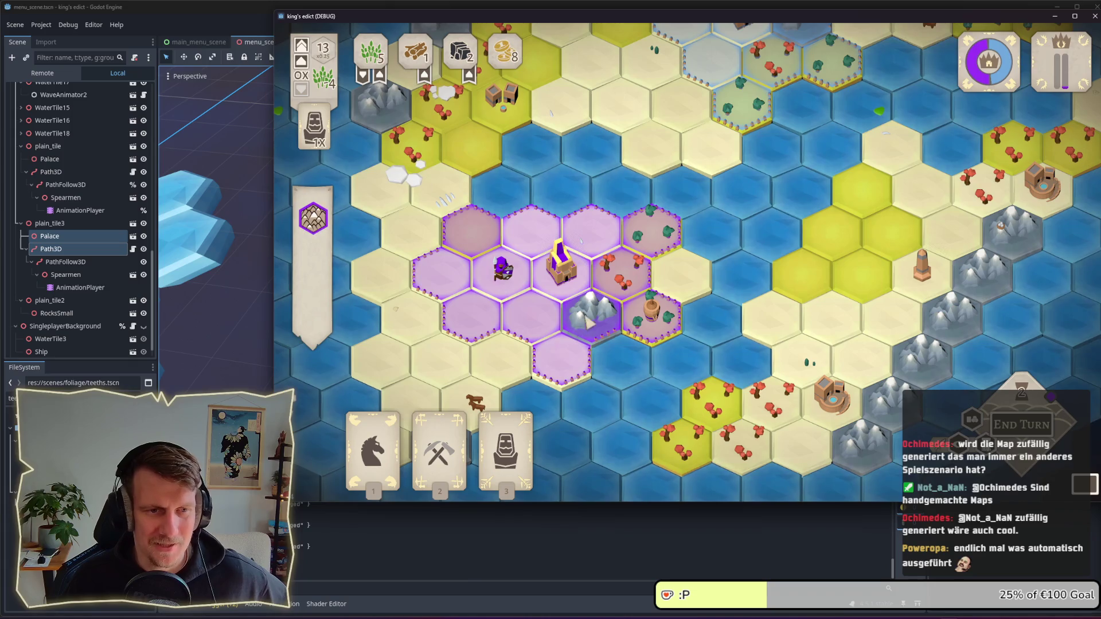
Step: Inspect the forest tile beside the territory to view its fertility and water info
click(621, 282)
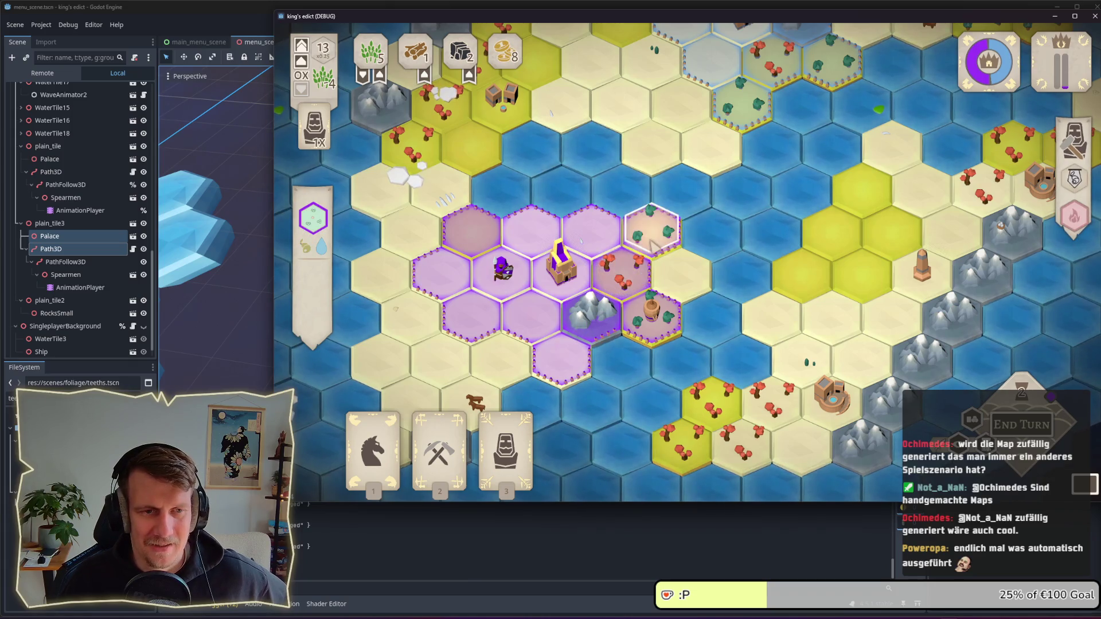
scroll(621, 283, up, 3)
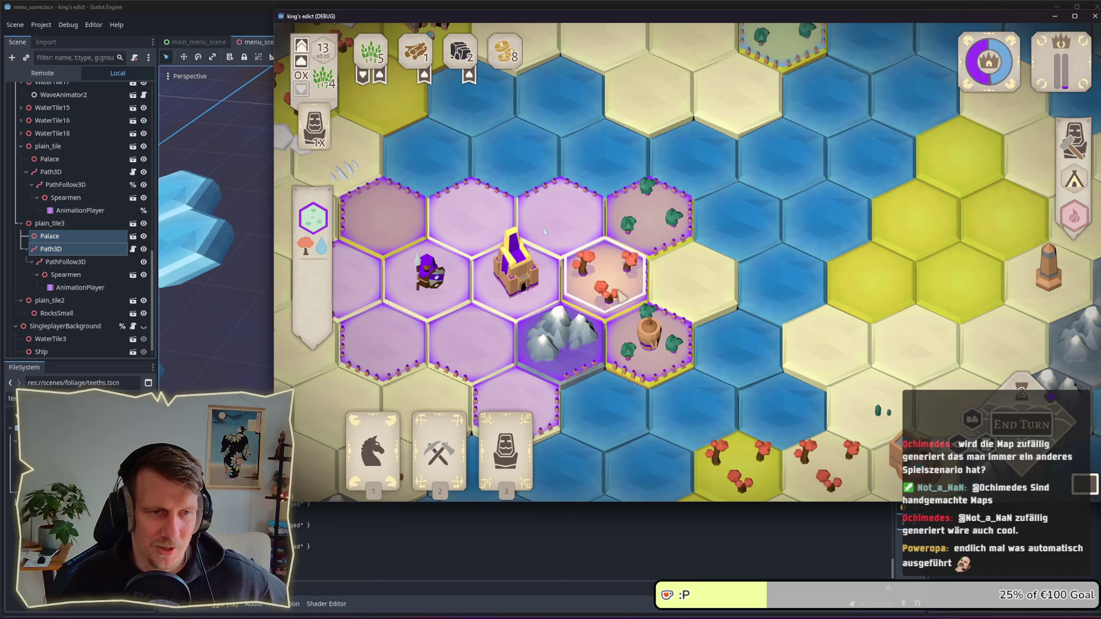
scroll(619, 289, down, 1)
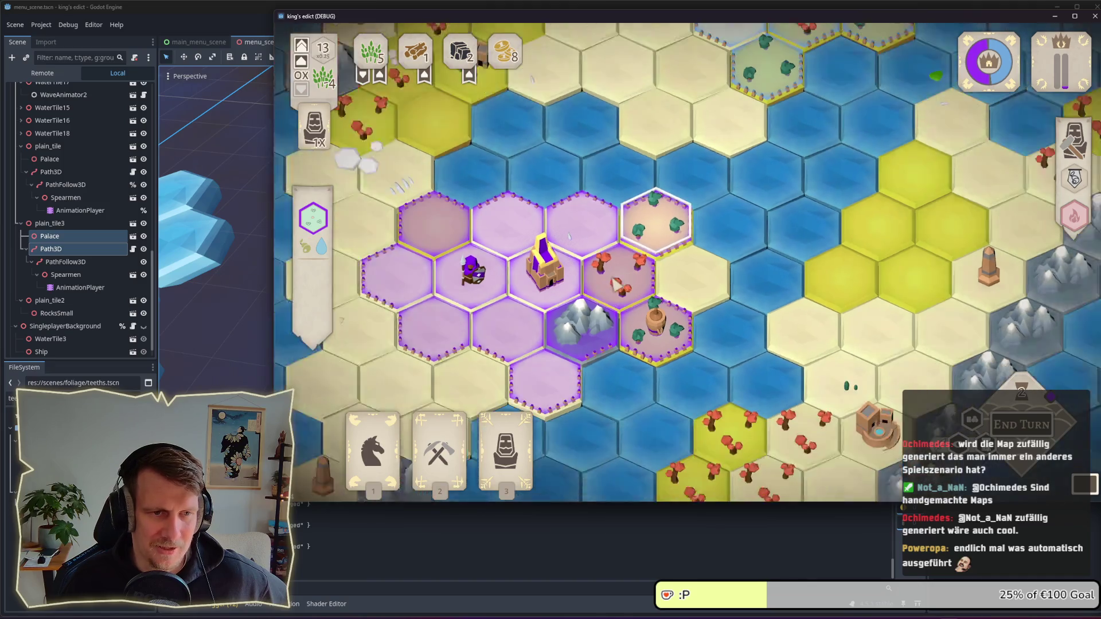
scroll(617, 284, down, 1)
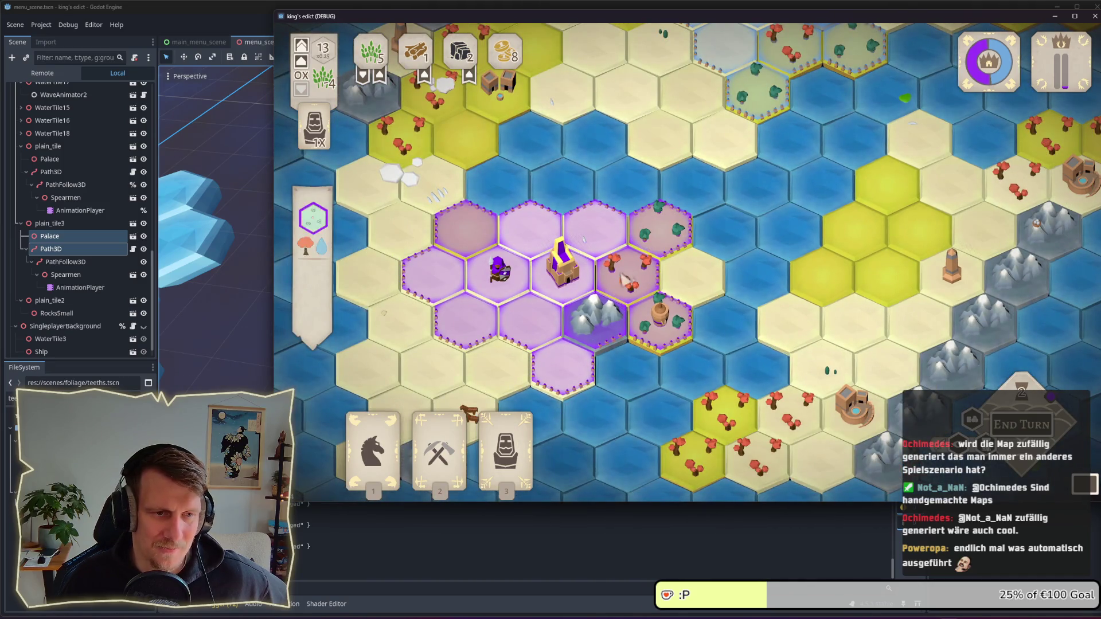
click(507, 444)
Step: Place the Servant on the palace and the Builder on the right palace tile, then end the turn
click(562, 267)
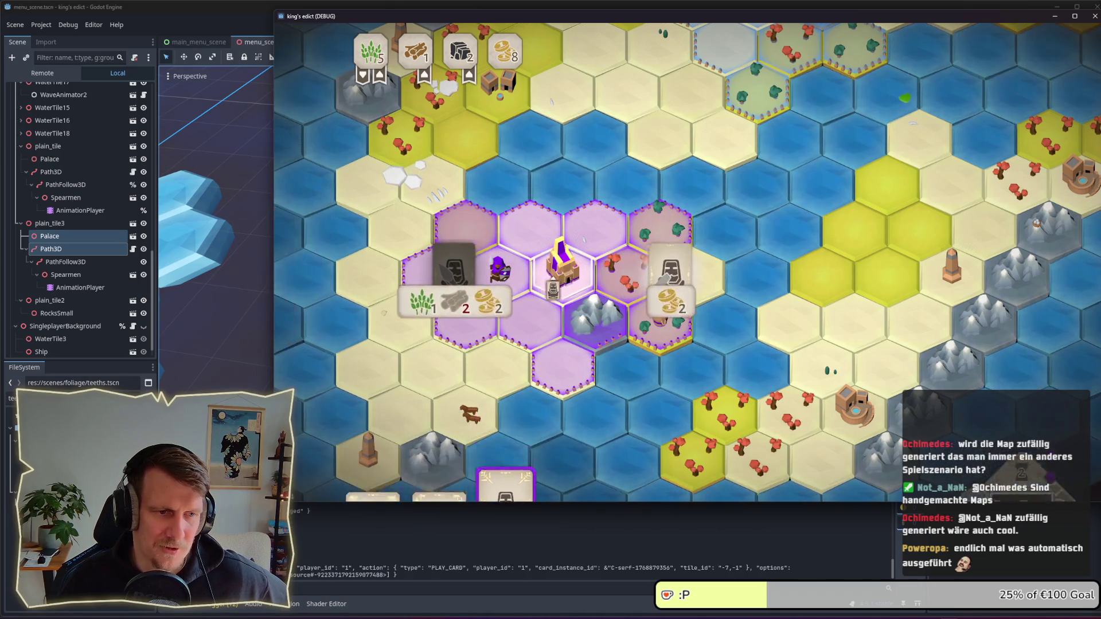
mouse_move(663, 270)
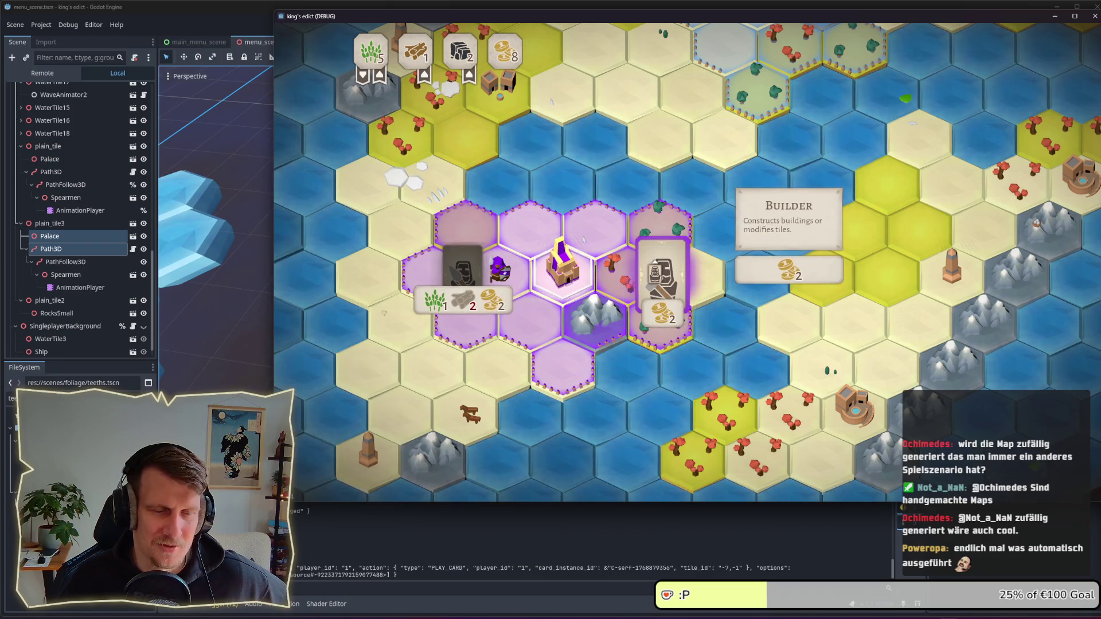
click(657, 265)
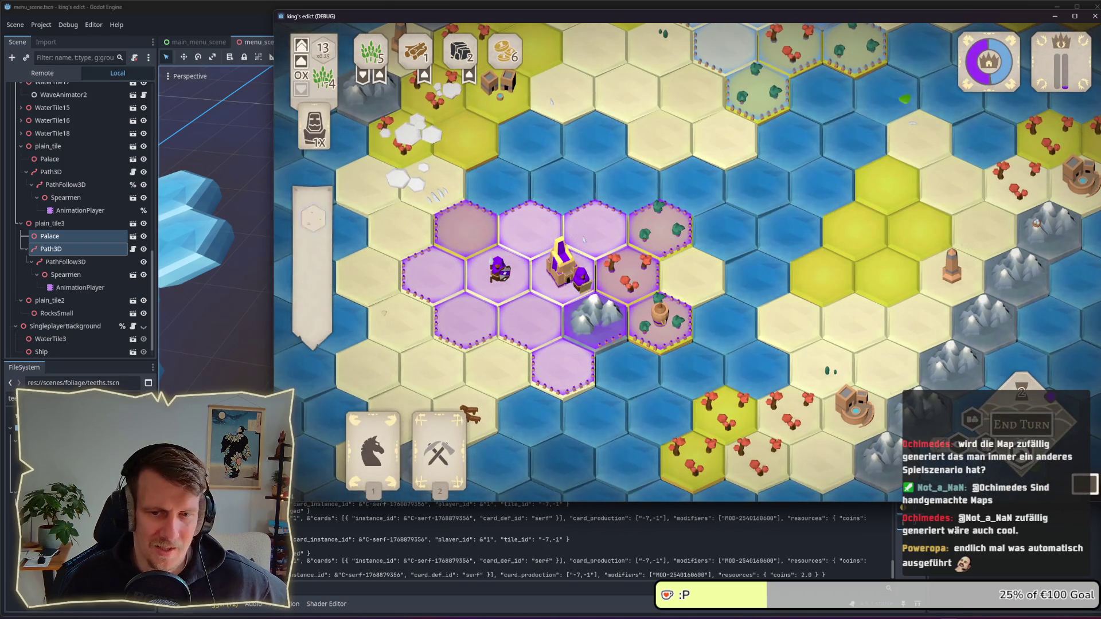
click(1028, 424)
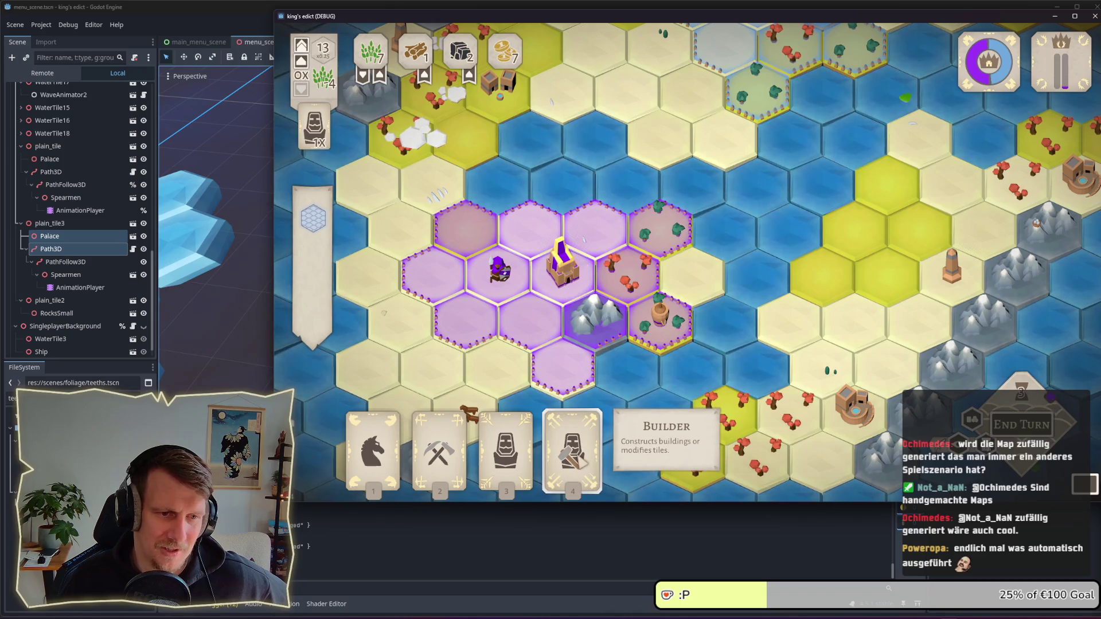
Step: Preview the Builder card's build options, cancel it, and inspect the hut tile
click(572, 451)
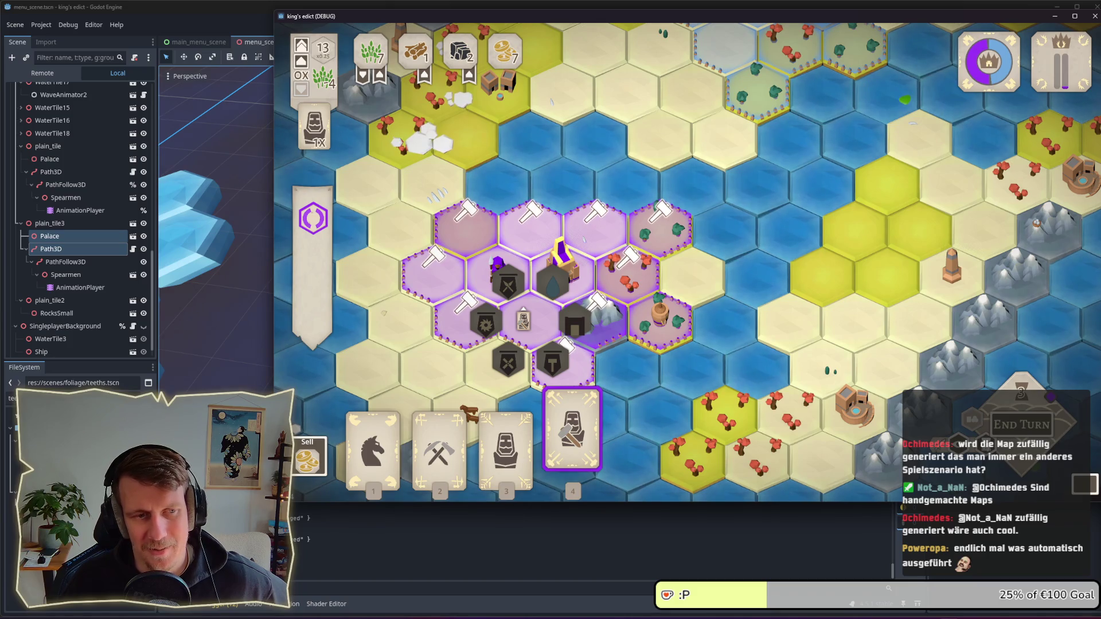
right_click(641, 316)
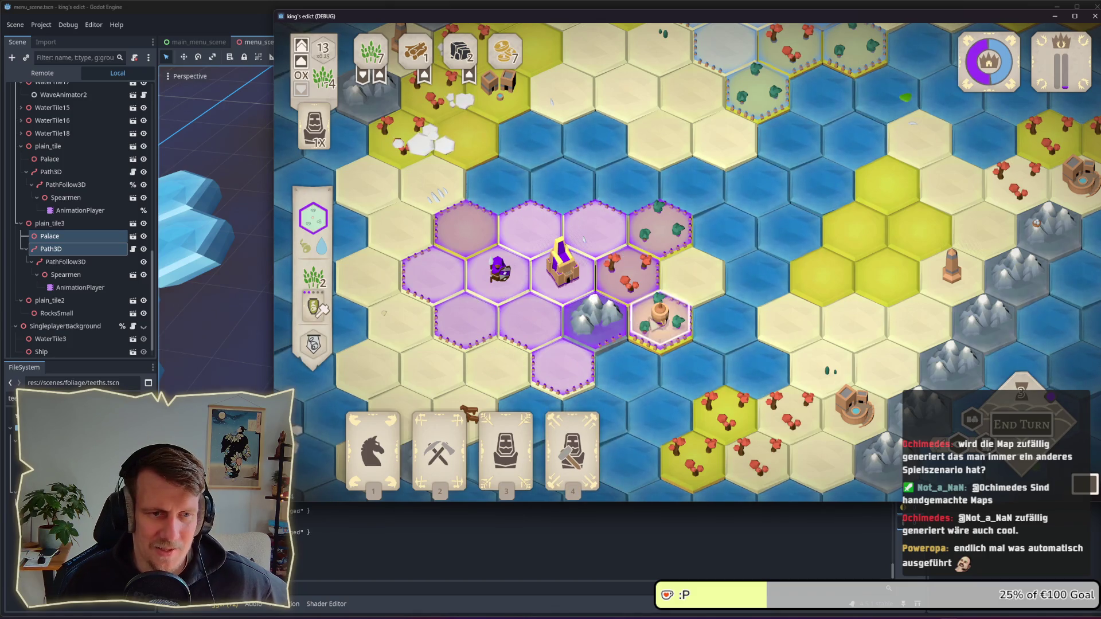
click(655, 322)
scroll(655, 323, up, 3)
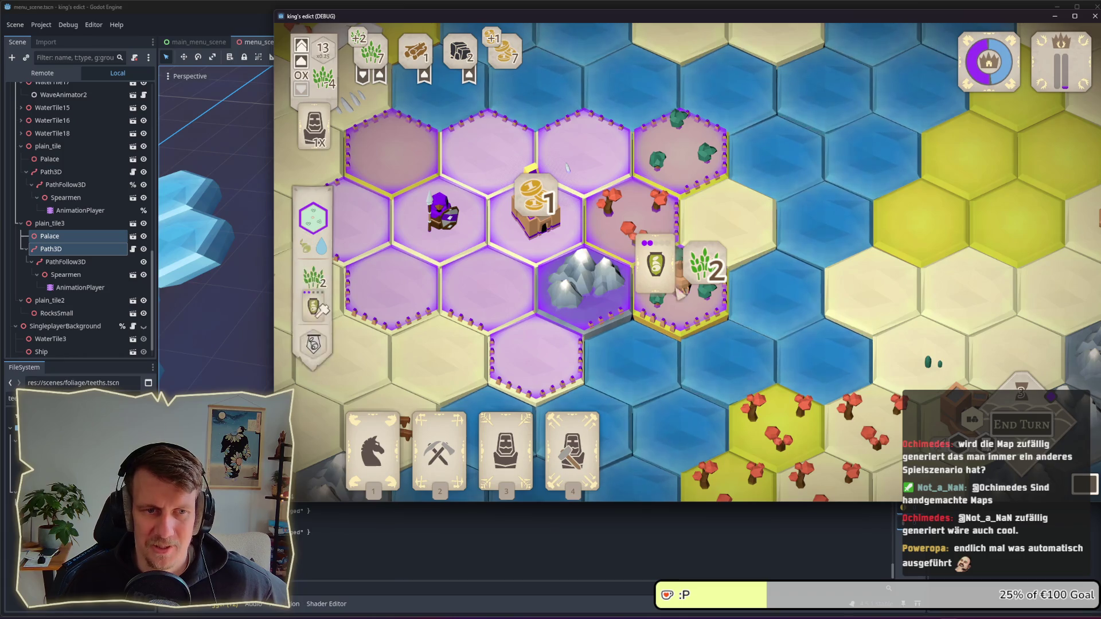
scroll(864, 407, down, 5)
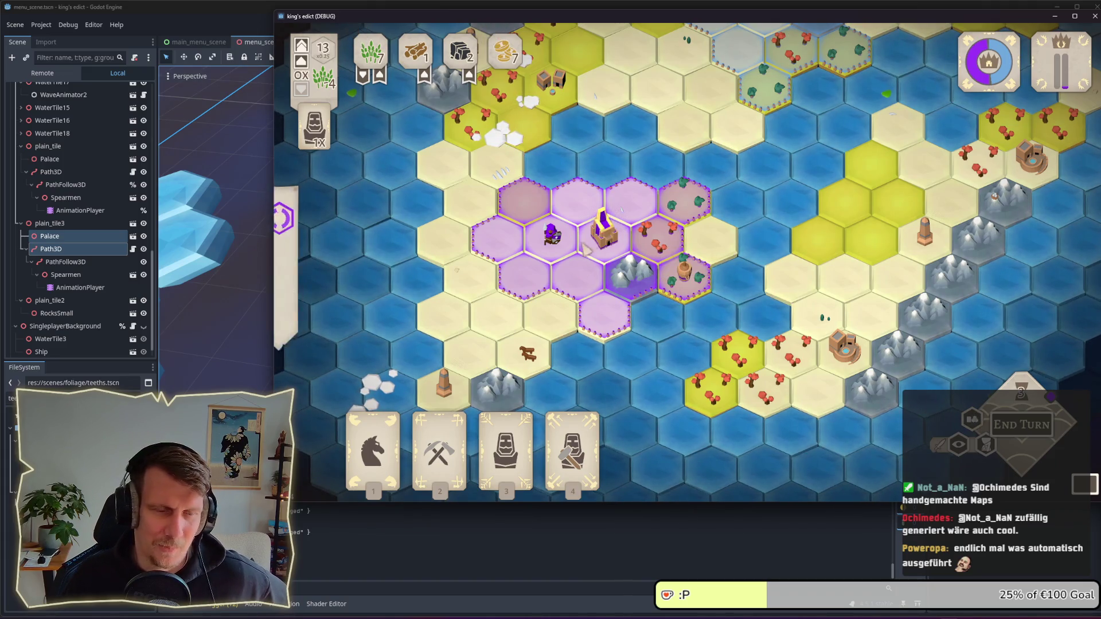
Step: Pan the map to show its top, then pause the game with Escape
mouse_move(647, 272)
key(w)
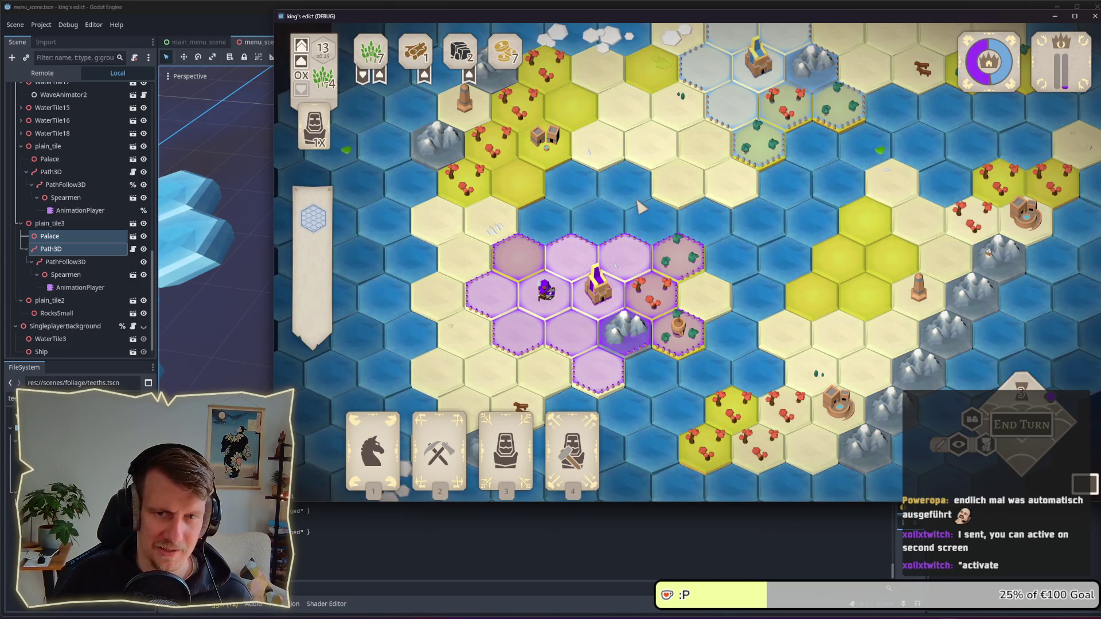
key(Escape)
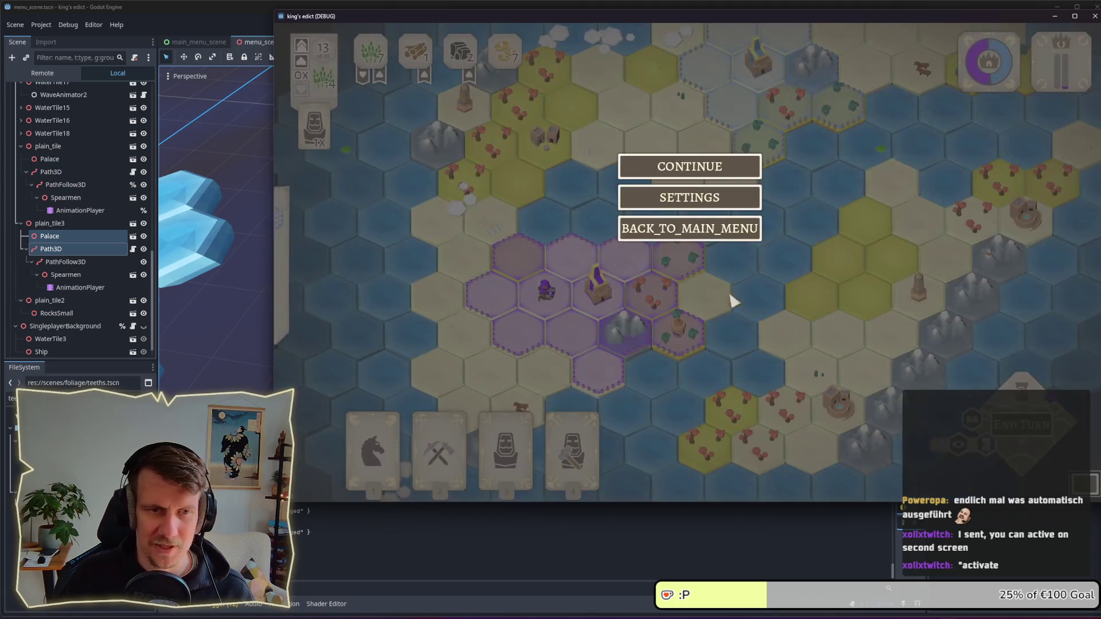
Step: Open the map editor from the main menu and paint sand hexes, four made fertile green
click(683, 229)
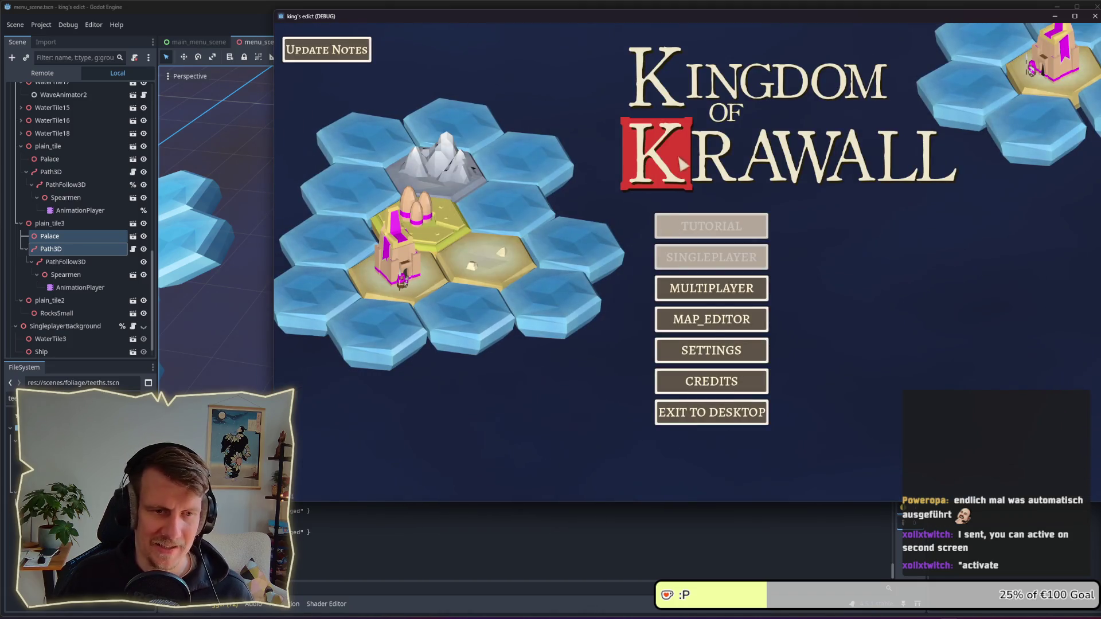
click(707, 326)
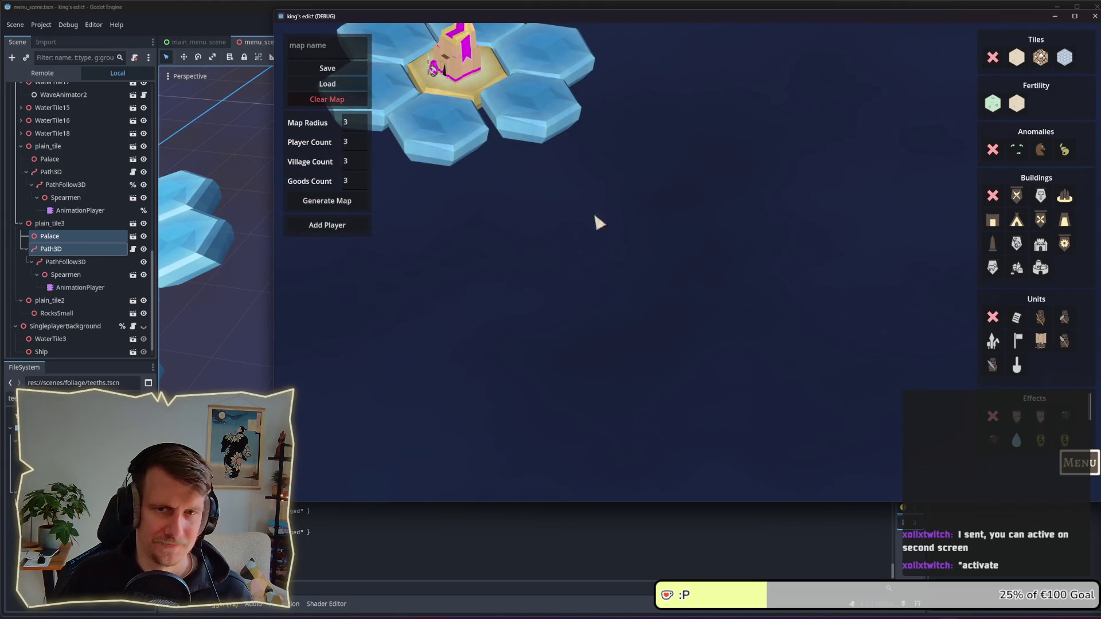
click(1017, 57)
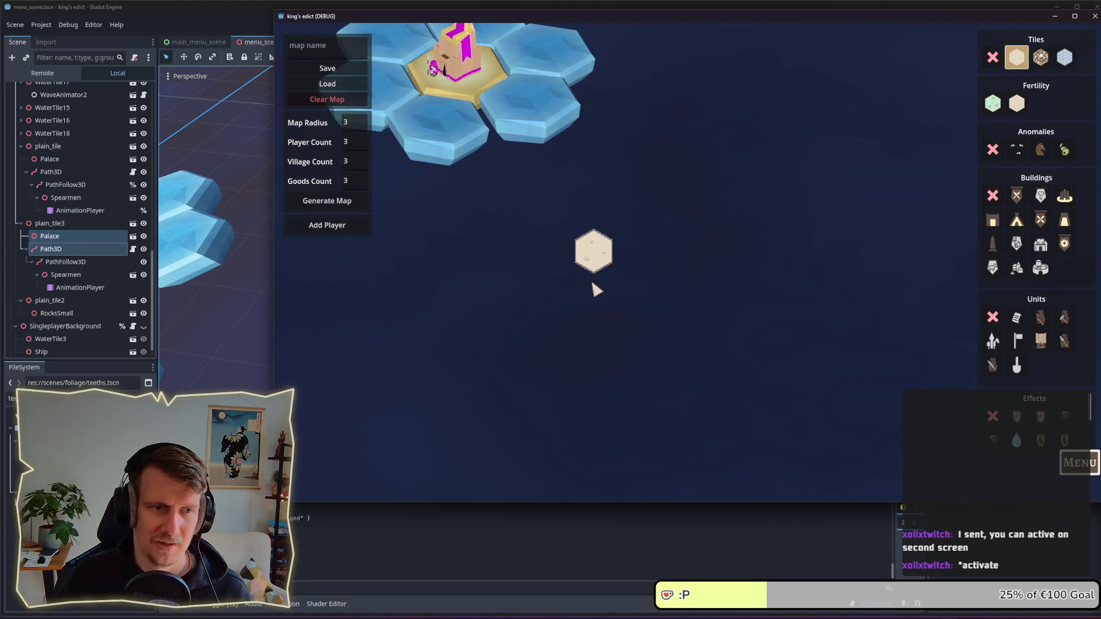
mouse_move(595, 288)
mouse_down()
mouse_move(633, 256)
mouse_move(638, 307)
mouse_move(583, 315)
mouse_move(580, 259)
mouse_move(628, 178)
mouse_move(570, 209)
mouse_move(528, 278)
mouse_move(536, 287)
mouse_up()
click(1064, 57)
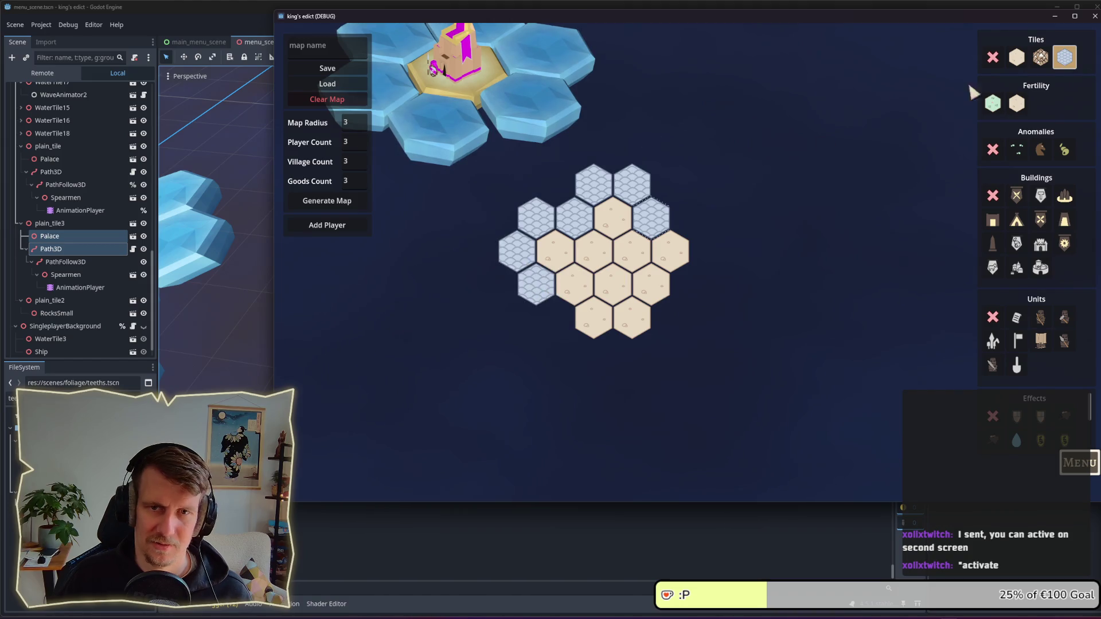
click(992, 103)
mouse_move(597, 258)
mouse_down()
mouse_move(561, 246)
mouse_move(582, 282)
mouse_move(612, 218)
mouse_up()
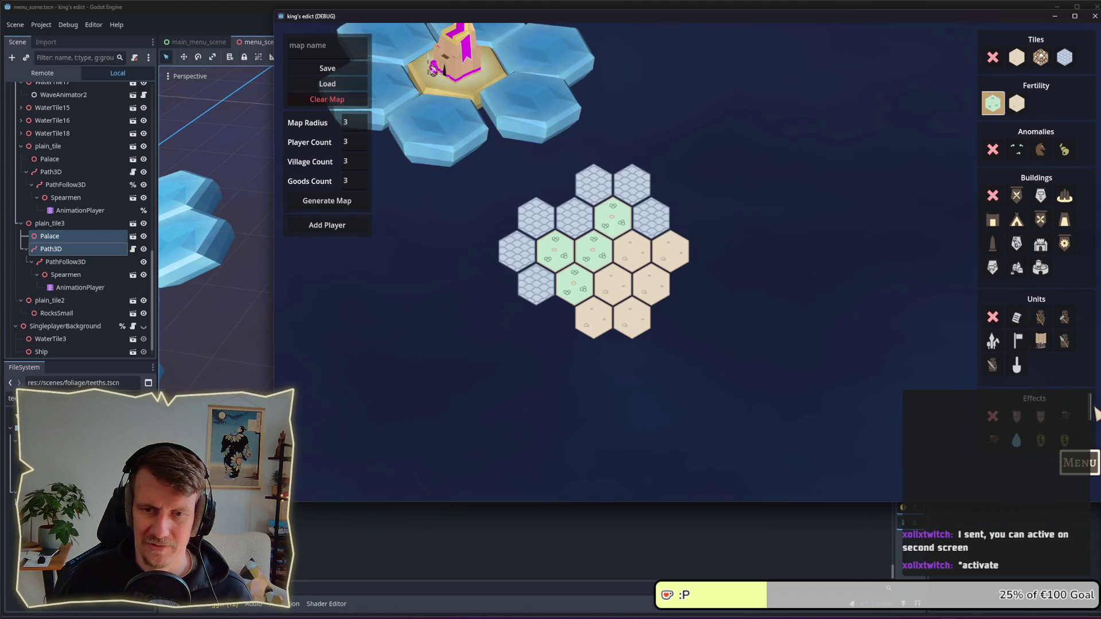
Step: Paint a southeastern mountain ridge and a water border along the island's east and south
click(1041, 57)
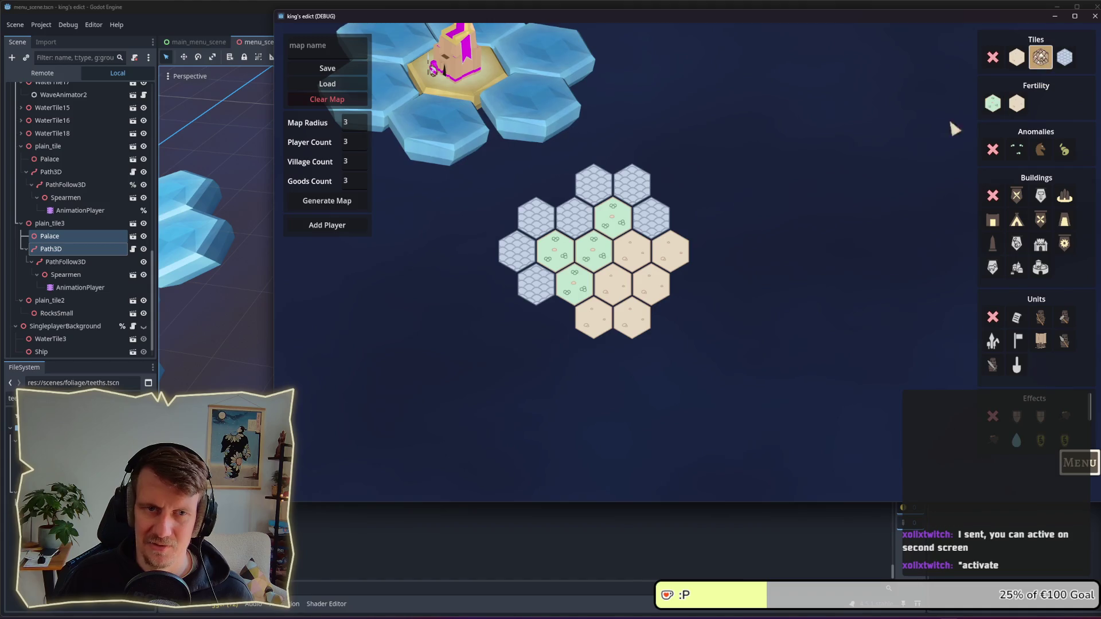
mouse_move(691, 299)
mouse_down()
mouse_move(646, 349)
mouse_move(613, 351)
mouse_move(709, 317)
mouse_up()
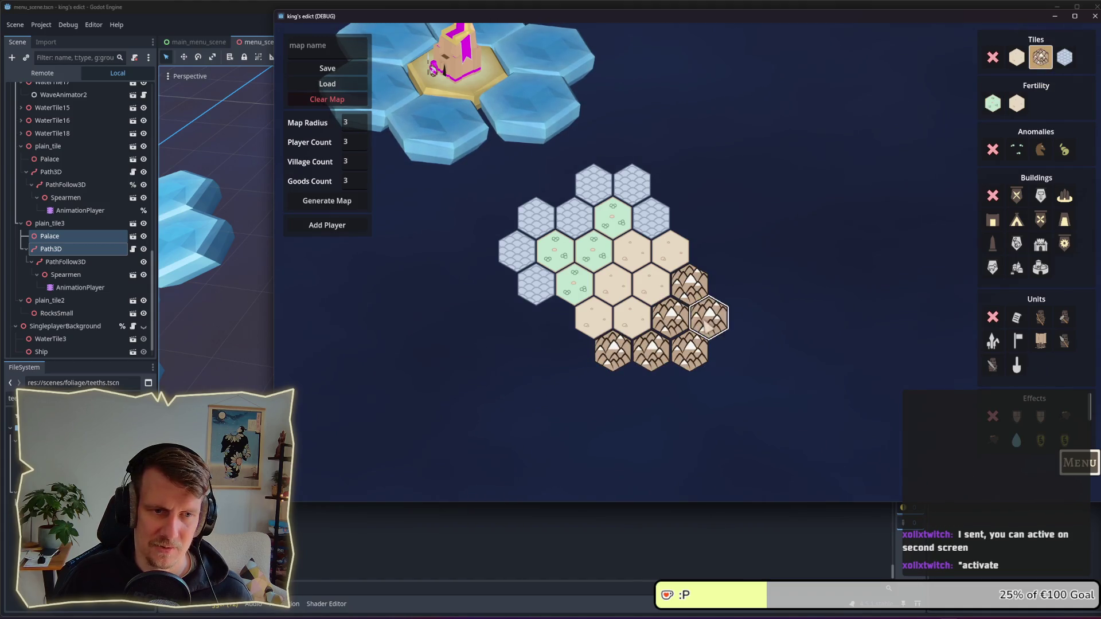
click(1064, 57)
mouse_move(685, 224)
mouse_down()
mouse_move(723, 304)
mouse_move(718, 370)
mouse_move(637, 388)
mouse_move(596, 383)
mouse_move(554, 317)
mouse_up()
Step: Place castles on a sand hex and the upper green hex, and add a new player
click(1041, 244)
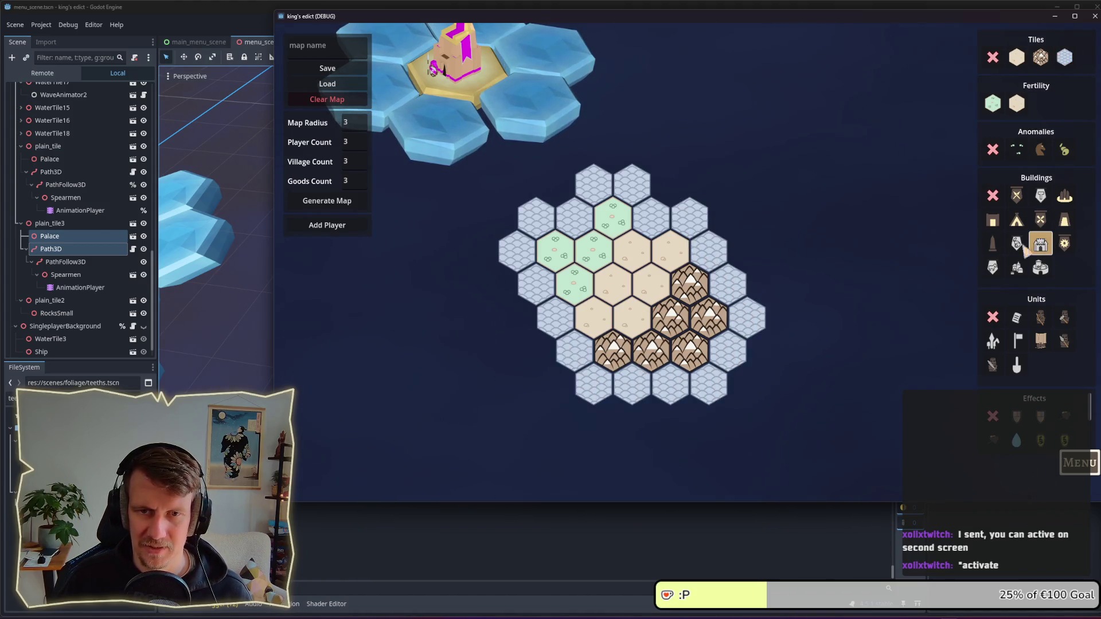
click(631, 315)
click(623, 225)
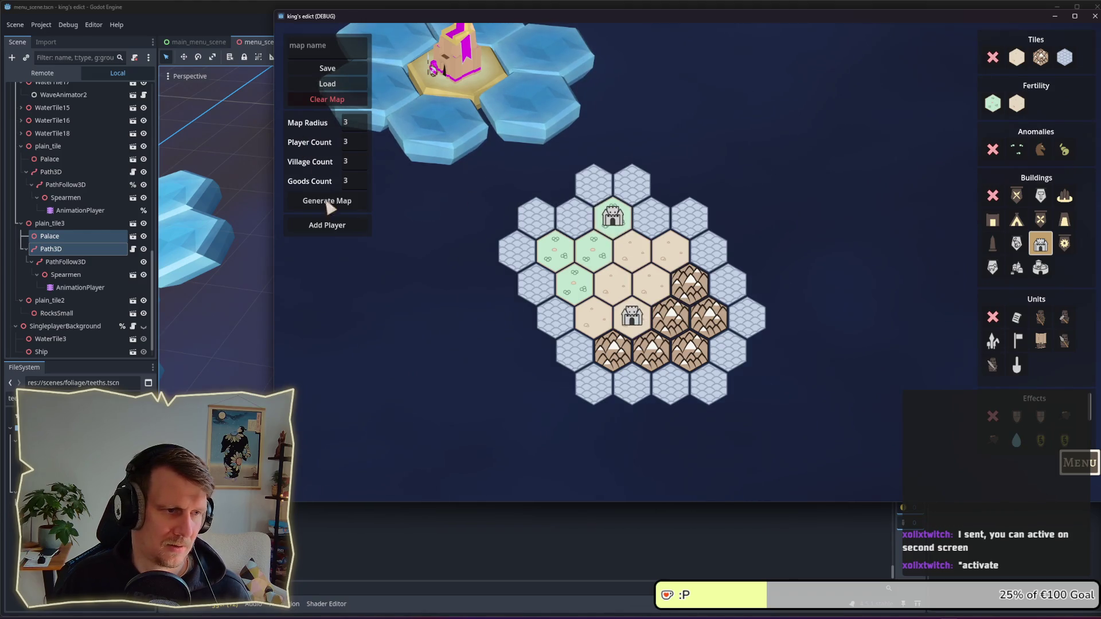
click(326, 226)
click(328, 246)
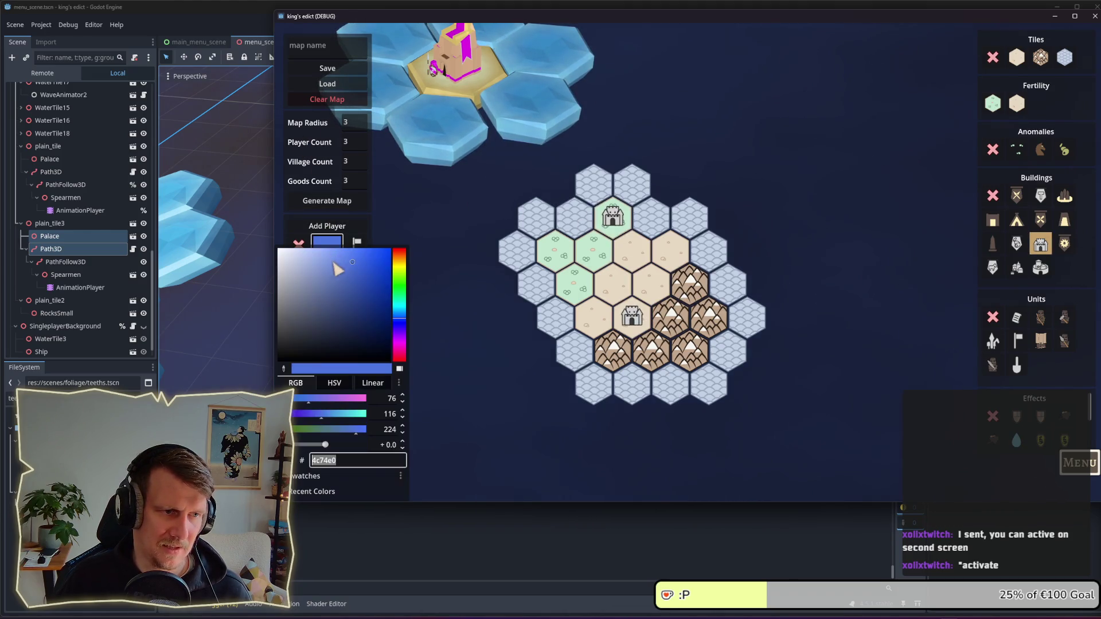
Step: Assign the top castle to the orange player and the lower castle to the blue player
click(357, 245)
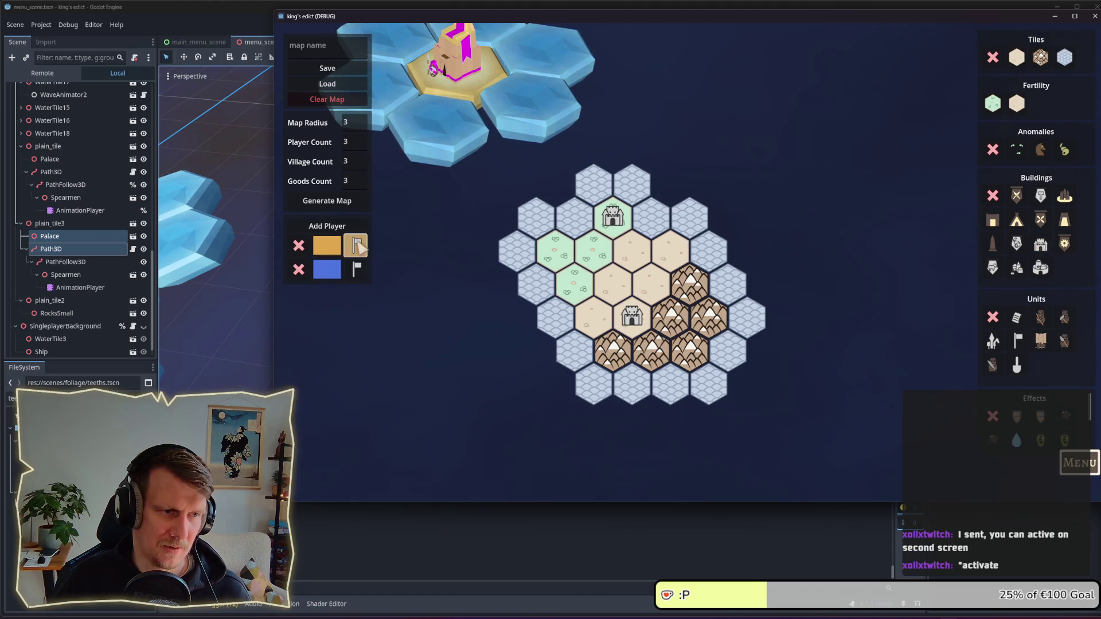
click(596, 248)
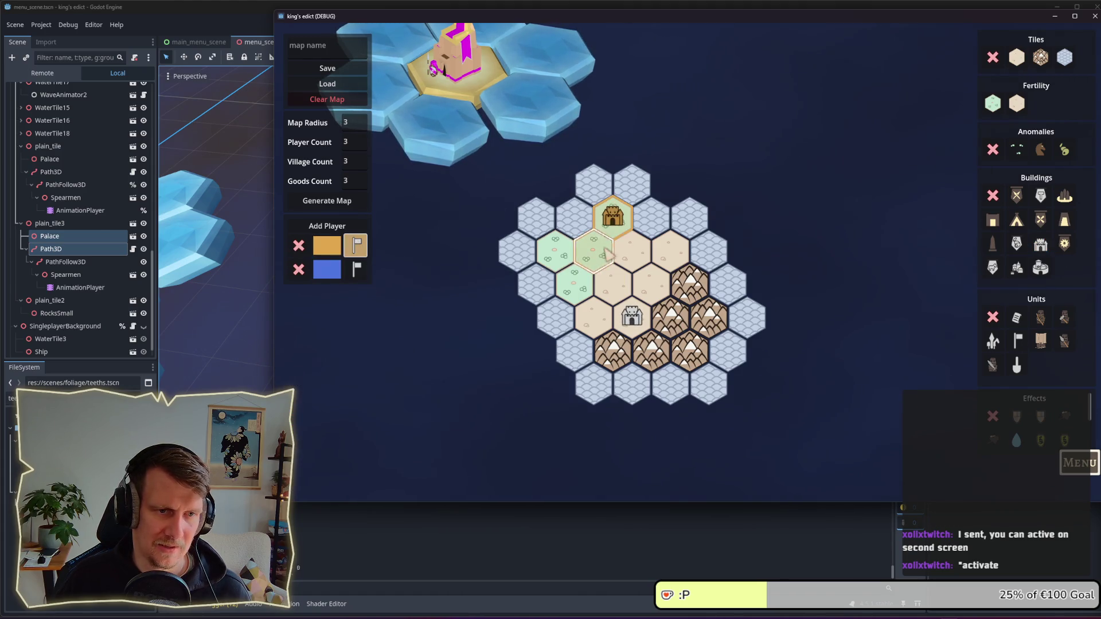
click(356, 269)
click(632, 316)
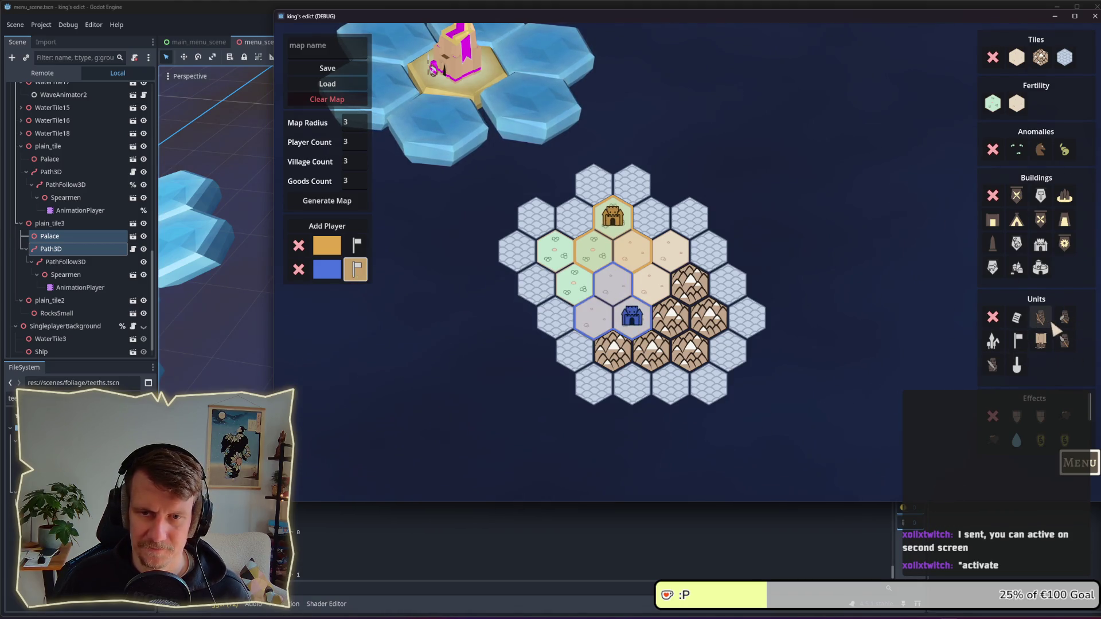
Step: Place four units, two in the blue territory and two beside the orange castle
click(1065, 341)
click(612, 283)
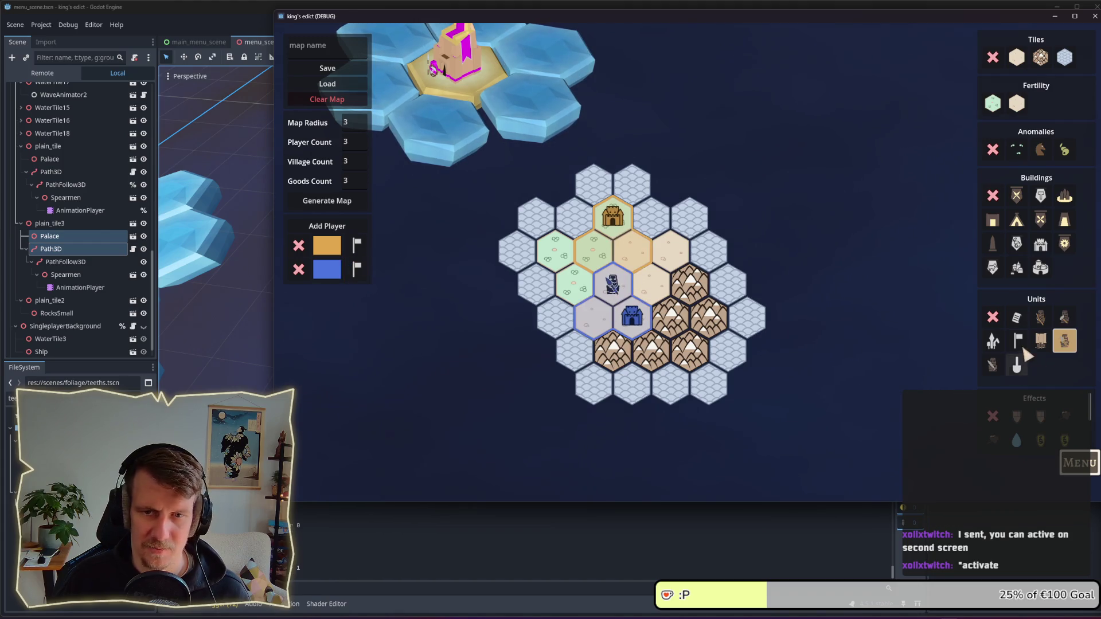
click(1041, 317)
click(594, 318)
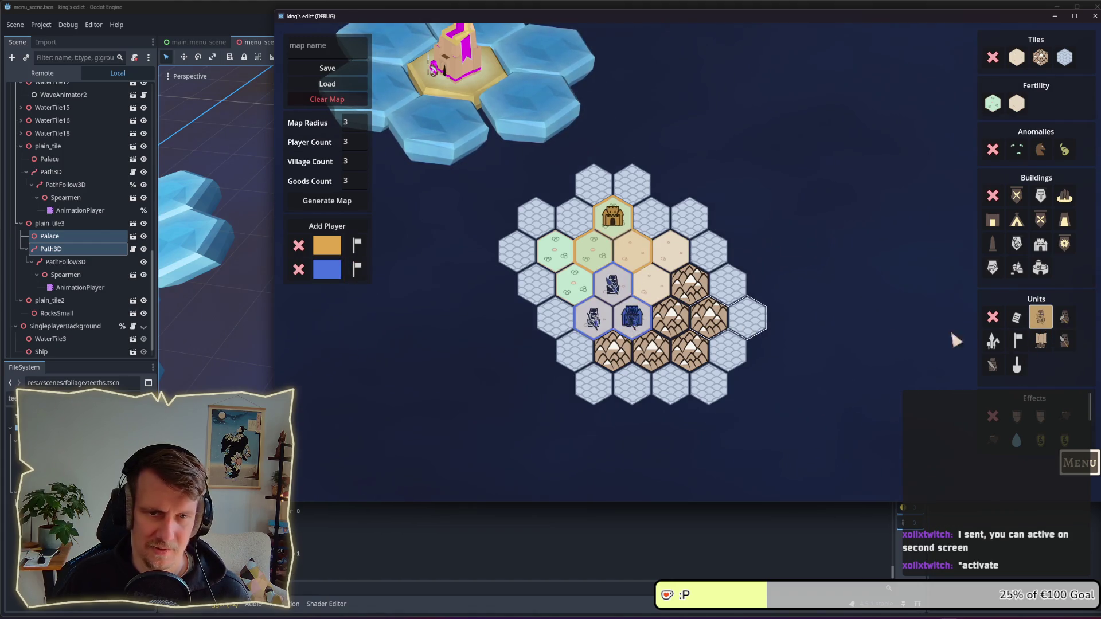
click(1065, 342)
click(631, 250)
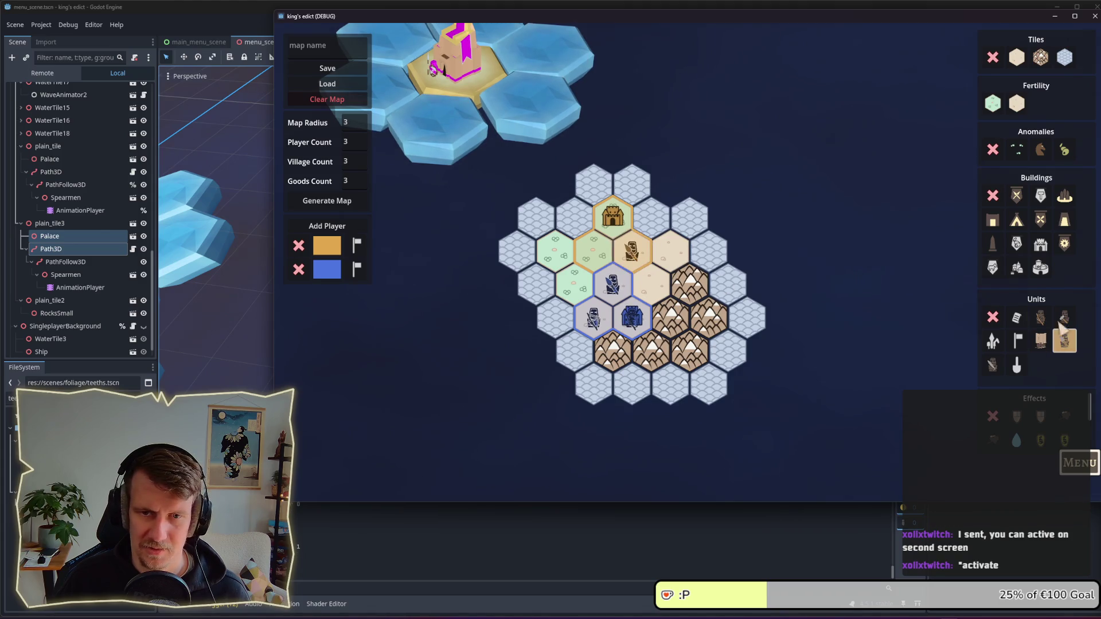
click(995, 367)
click(594, 251)
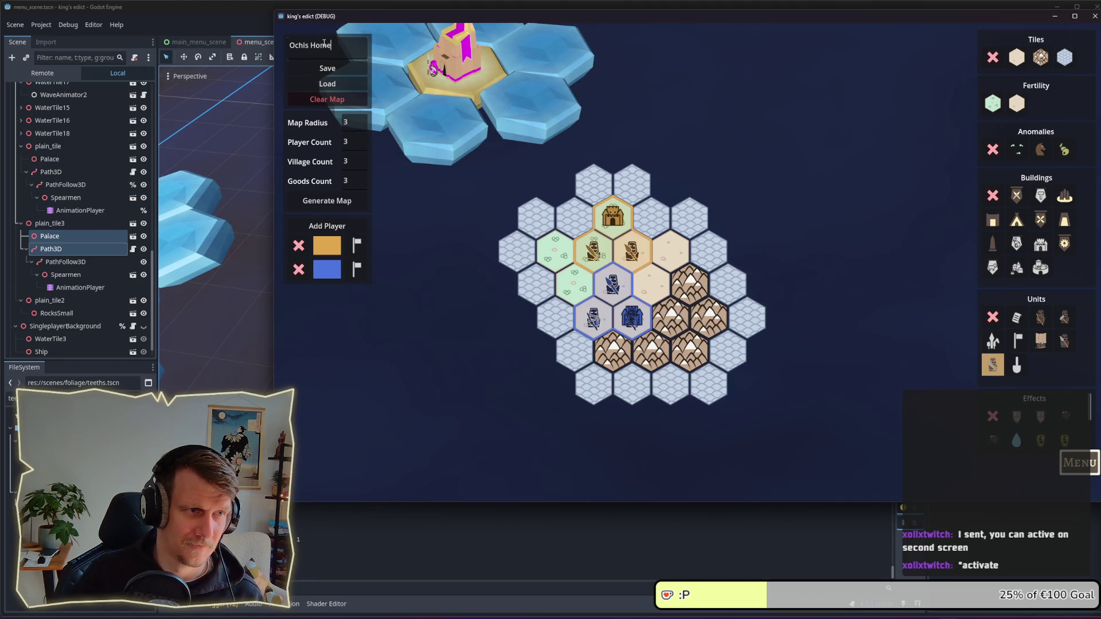
Step: Save the map as Ochis Home and return to the main menu
click(327, 68)
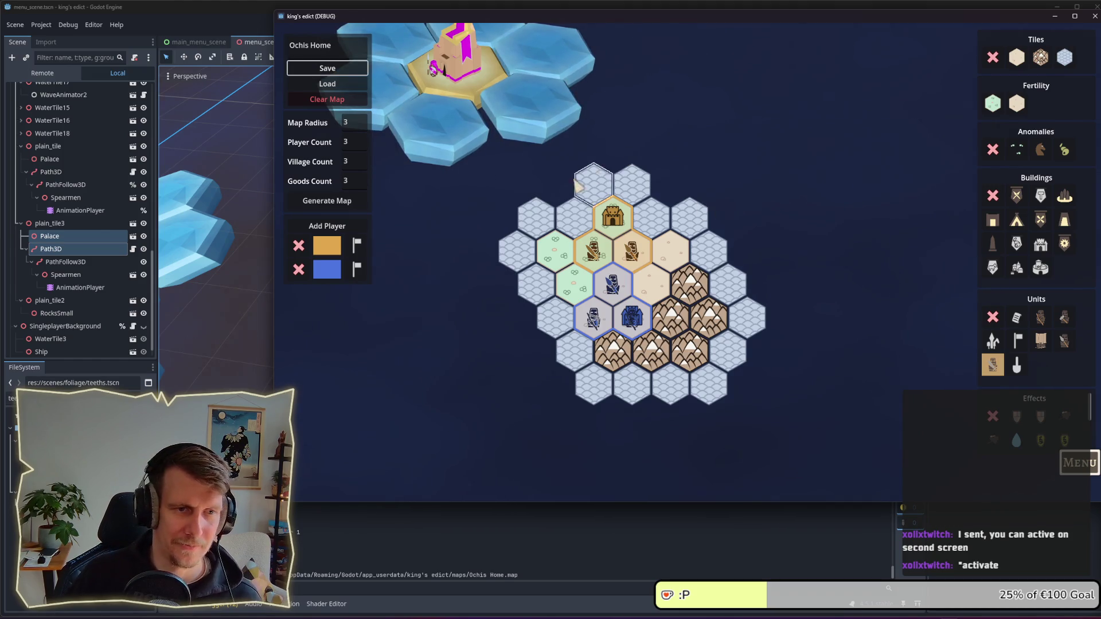
key(Escape)
click(670, 233)
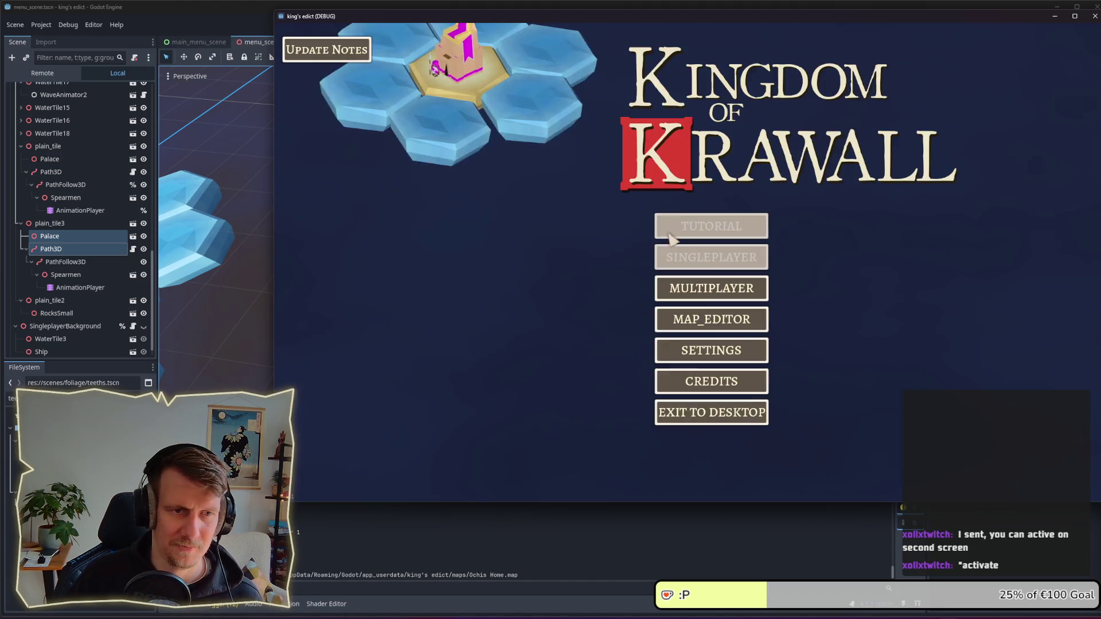
Step: Create a multiplayer lobby on Ochis Home.map and start the game from position 0
click(713, 294)
click(760, 169)
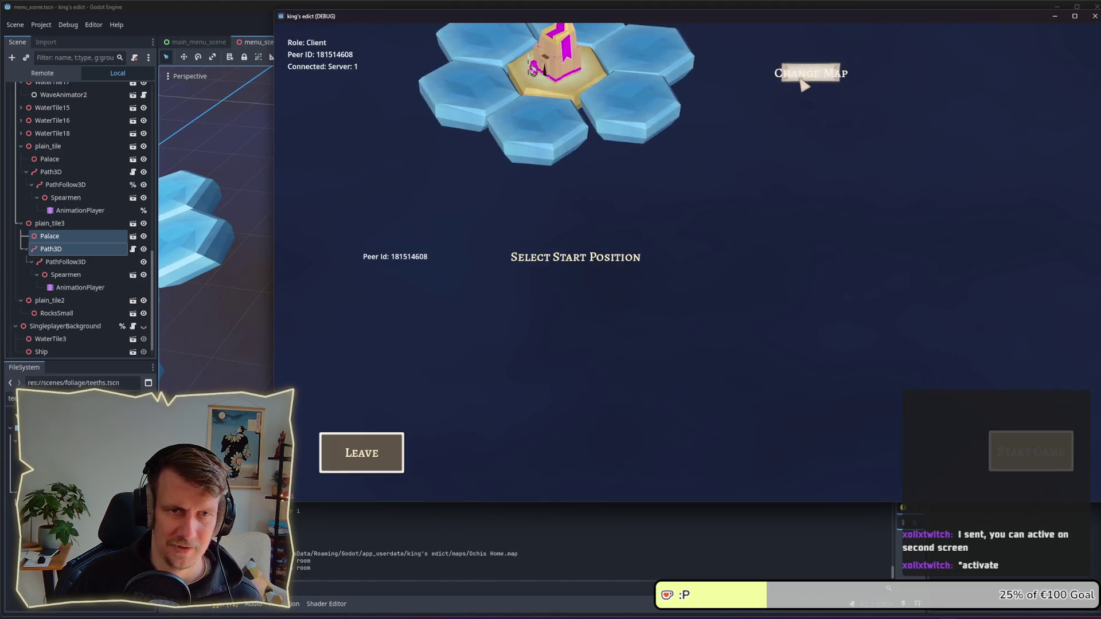
click(802, 82)
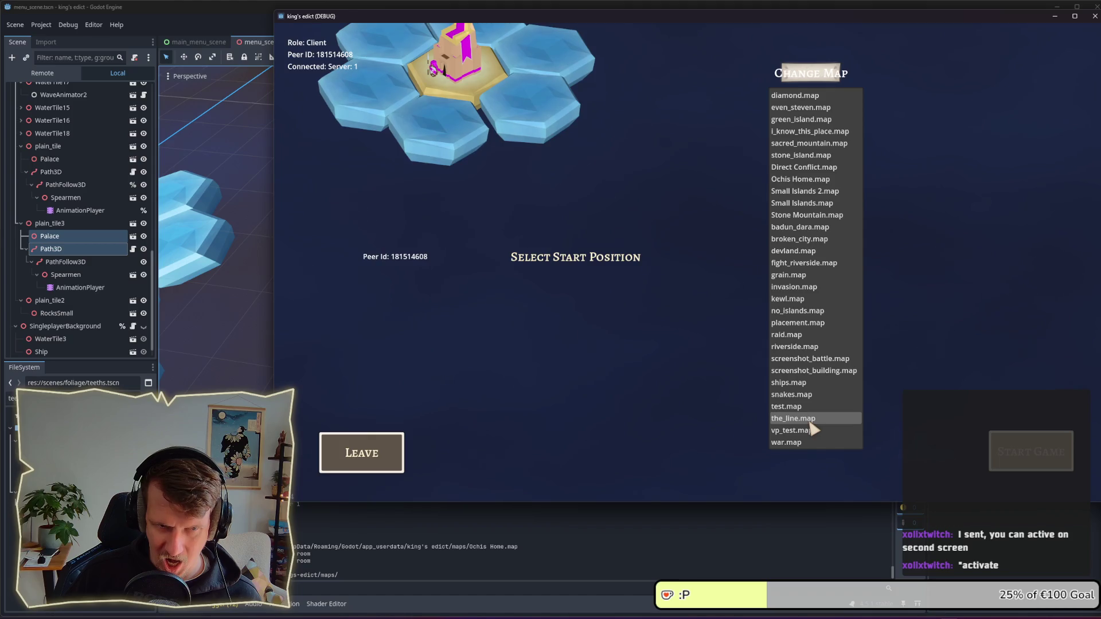
click(803, 180)
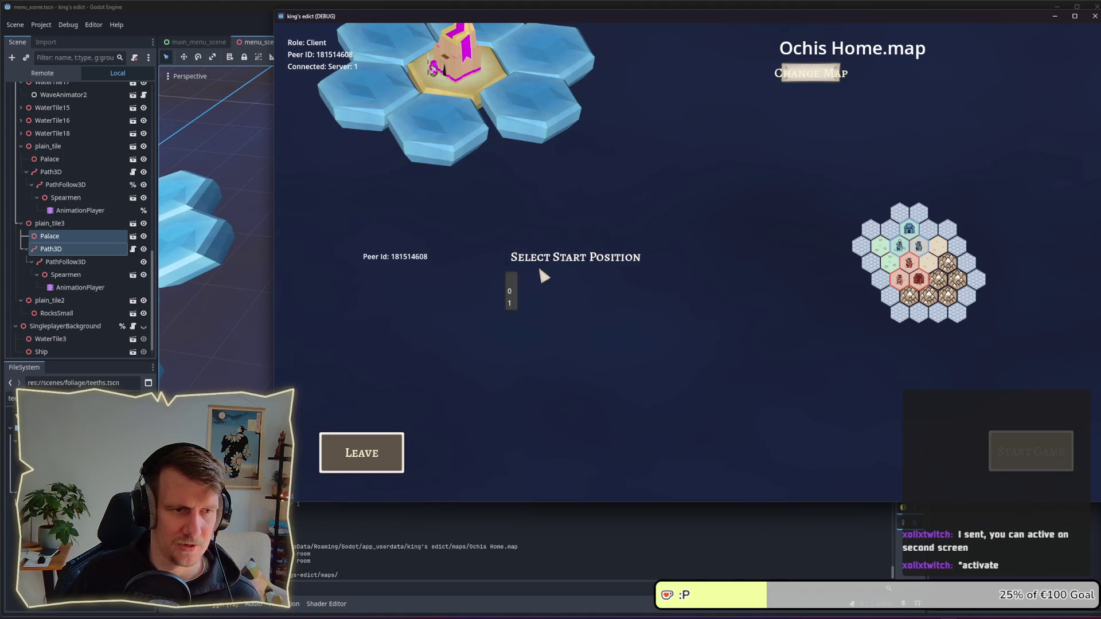
click(510, 291)
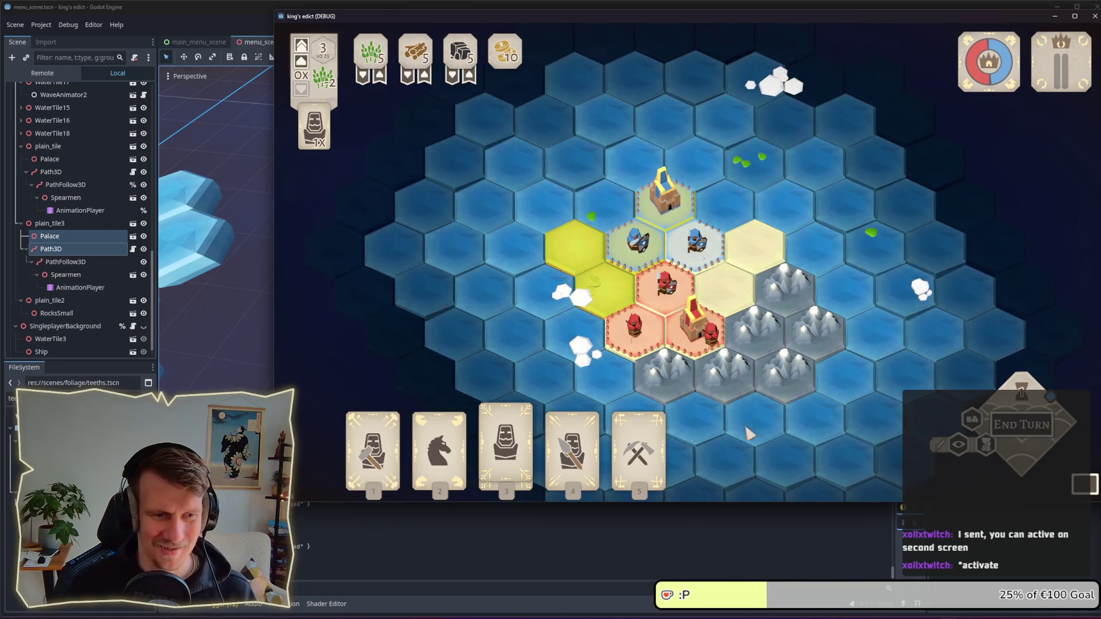
Step: Expand territory over the mountain tiles and queue a spearman for training at the palace
click(572, 448)
mouse_move(665, 195)
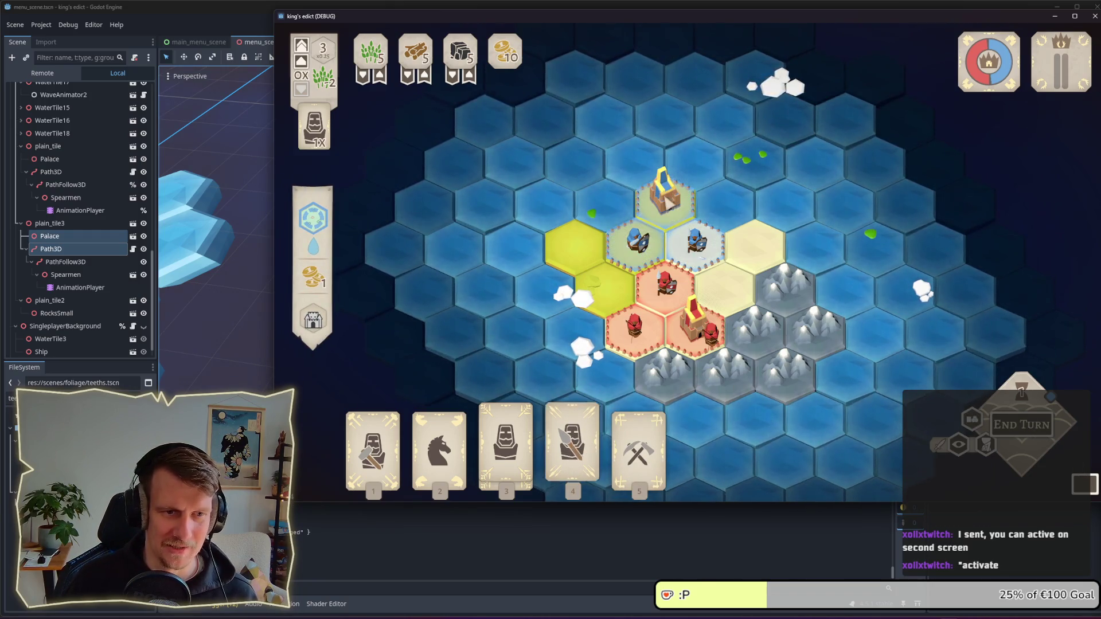
click(707, 326)
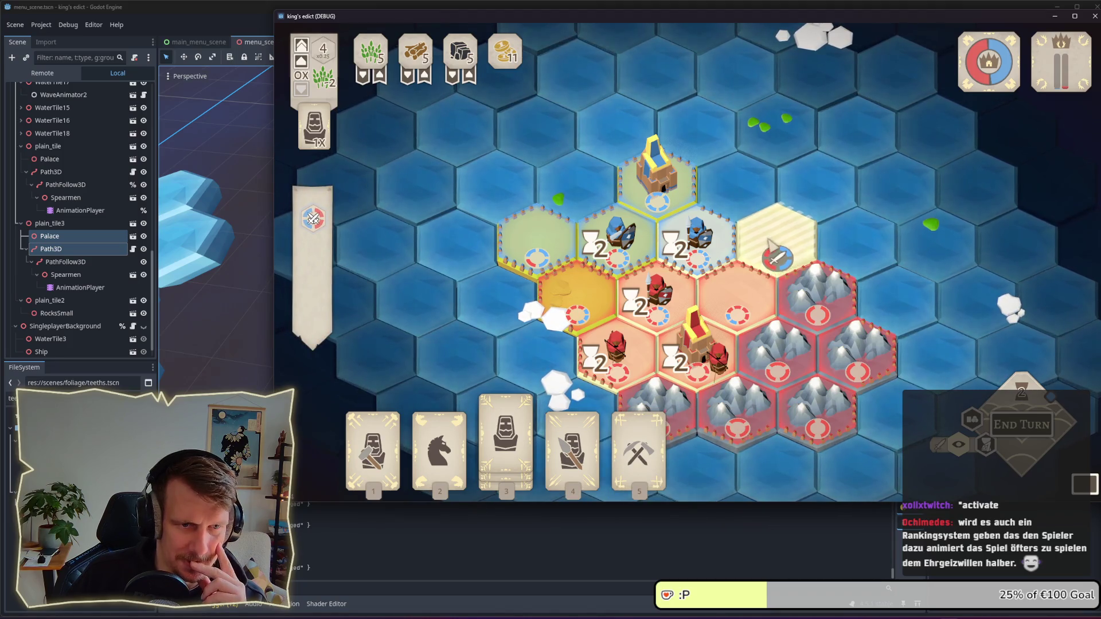
click(572, 450)
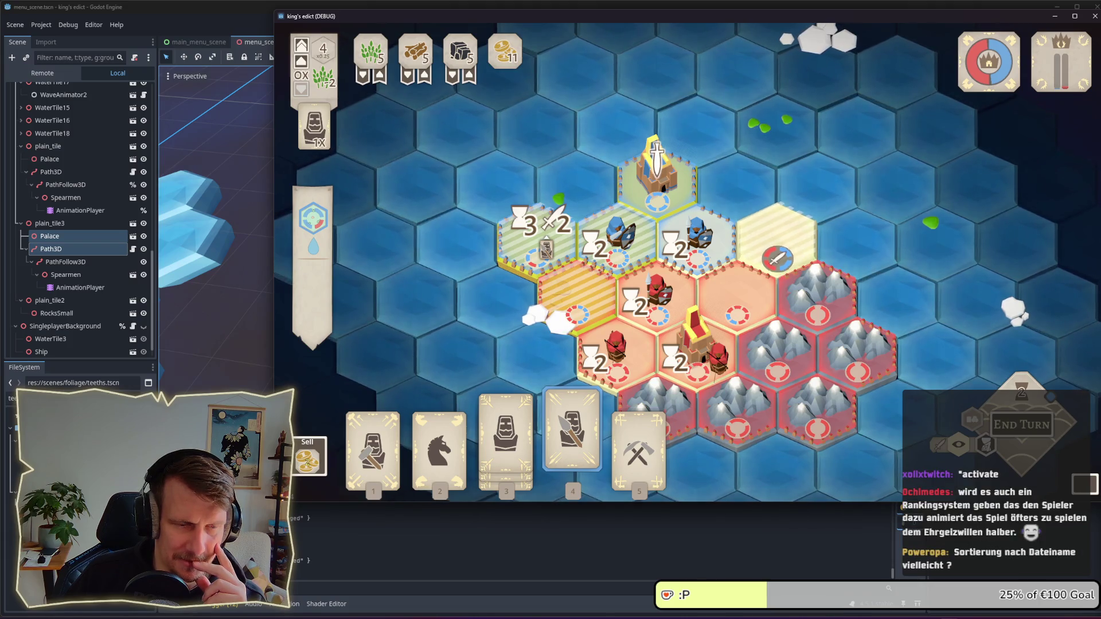
right_click(496, 246)
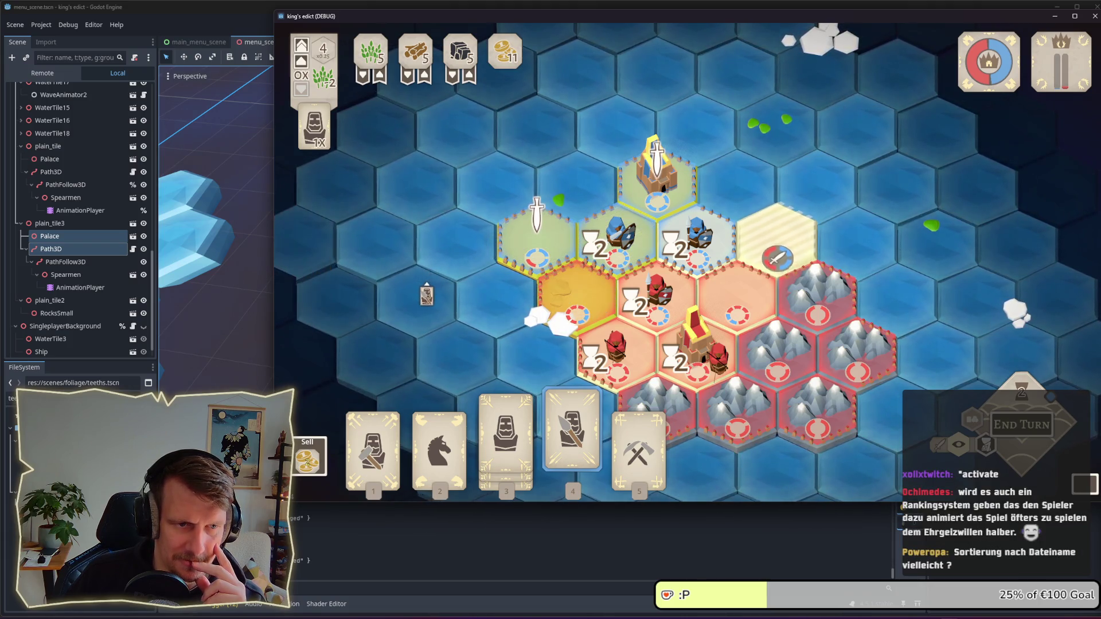
click(495, 442)
click(555, 183)
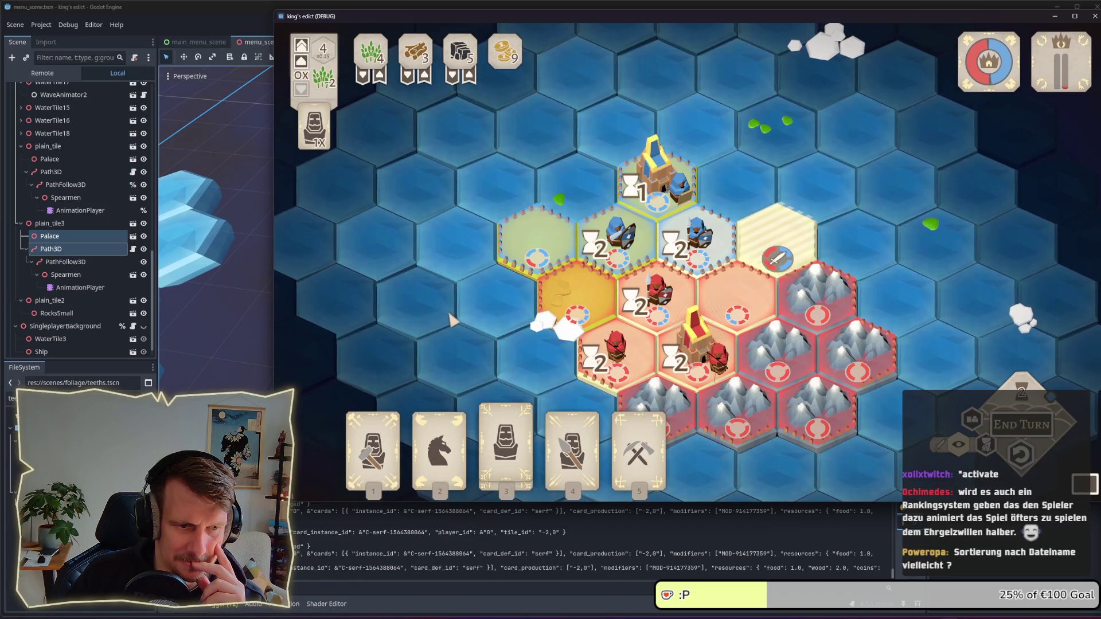
Step: End the turn, then quit to the main menu from the pause menu
click(372, 447)
click(537, 221)
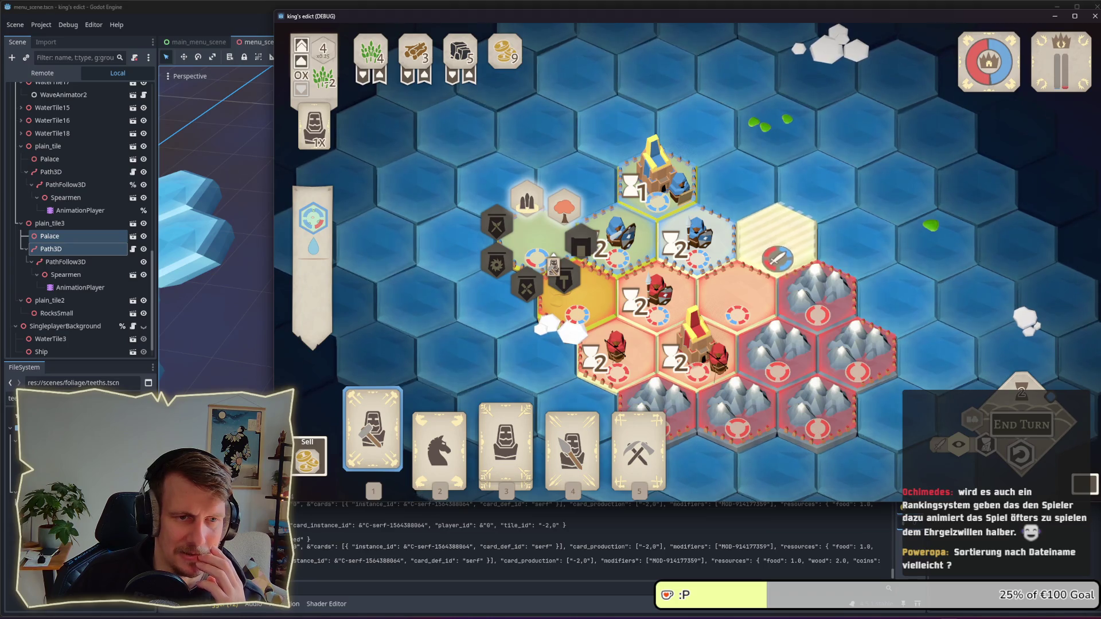
click(553, 266)
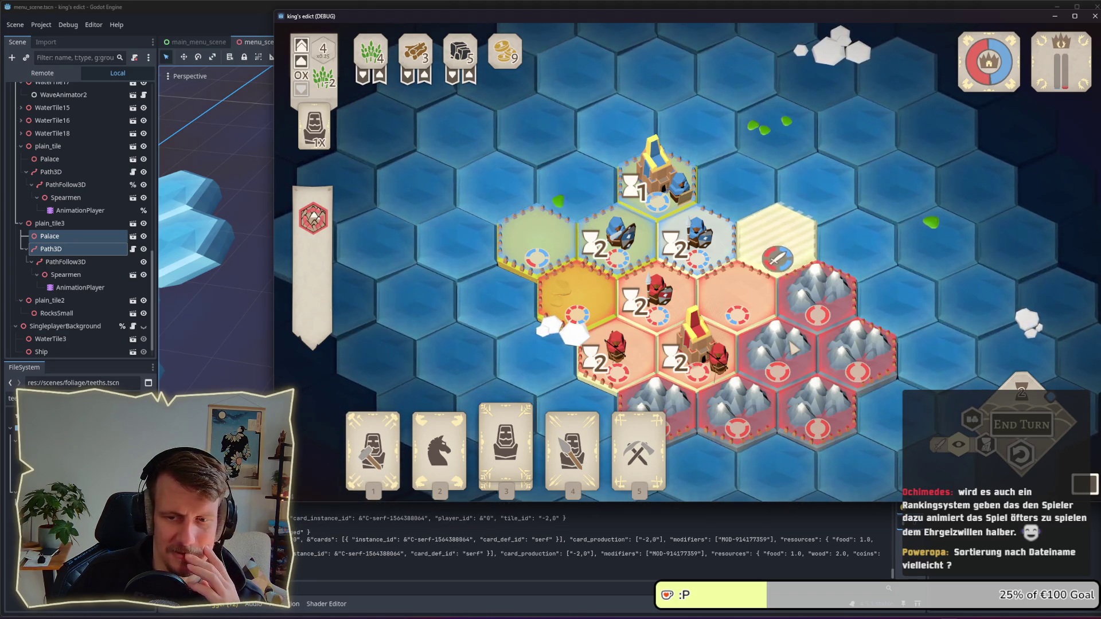
key(space)
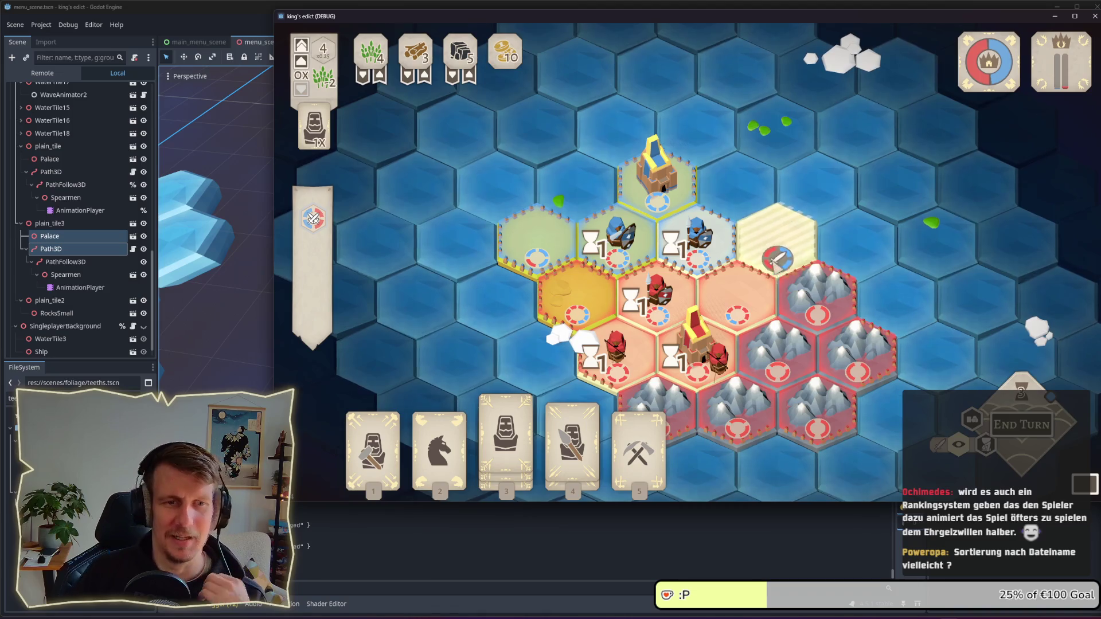
mouse_move(491, 457)
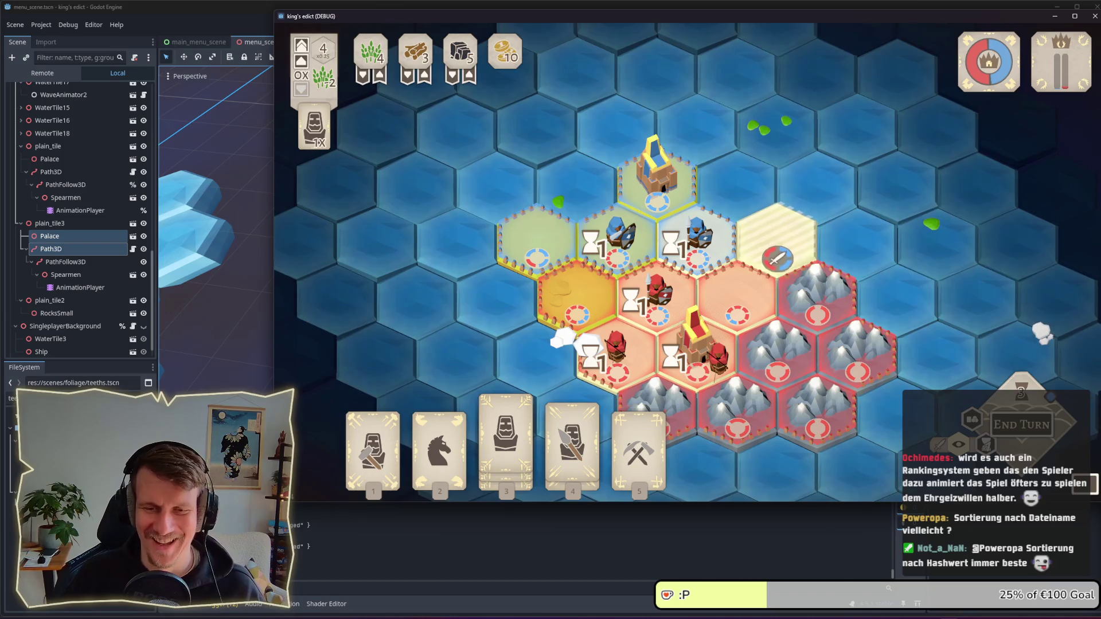
key(Escape)
click(695, 229)
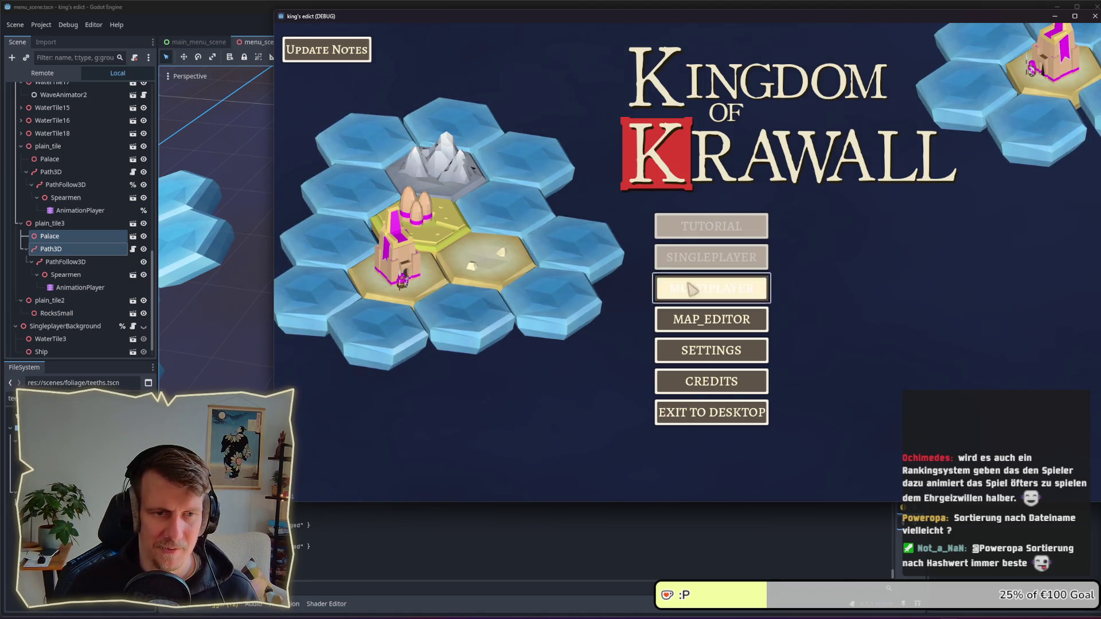
click(686, 288)
click(784, 168)
click(811, 73)
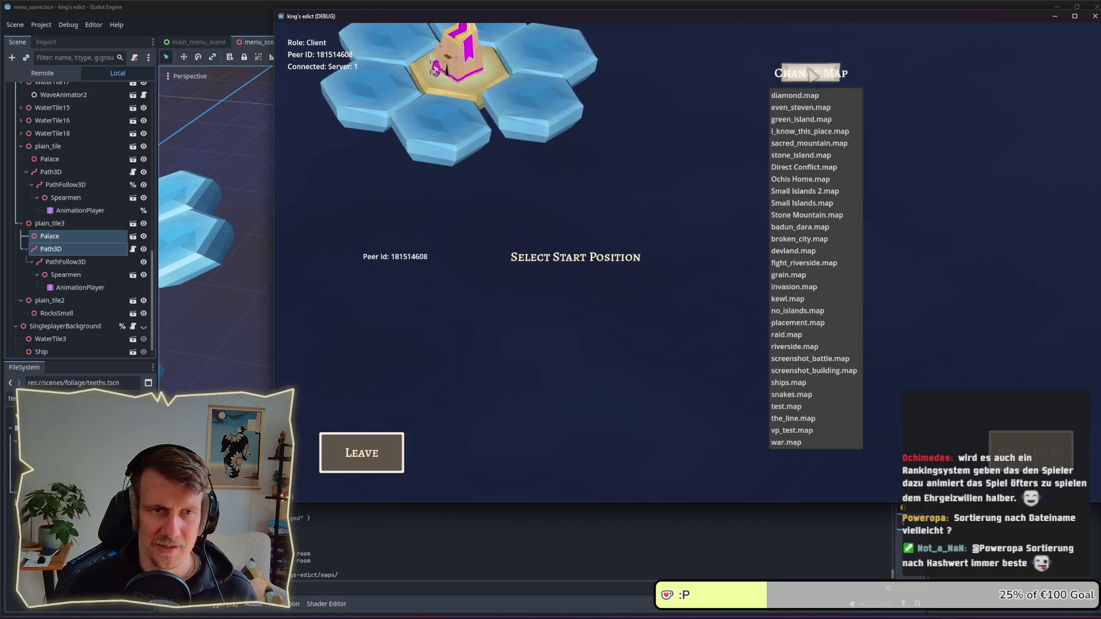
click(807, 144)
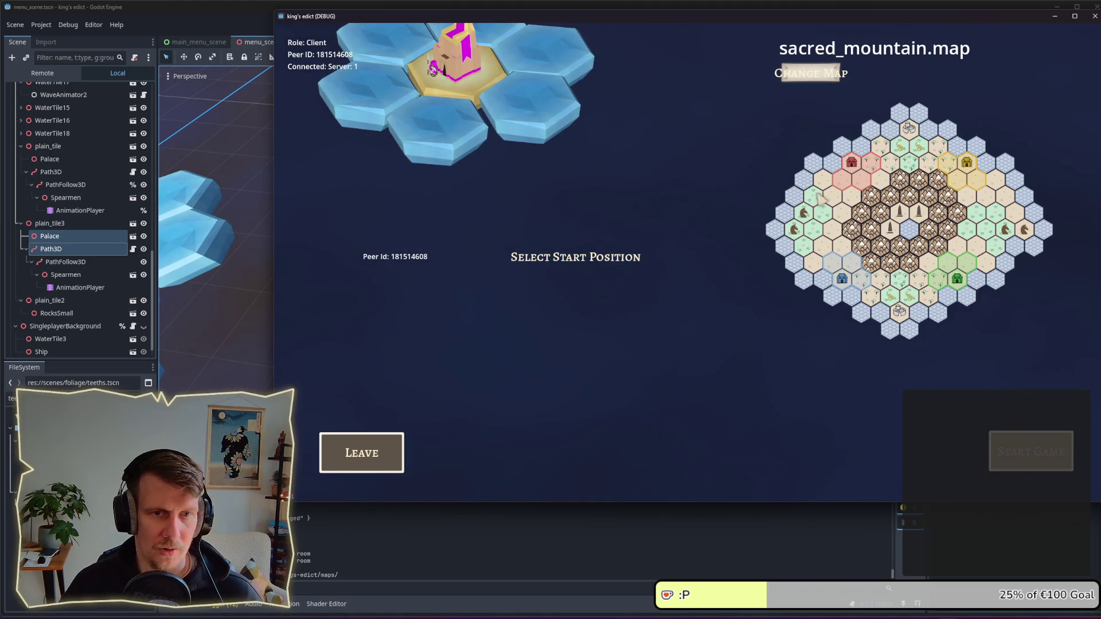
click(392, 453)
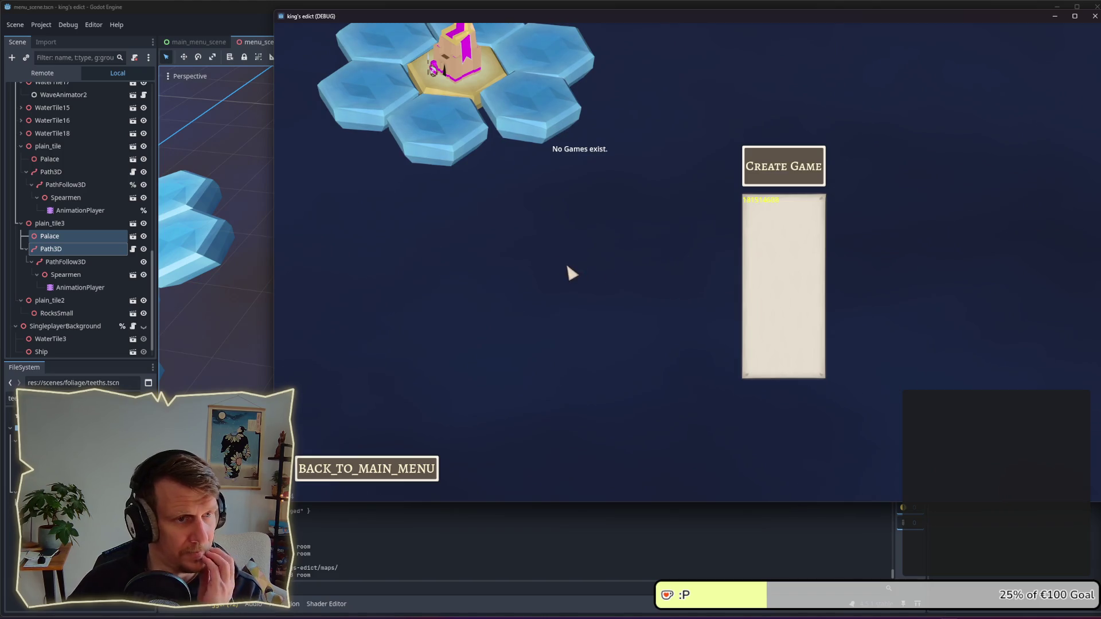
click(381, 462)
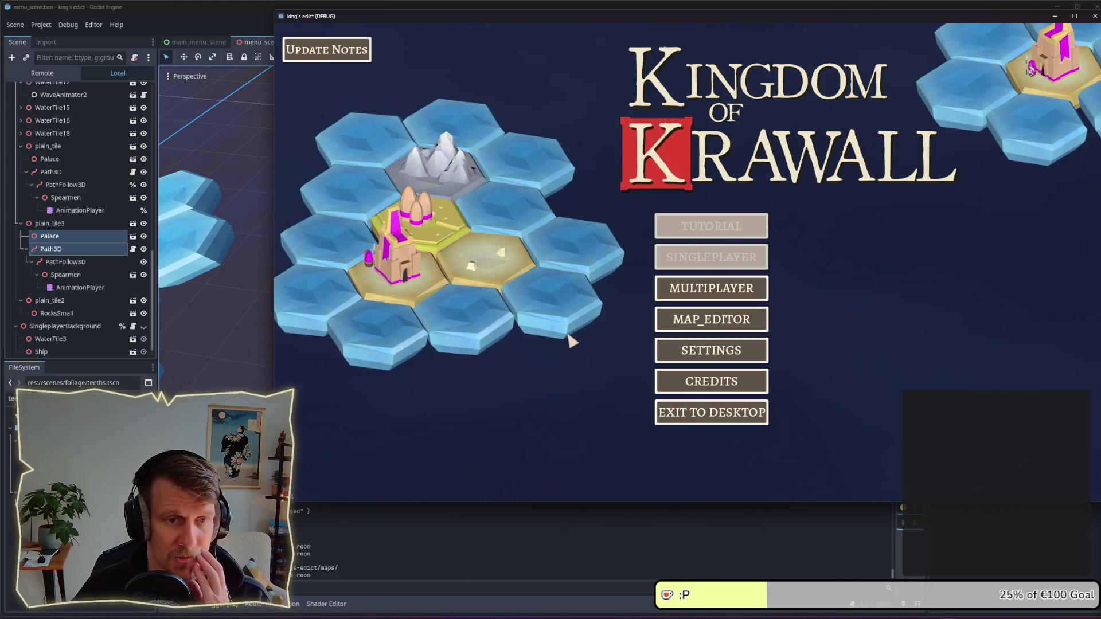
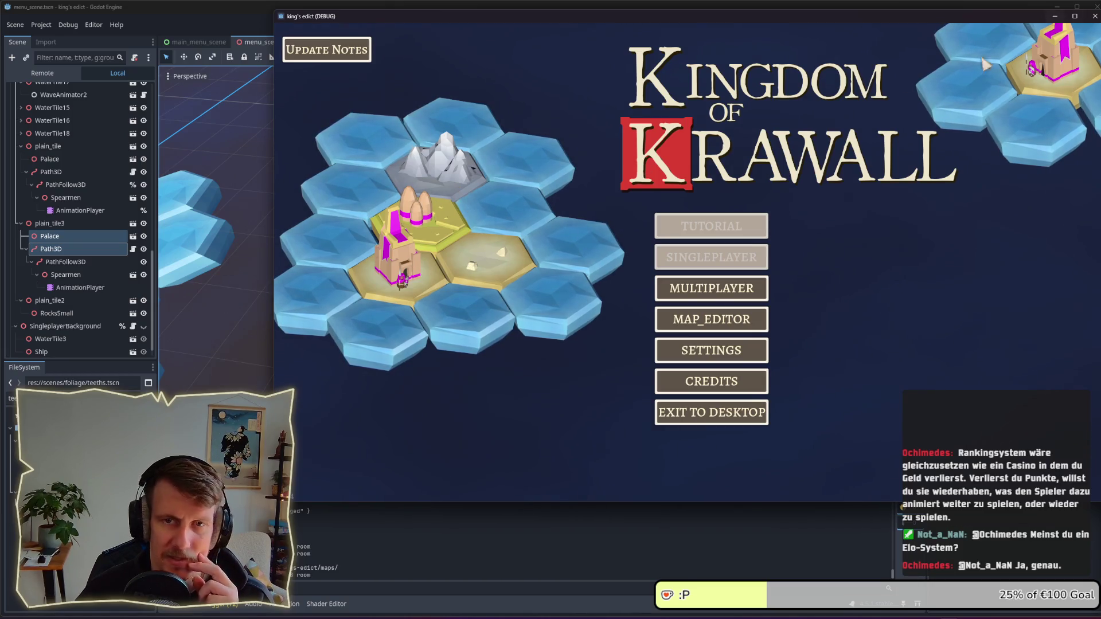
Step: Close the running game window and orbit the view to show both hex islands
click(1095, 16)
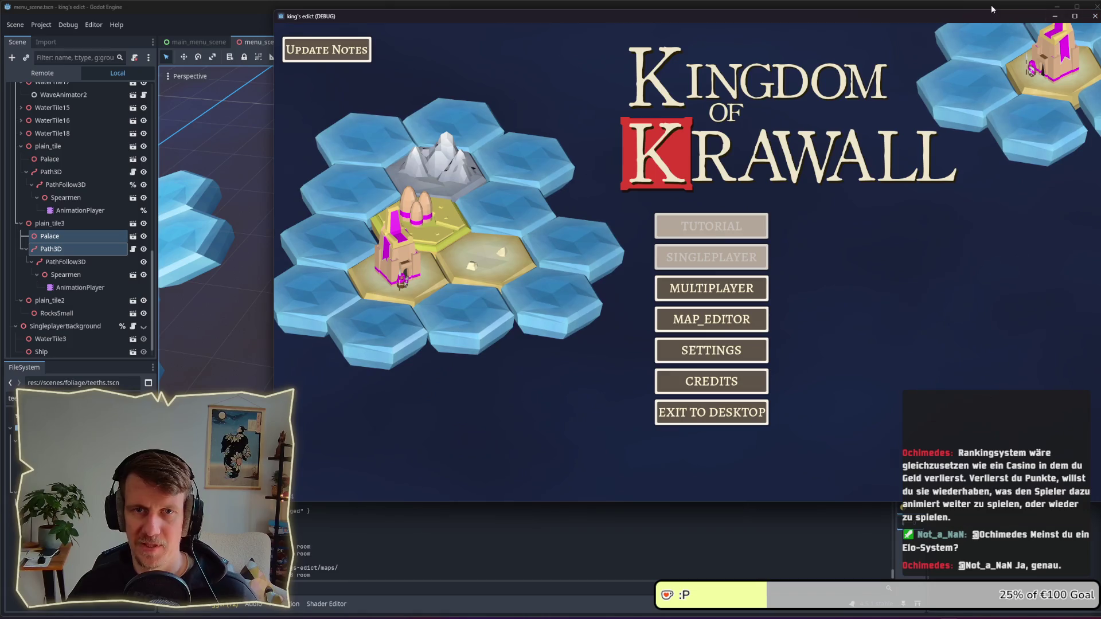
scroll(440, 278, down, 4)
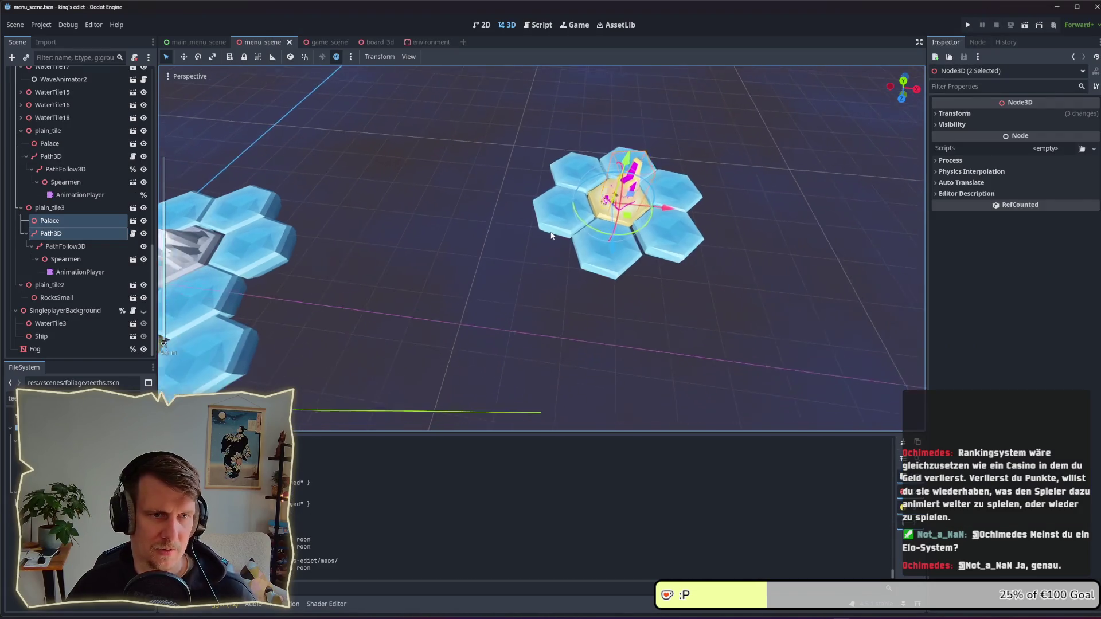
drag(439, 273, 553, 232)
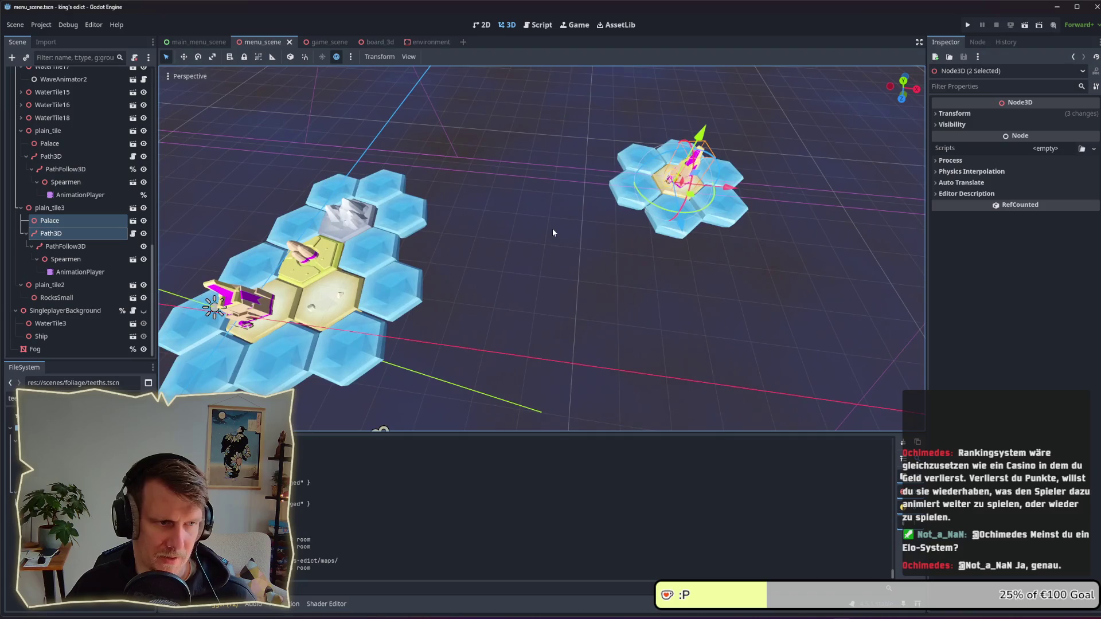
Step: Duplicate mountain_tile and drop the copy on the right island's left hex
click(358, 225)
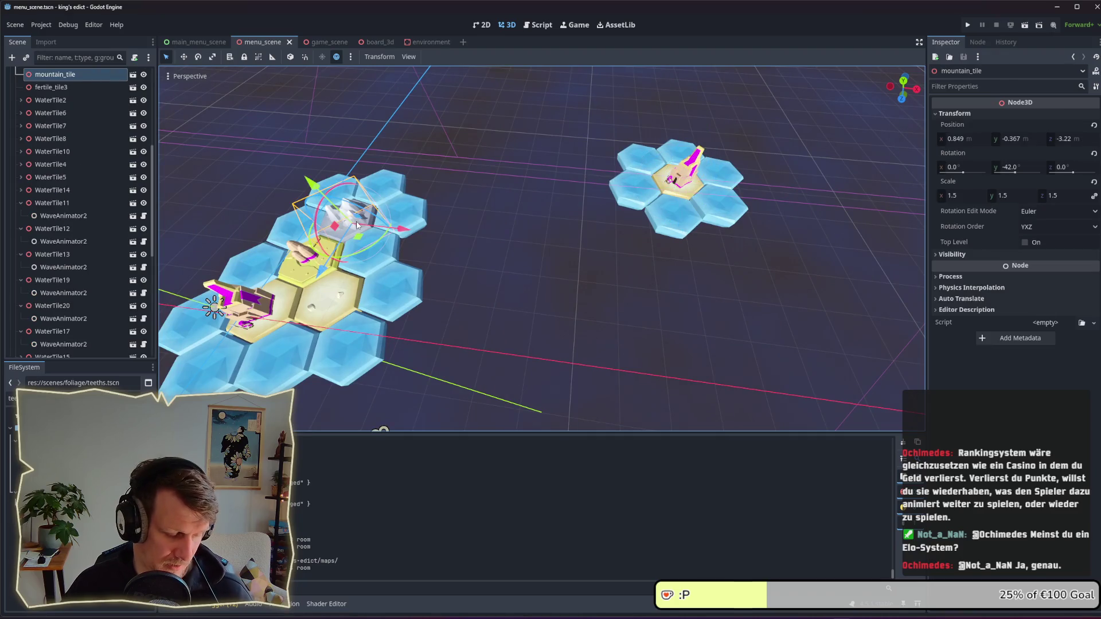
key(ctrl+d)
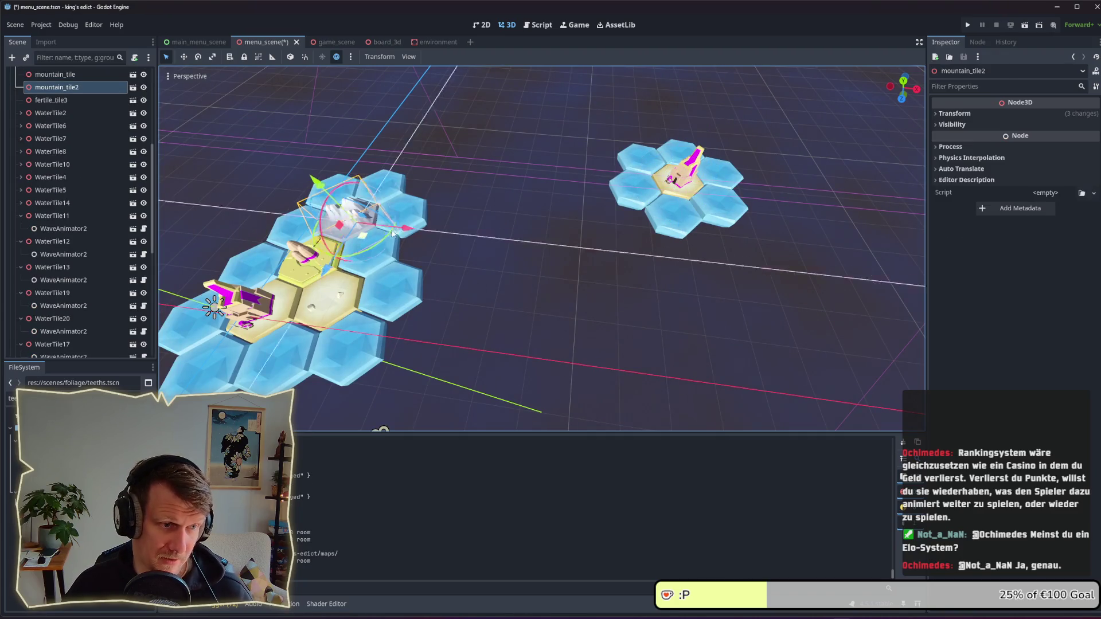
mouse_move(357, 225)
mouse_down()
mouse_move(732, 189)
mouse_move(651, 176)
mouse_up()
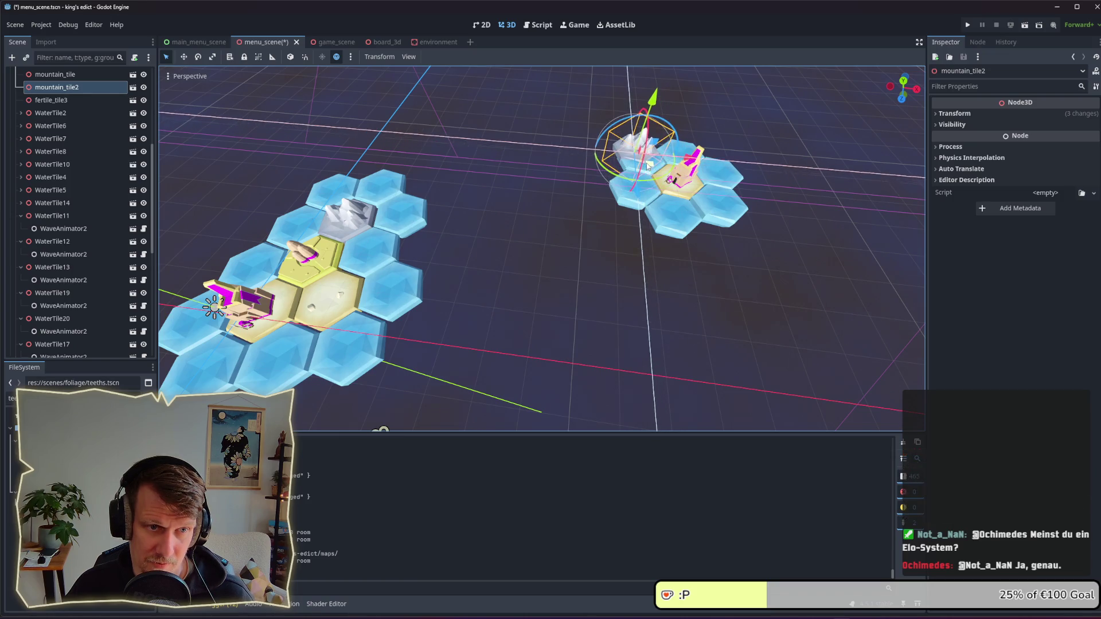
click(650, 176)
Step: Shift WaterTile13 and WaterTile20 beside the mountain, then duplicate WaterTile20 onto the right cluster
click(650, 174)
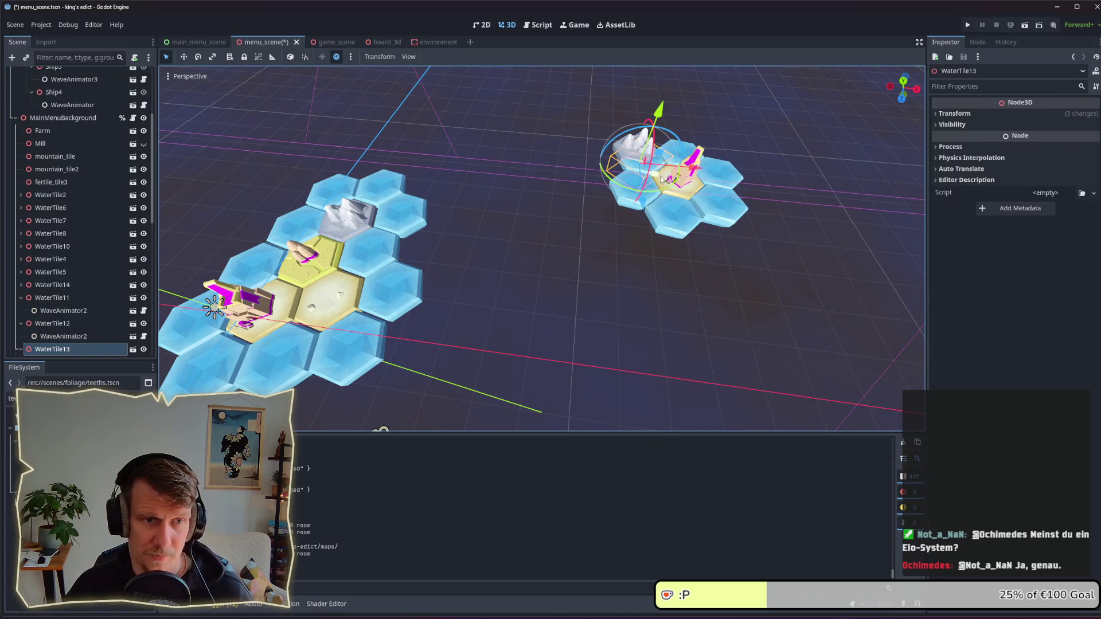
mouse_move(663, 179)
mouse_down()
mouse_move(614, 179)
mouse_move(646, 161)
mouse_move(657, 176)
mouse_up()
click(601, 180)
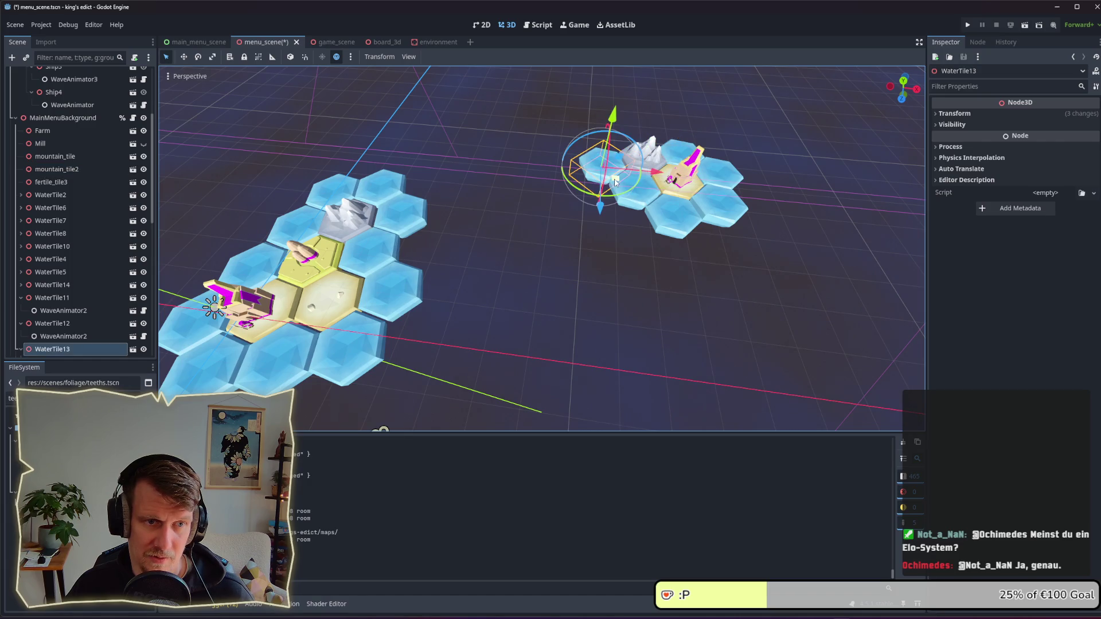
key(f)
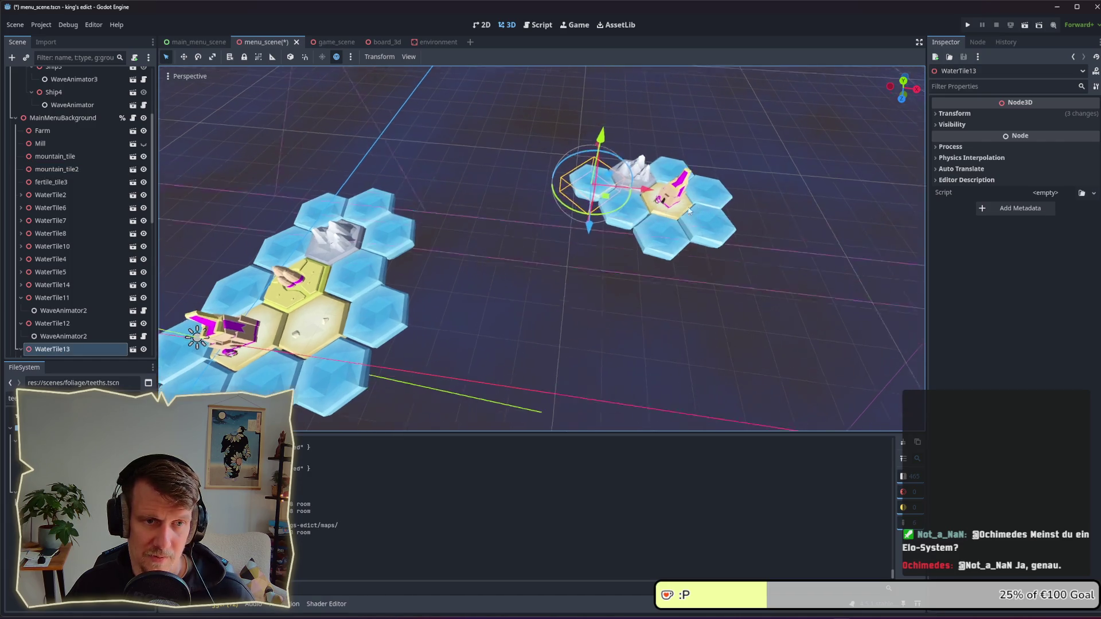
click(674, 237)
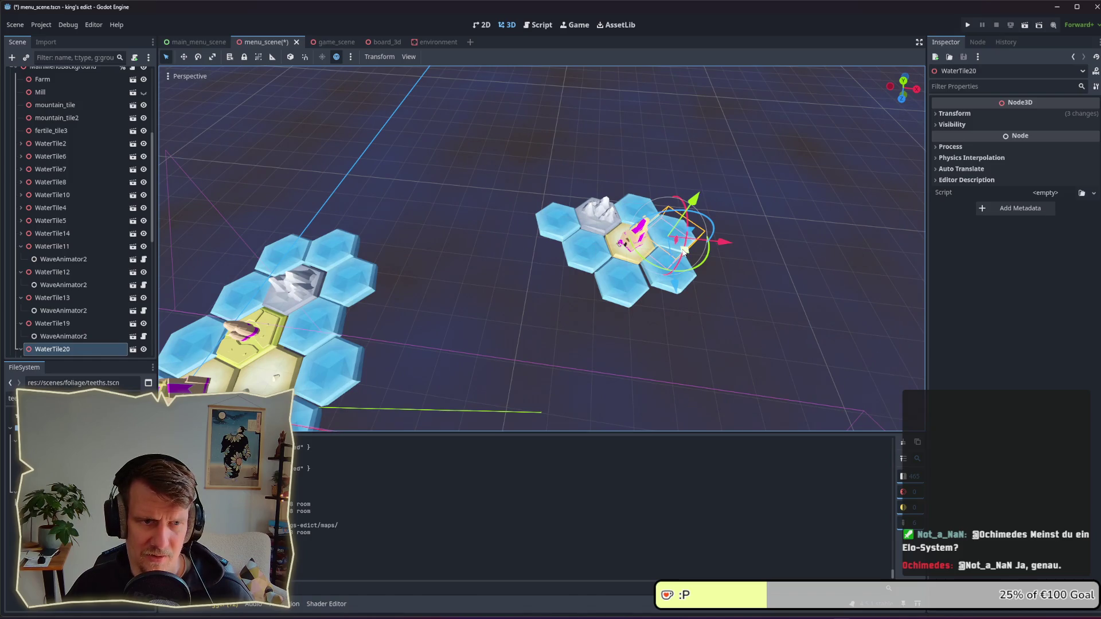
mouse_move(684, 250)
mouse_down()
mouse_move(602, 195)
mouse_move(620, 203)
mouse_up()
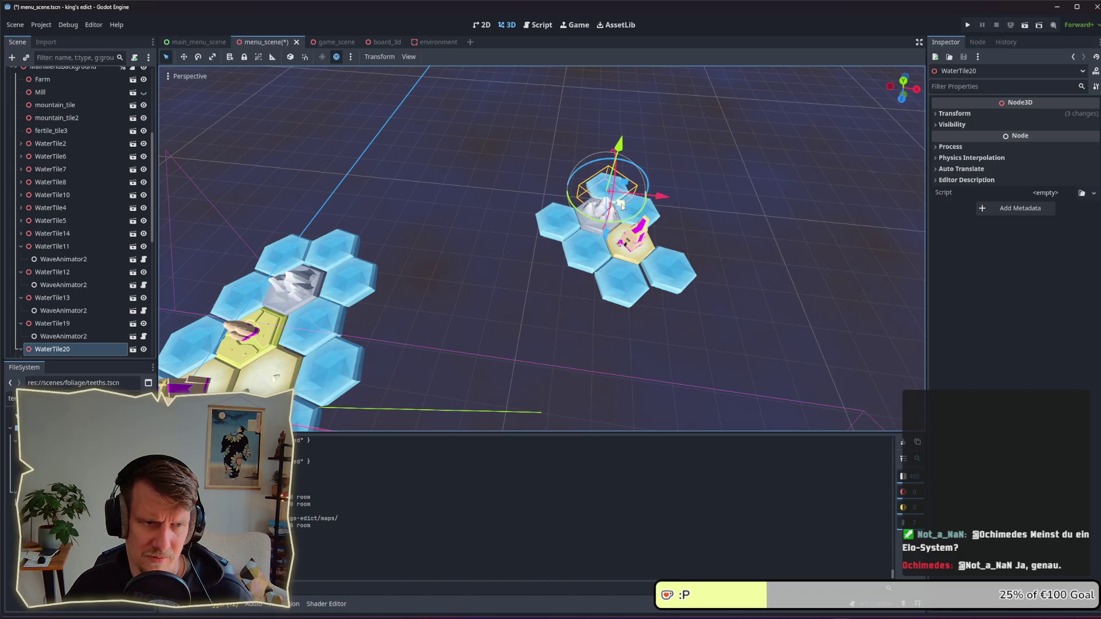
key(shift+d)
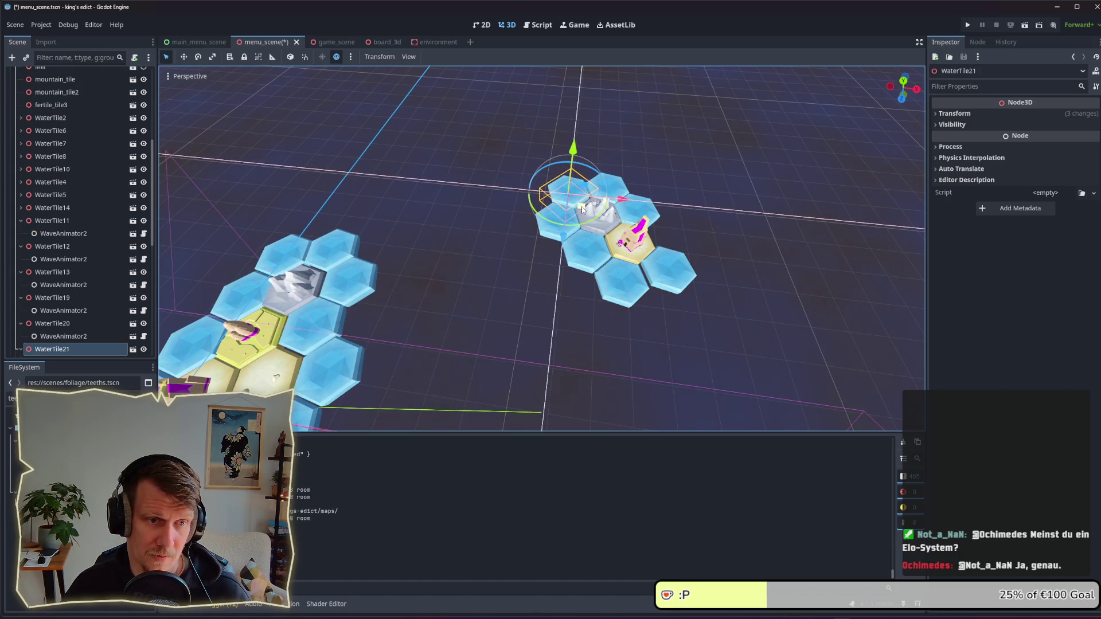
click(584, 210)
Step: Duplicate plain_tile2 as plain_tile4, rotate it slightly, and add a rotated RocksSmall copy under it
click(250, 389)
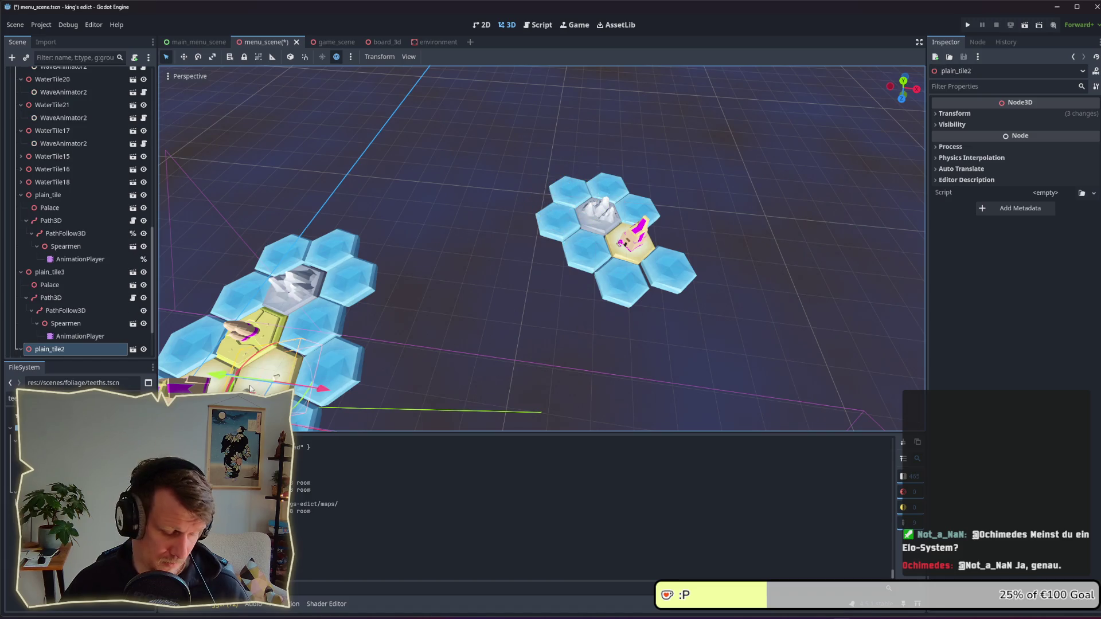
key(shift+d)
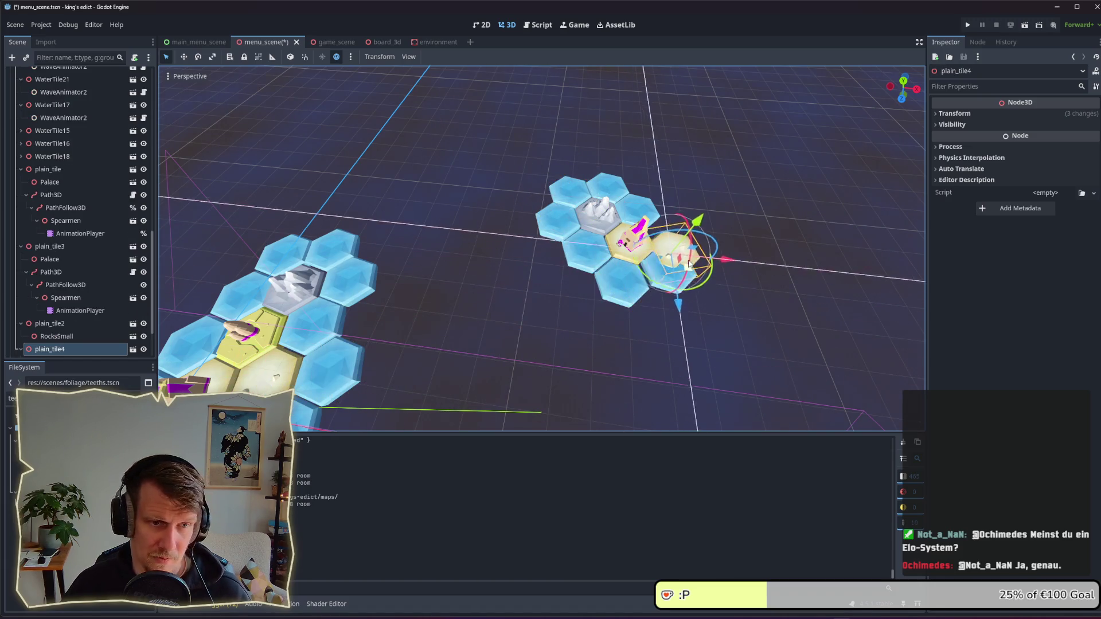
click(686, 252)
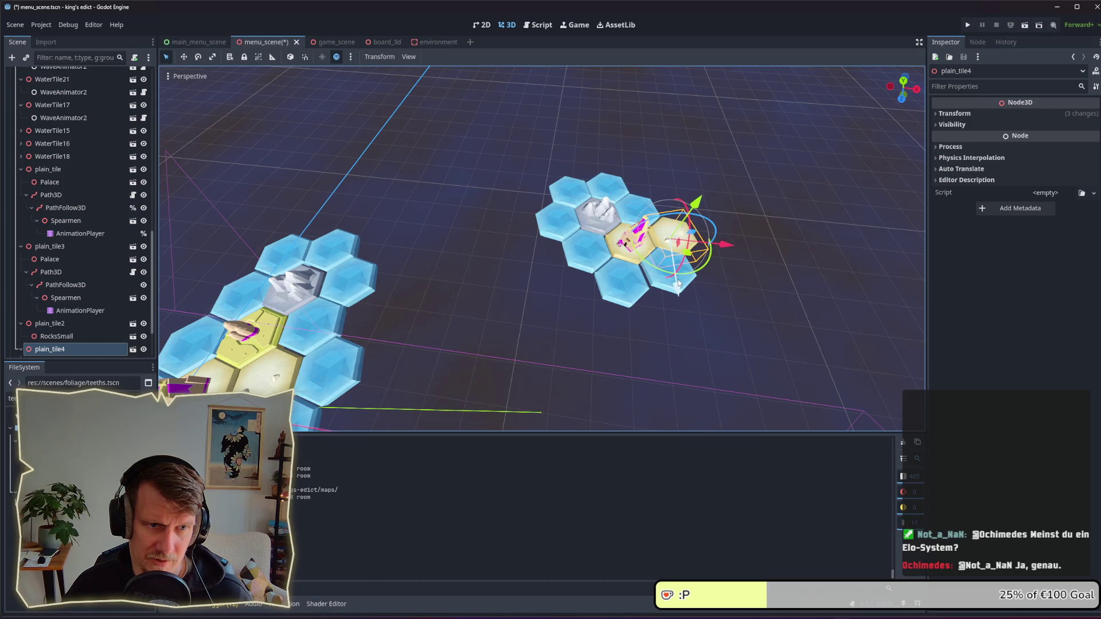
click(675, 296)
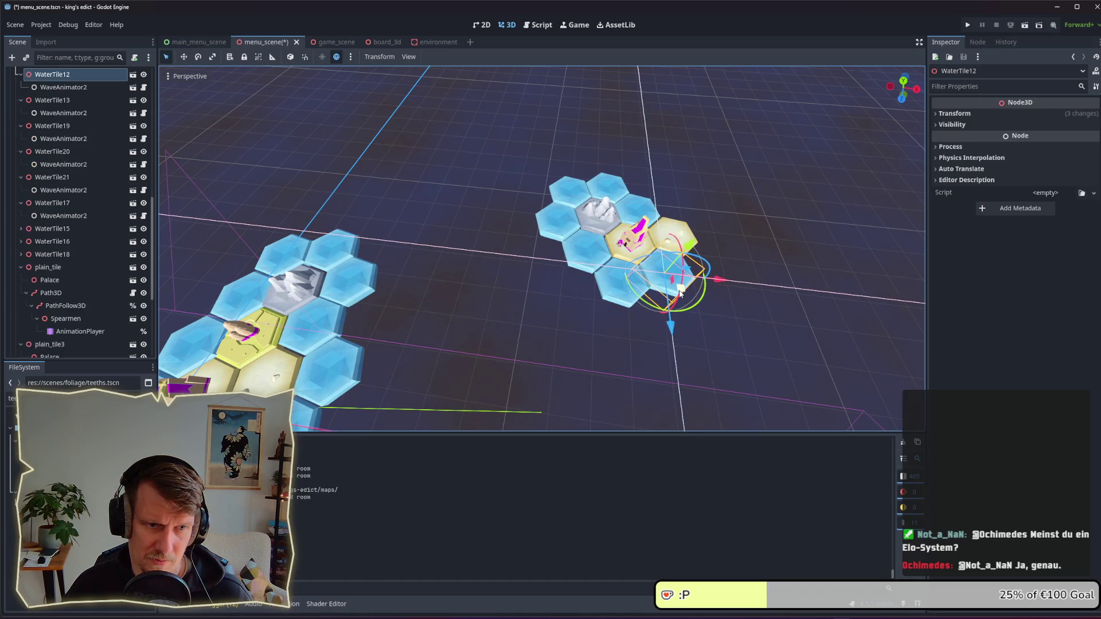
click(702, 232)
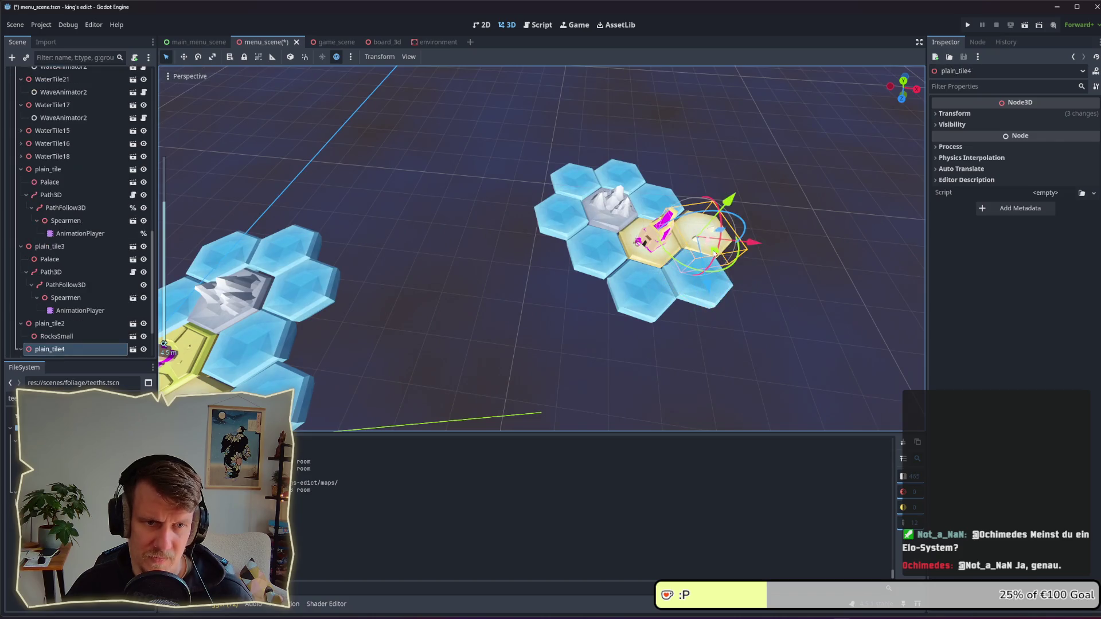
drag(709, 281, 688, 275)
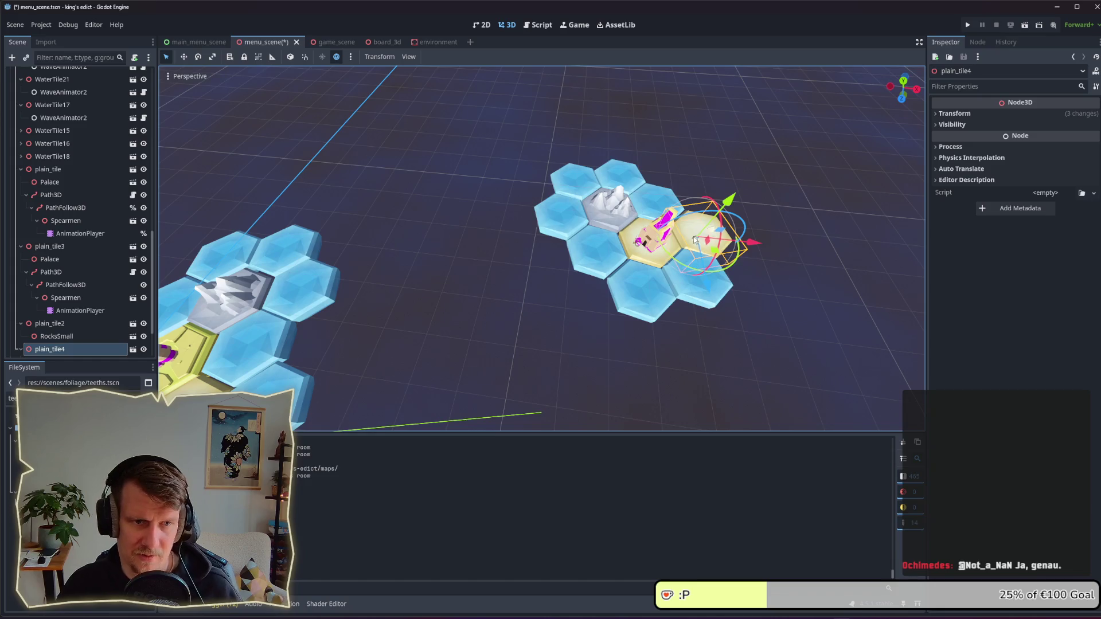
key(ctrl+v)
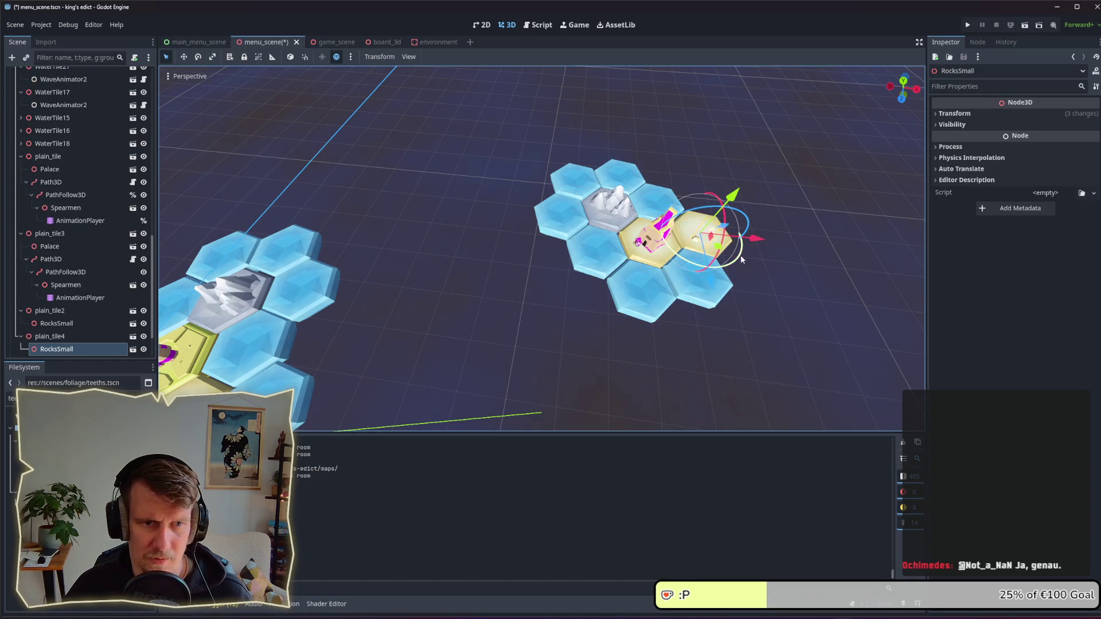
drag(741, 260, 683, 261)
click(762, 266)
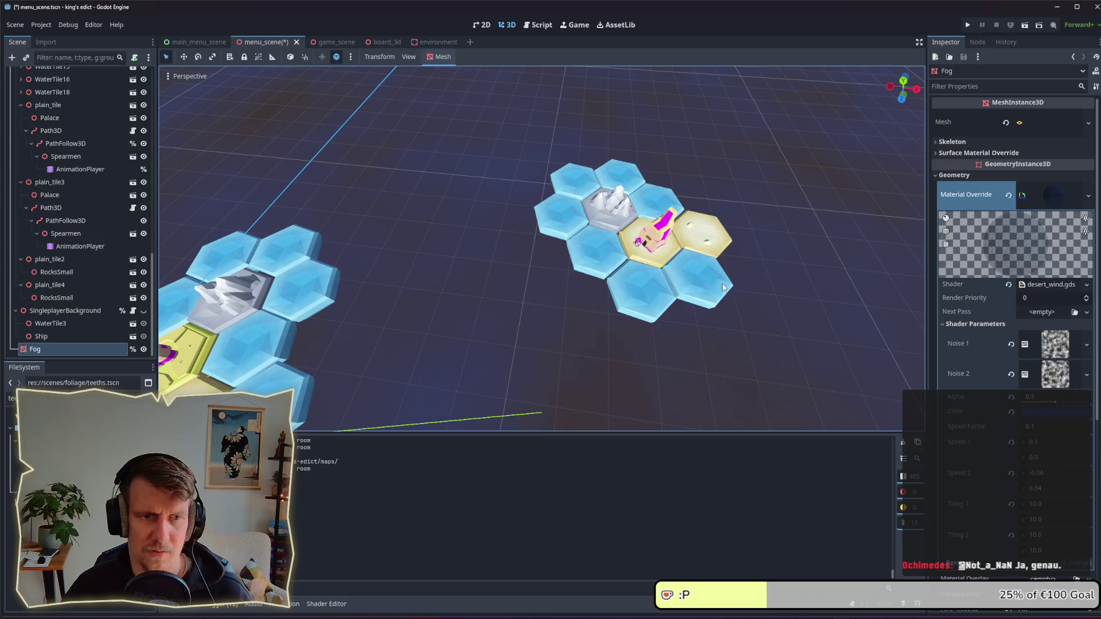
Step: Move WaterTile22 to the island's right edge, copy it into WaterTile23 and WaterTile24, save, and run the game
scroll(701, 290, down, 3)
click(654, 267)
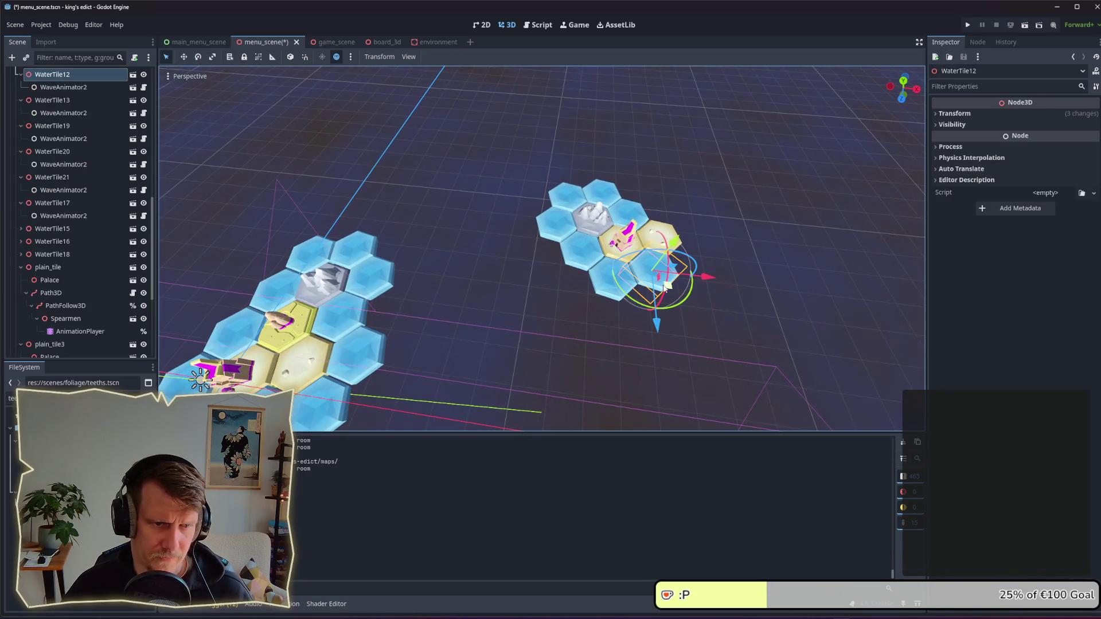
mouse_move(664, 286)
mouse_down()
mouse_move(709, 282)
mouse_move(710, 248)
mouse_move(685, 241)
mouse_move(675, 221)
mouse_up()
key(ctrl+d)
key(ctrl+d)
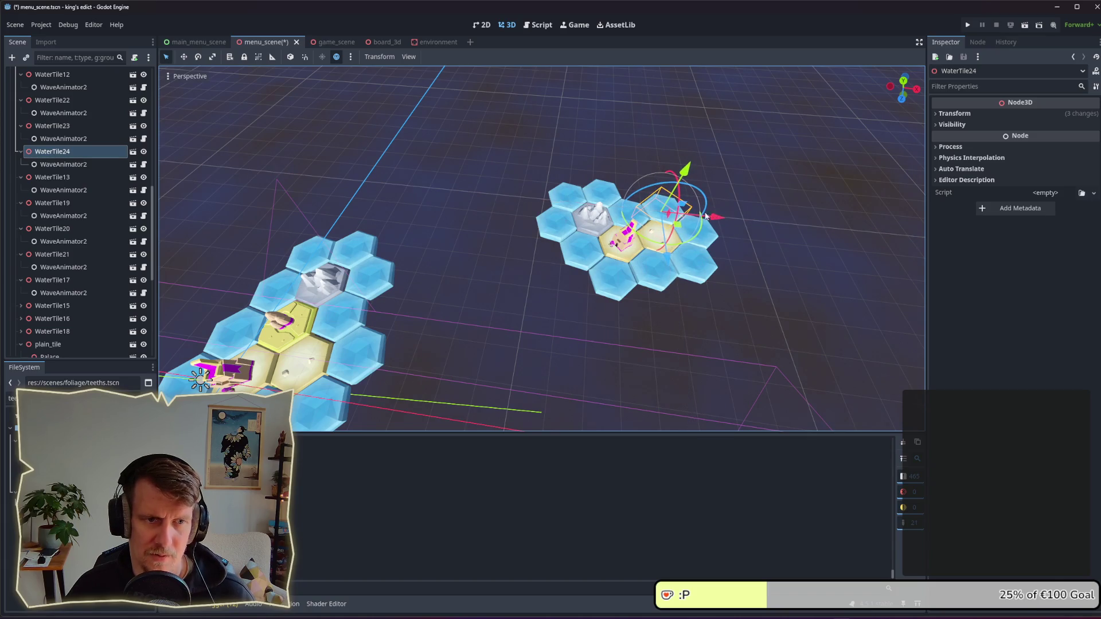
click(746, 224)
key(ctrl+s)
click(967, 24)
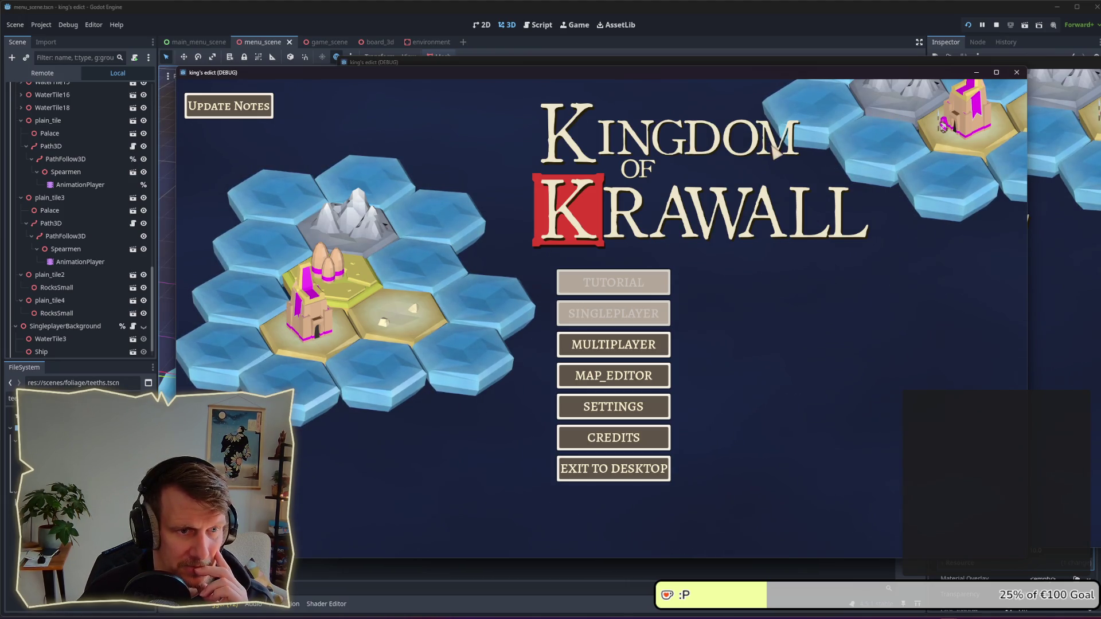
key(alt+Tab)
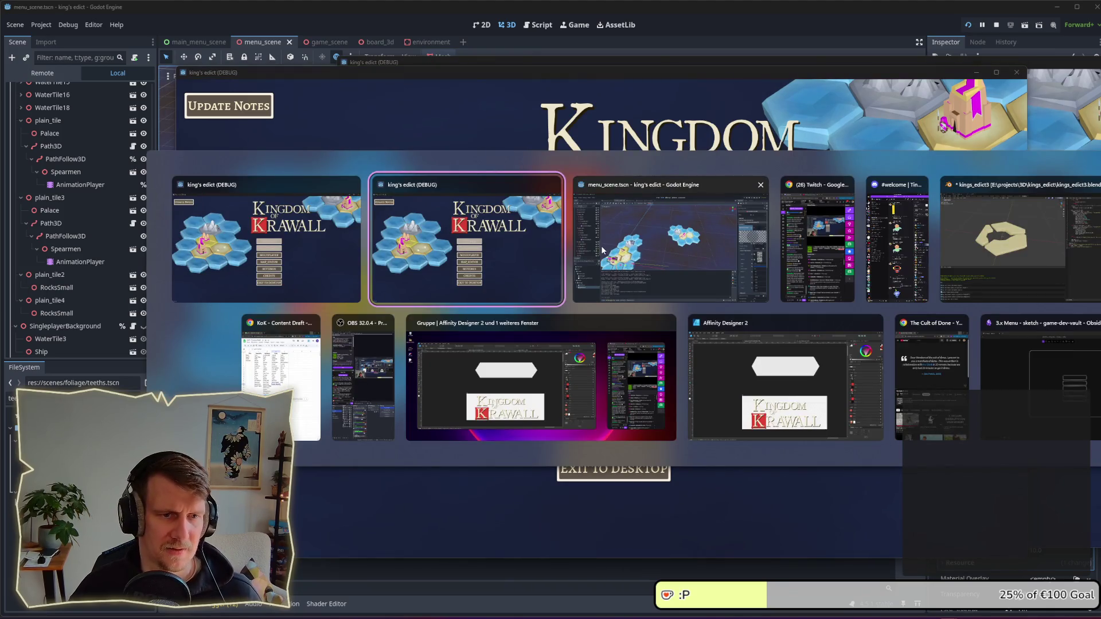
click(600, 251)
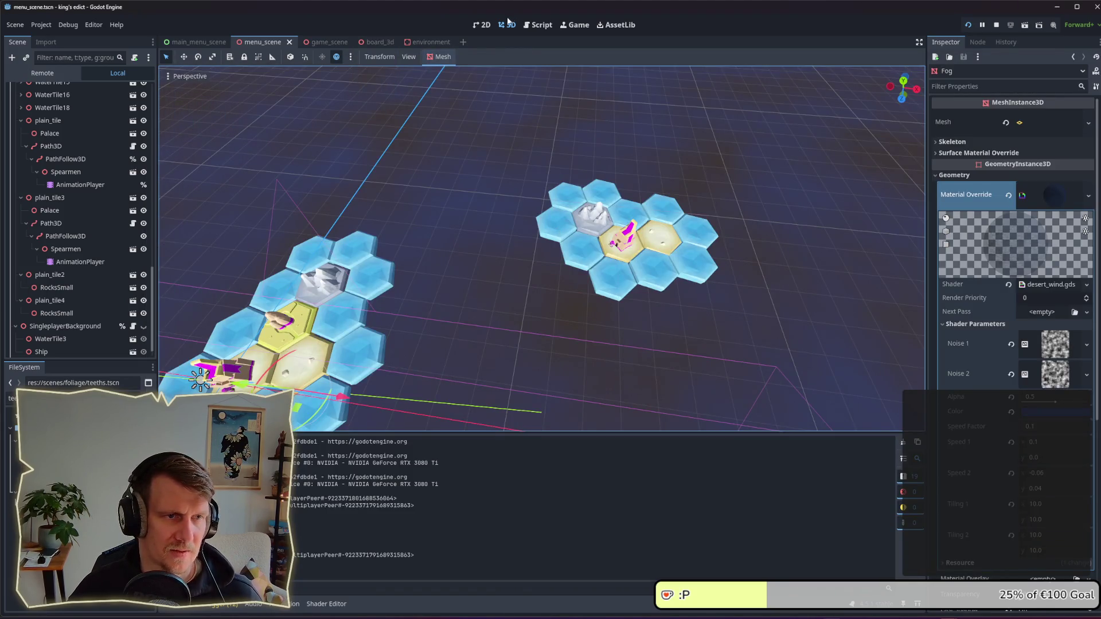
click(184, 42)
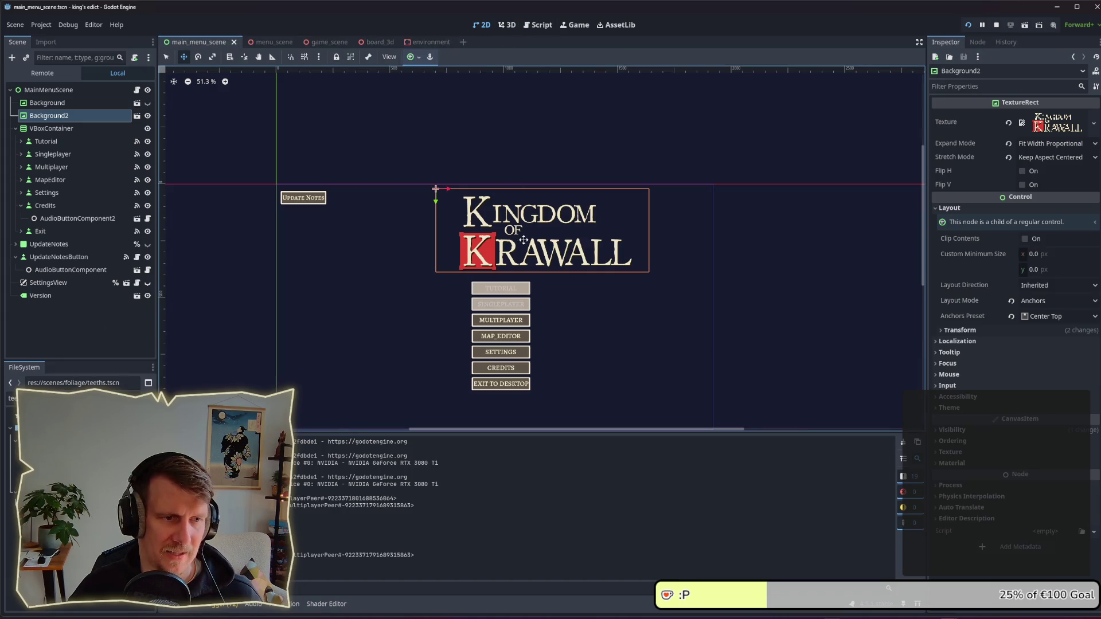
key(F5)
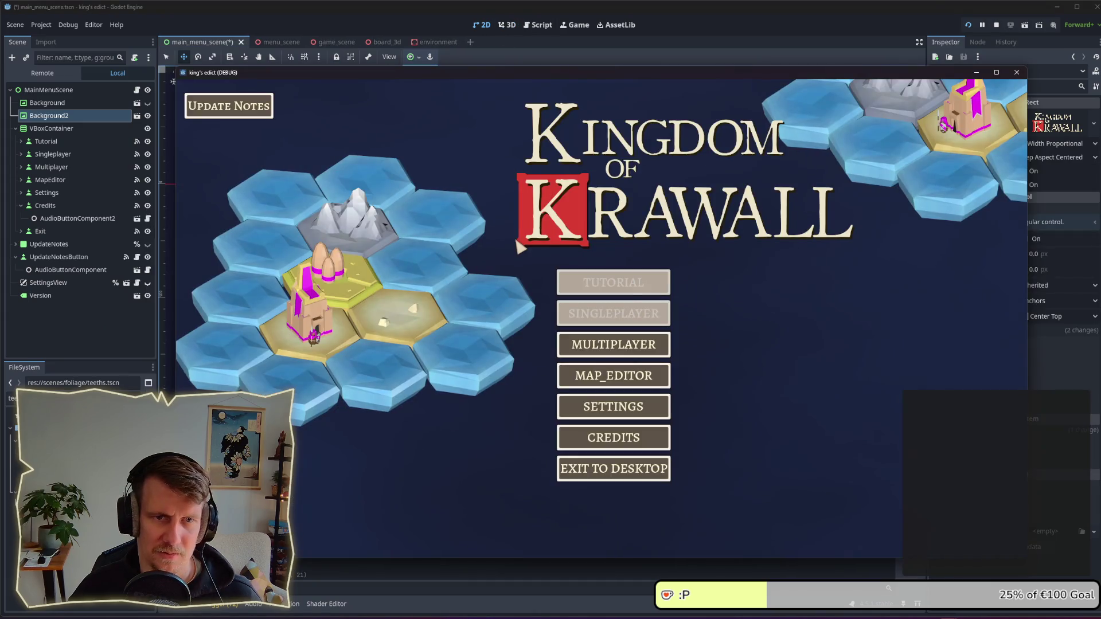
key(alt+Tab)
key(alt+Tab)
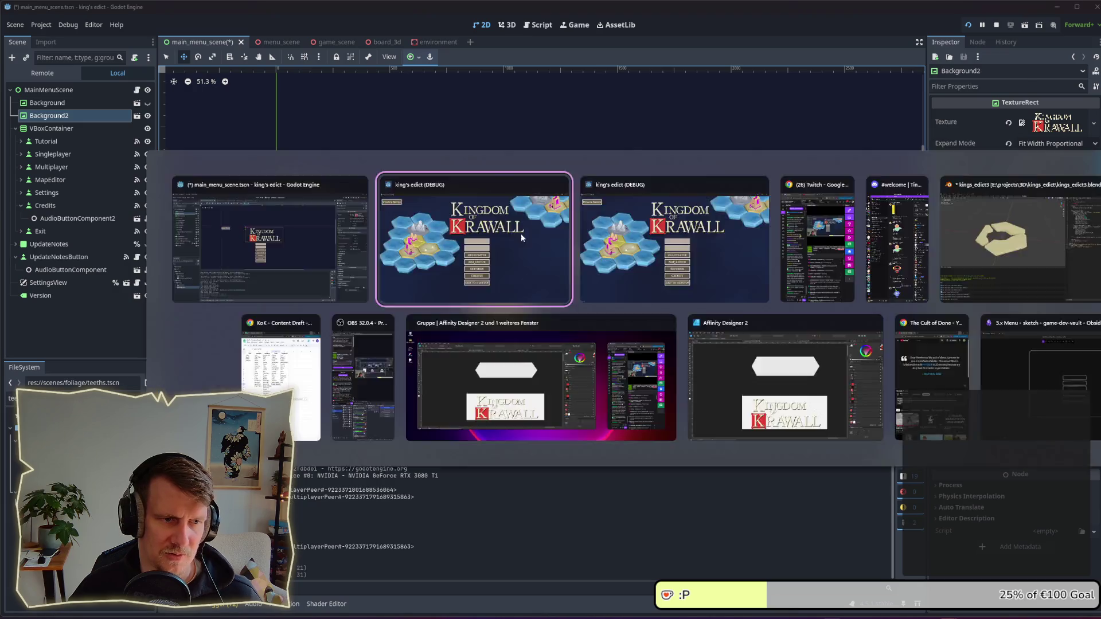
click(522, 237)
key(alt+Tab)
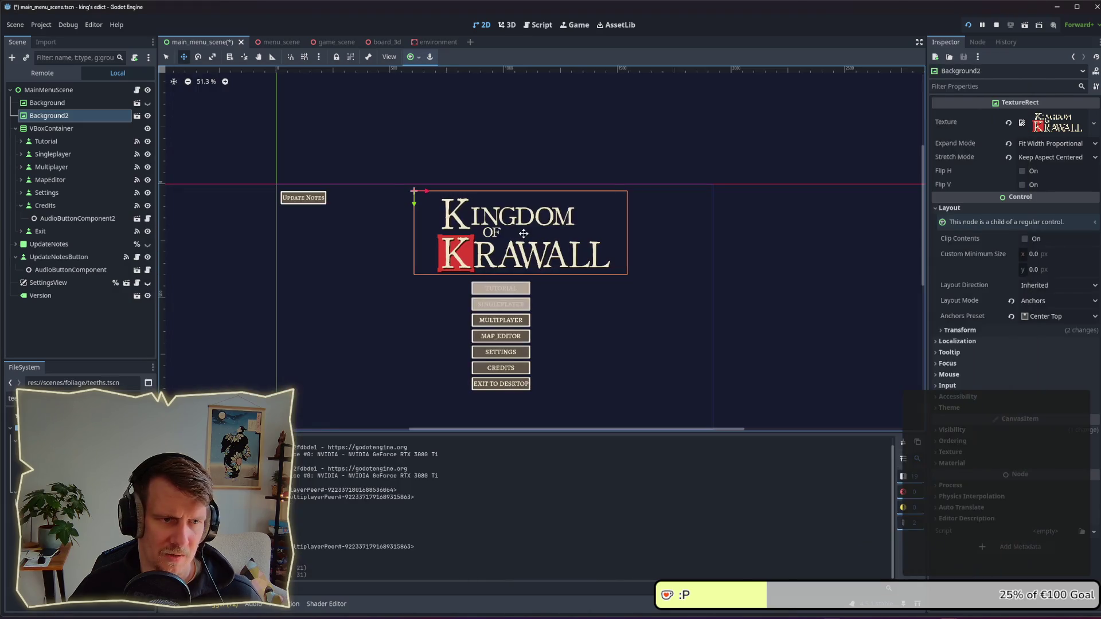
key(alt+Tab)
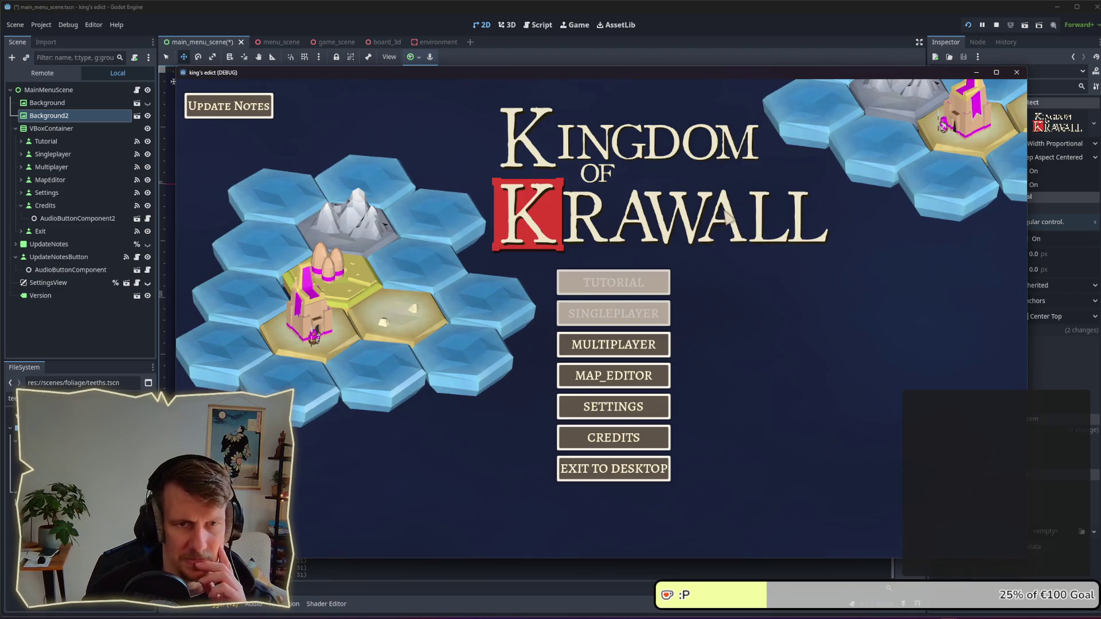
key(alt+Tab)
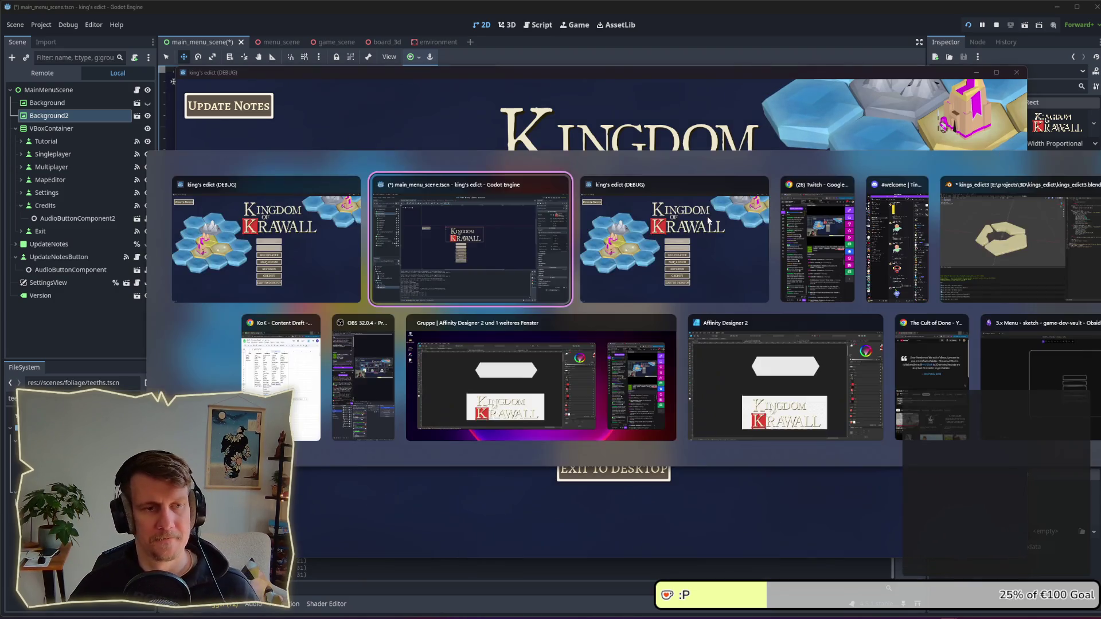
key(alt+Tab)
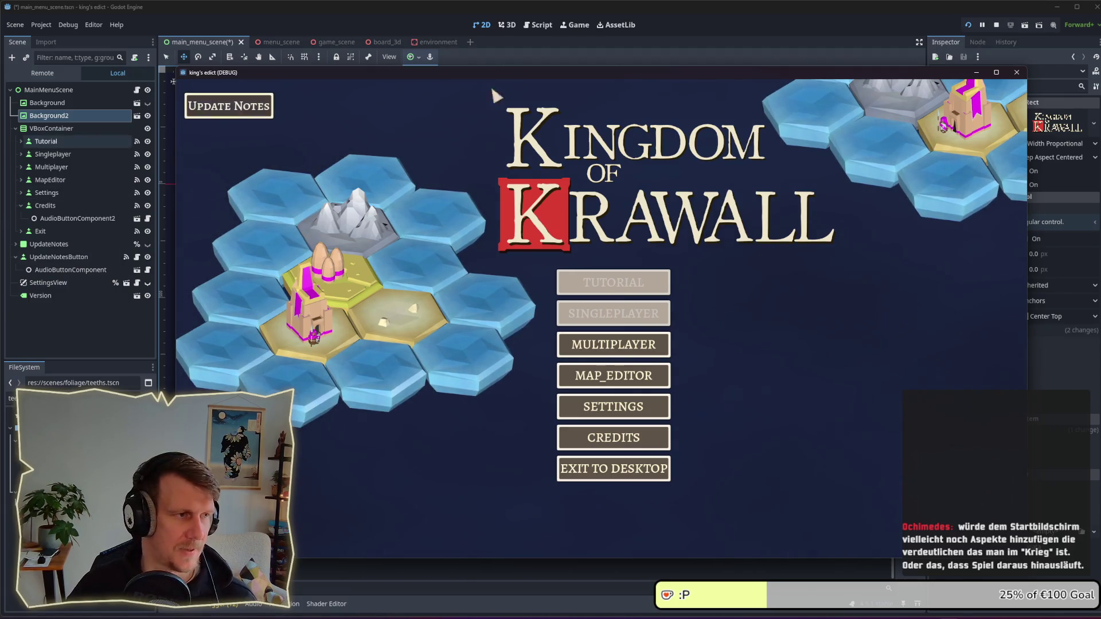
Step: Stop the running game with F8, returning to main_menu_scene's 2D editor
key(F8)
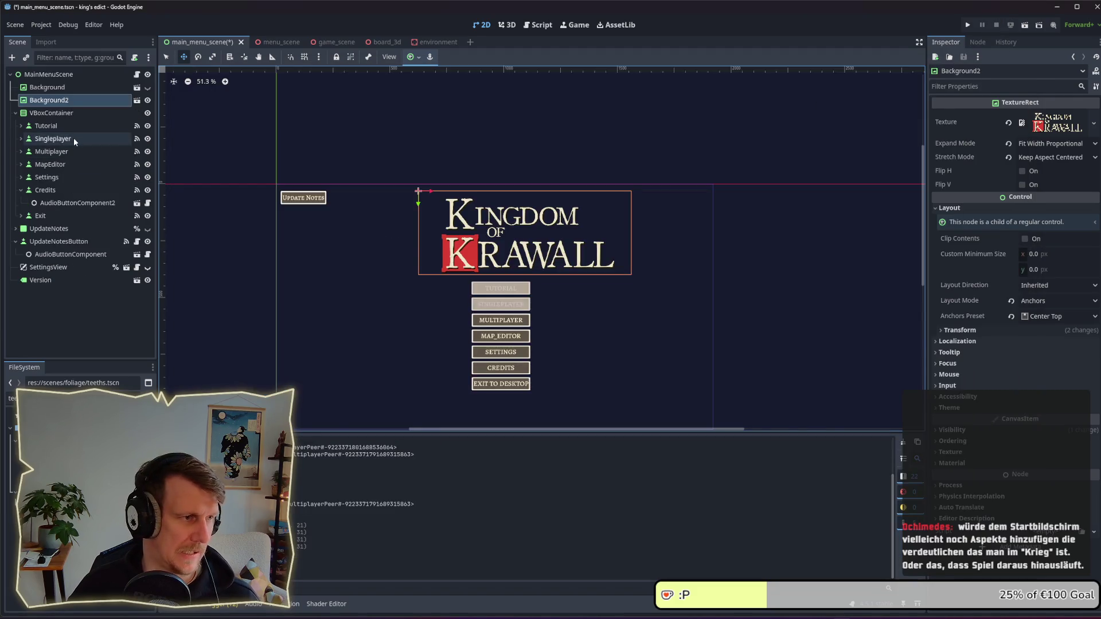
Step: Switch to menu_scene and collapse the plain_tile and WaterTile branches in the Scene tree
click(21, 190)
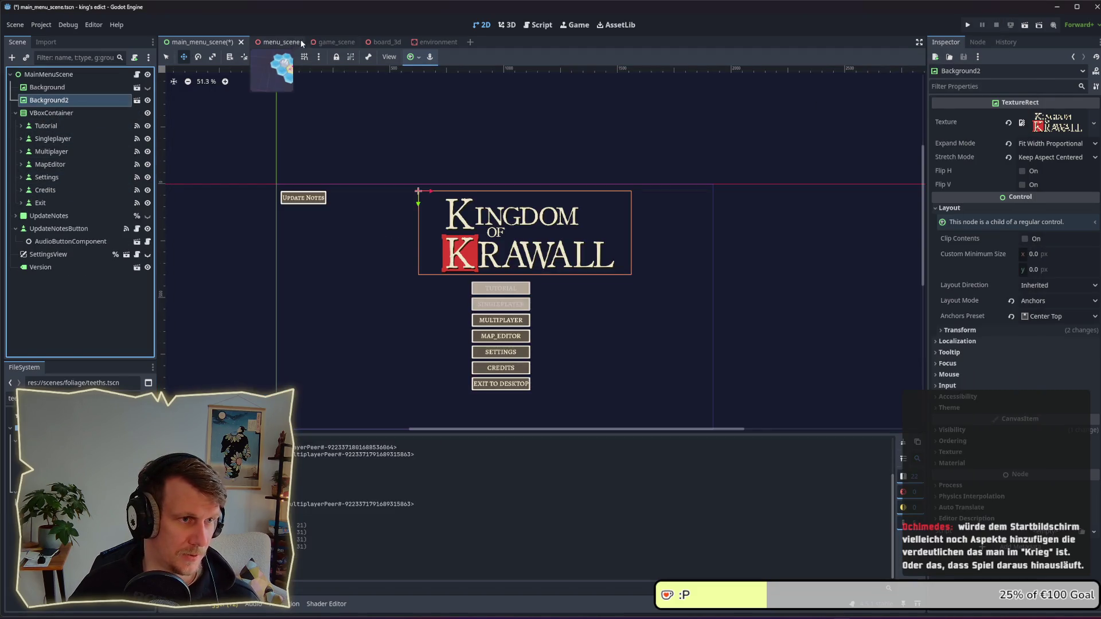
click(298, 40)
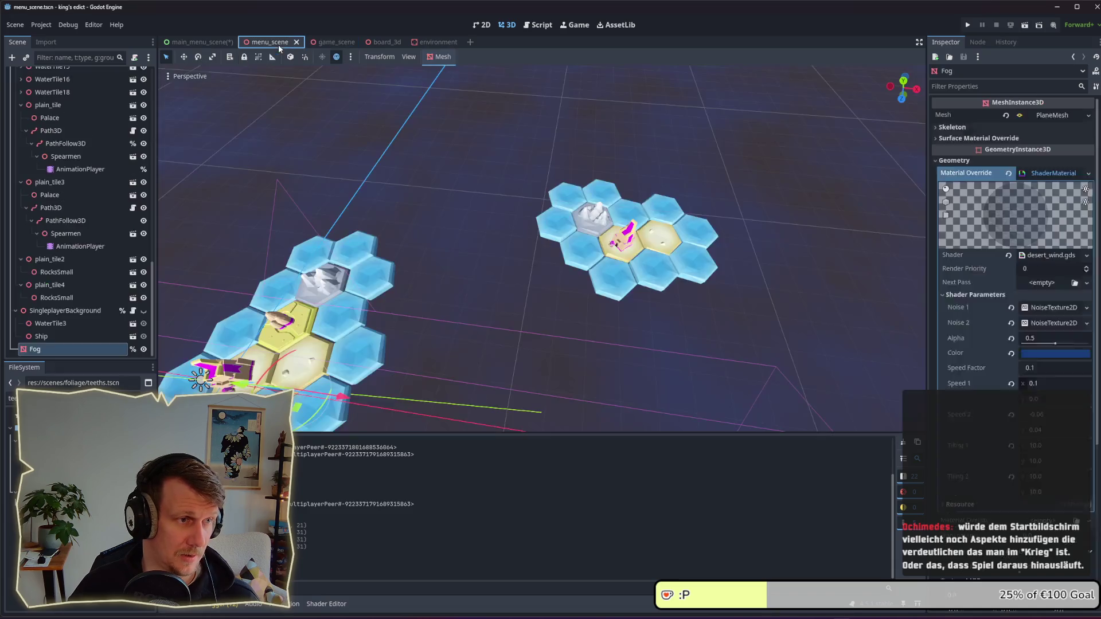
scroll(92, 148, up, 4)
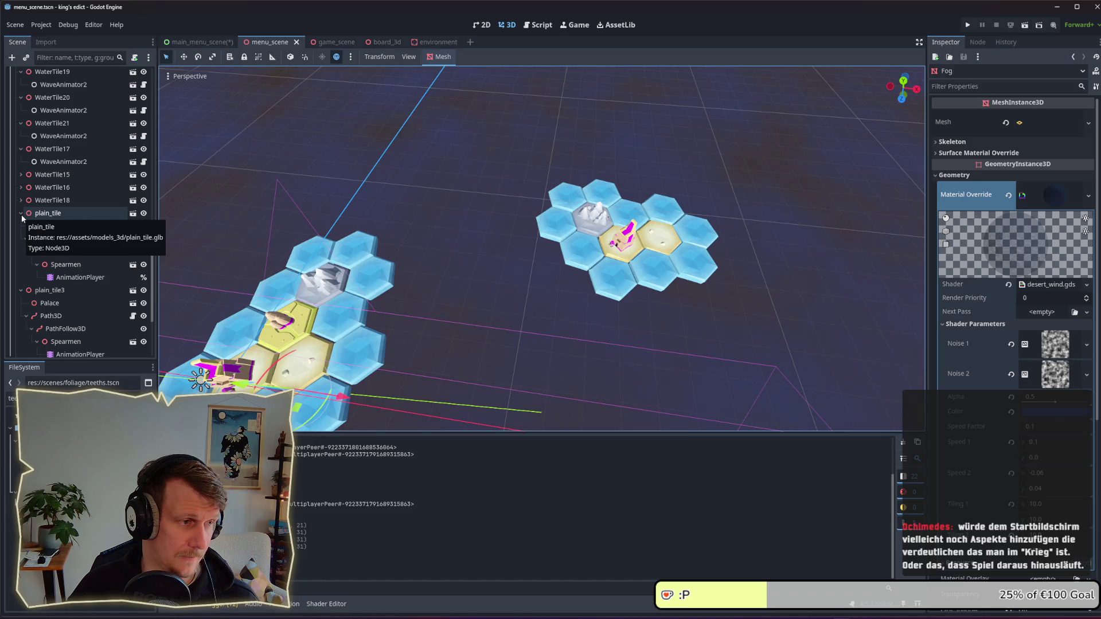
click(21, 212)
click(21, 148)
click(21, 124)
scroll(21, 127, up, 2)
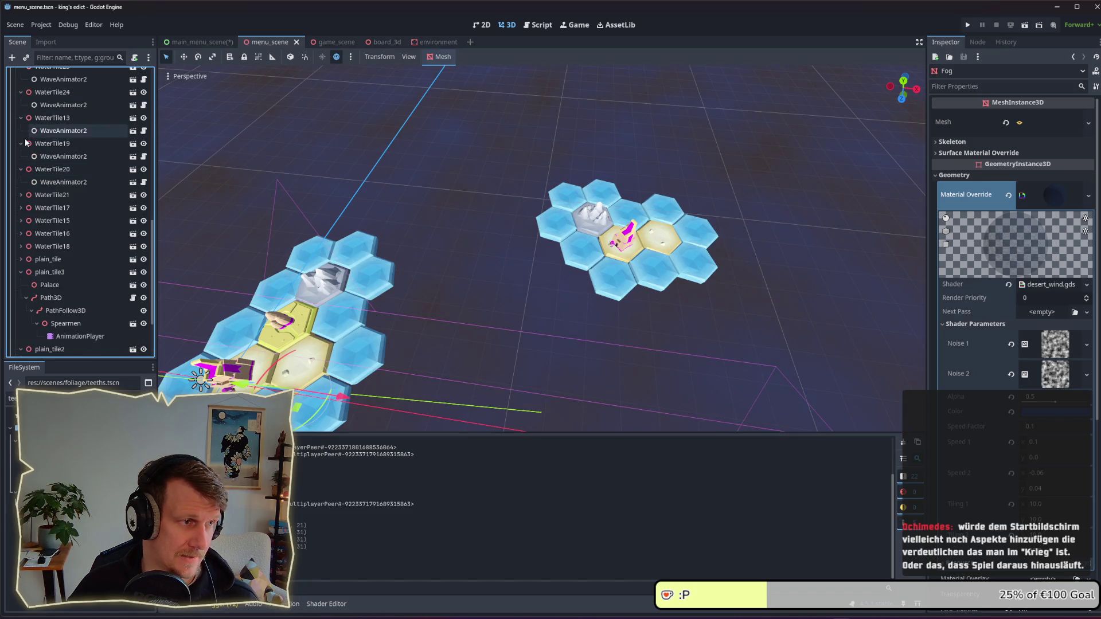
click(22, 133)
click(21, 132)
scroll(21, 132, up, 3)
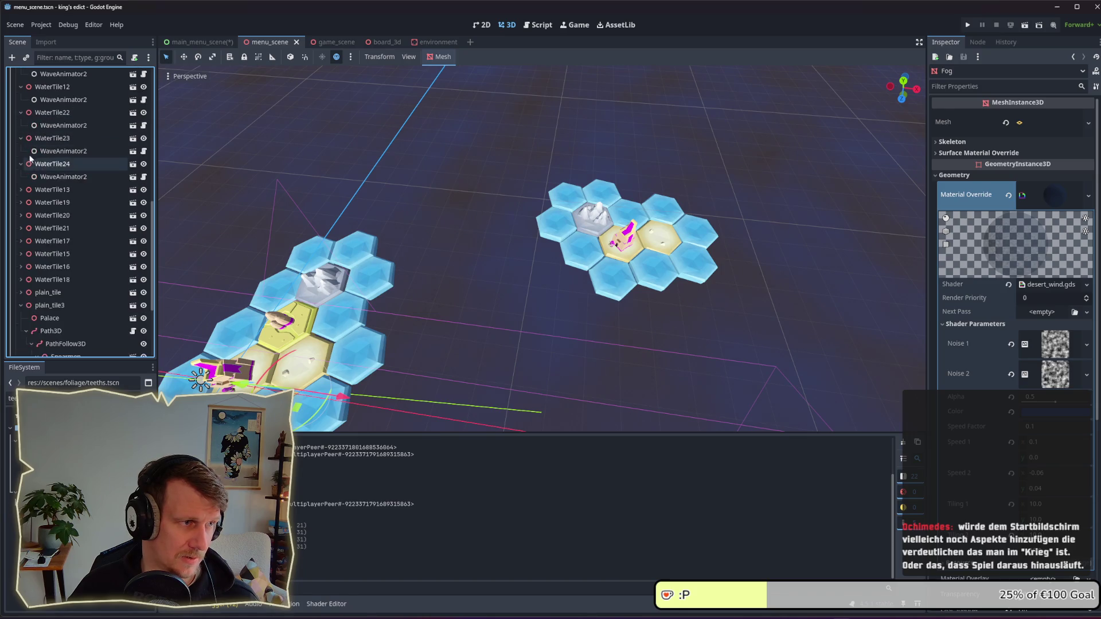
click(21, 130)
scroll(21, 121, up, 1)
scroll(20, 118, up, 5)
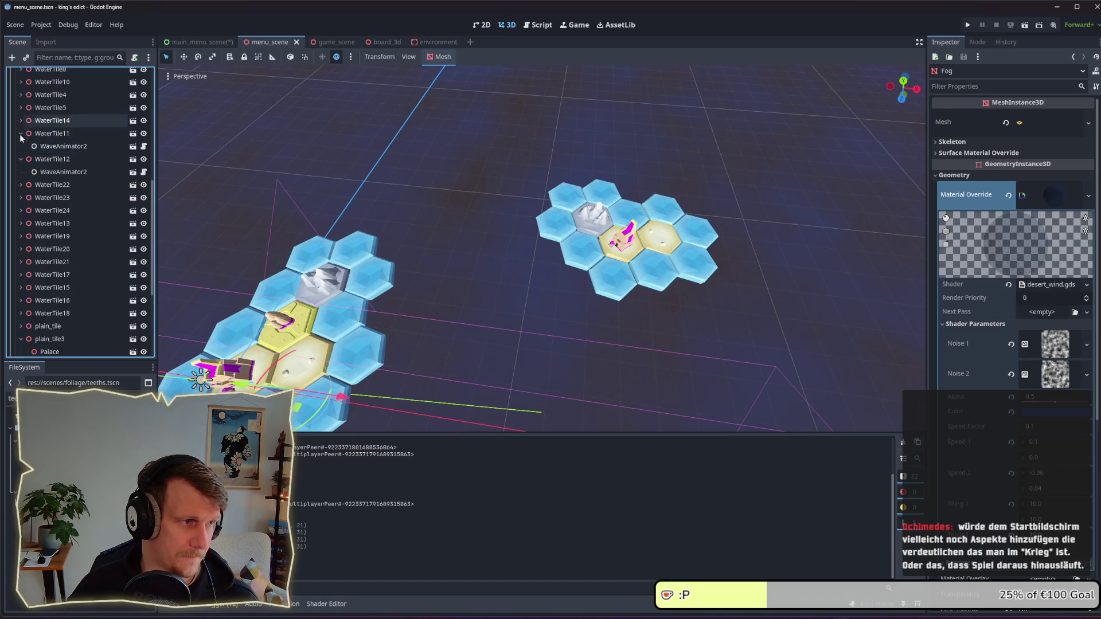
click(19, 144)
scroll(37, 183, up, 4)
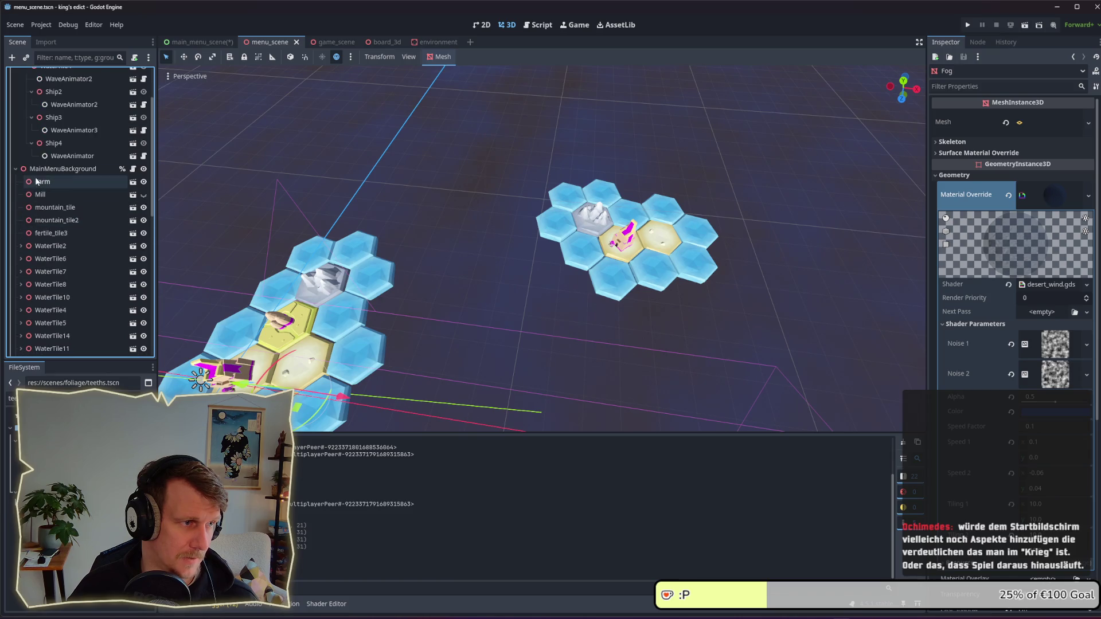
Step: Delete the Mill node from MainMenuBackground, confirming the deletion dialog
click(41, 182)
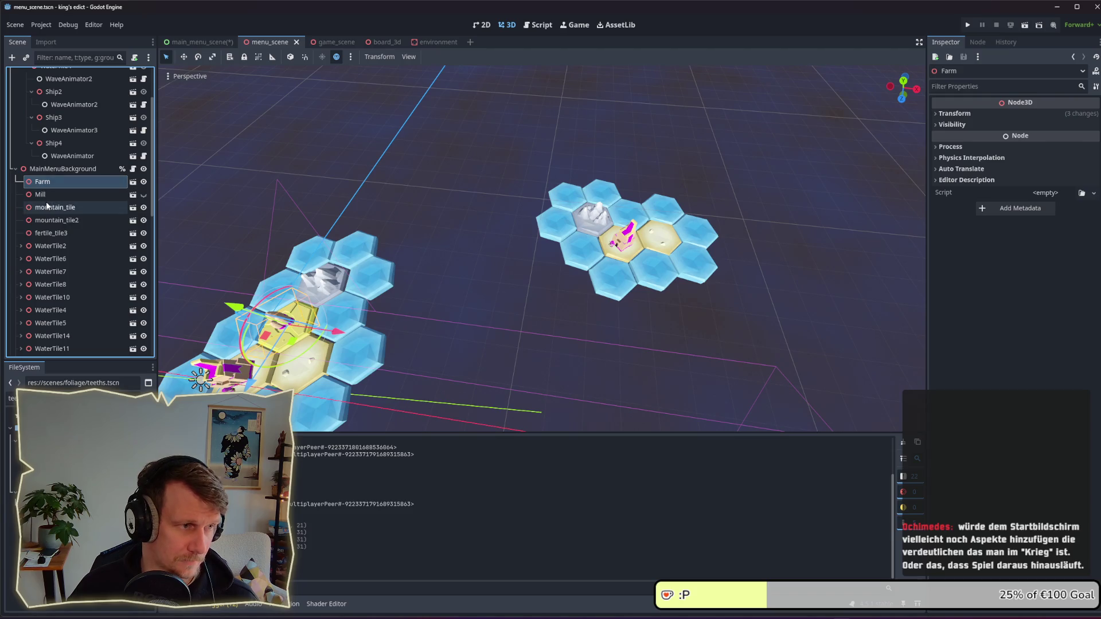
click(143, 195)
click(74, 195)
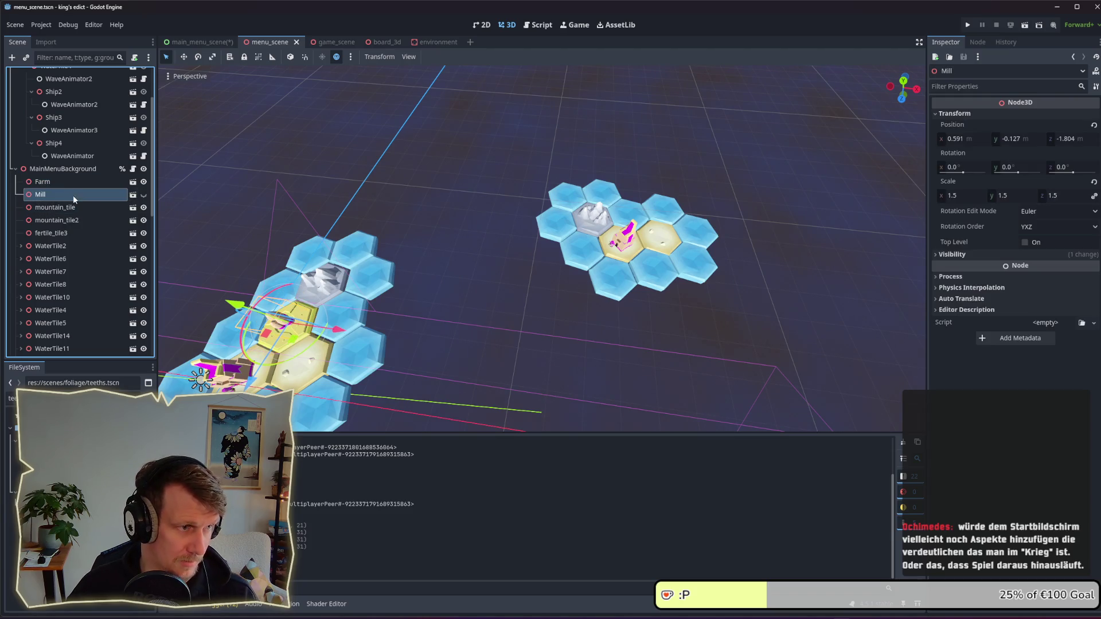
key(Delete)
key(Return)
click(76, 198)
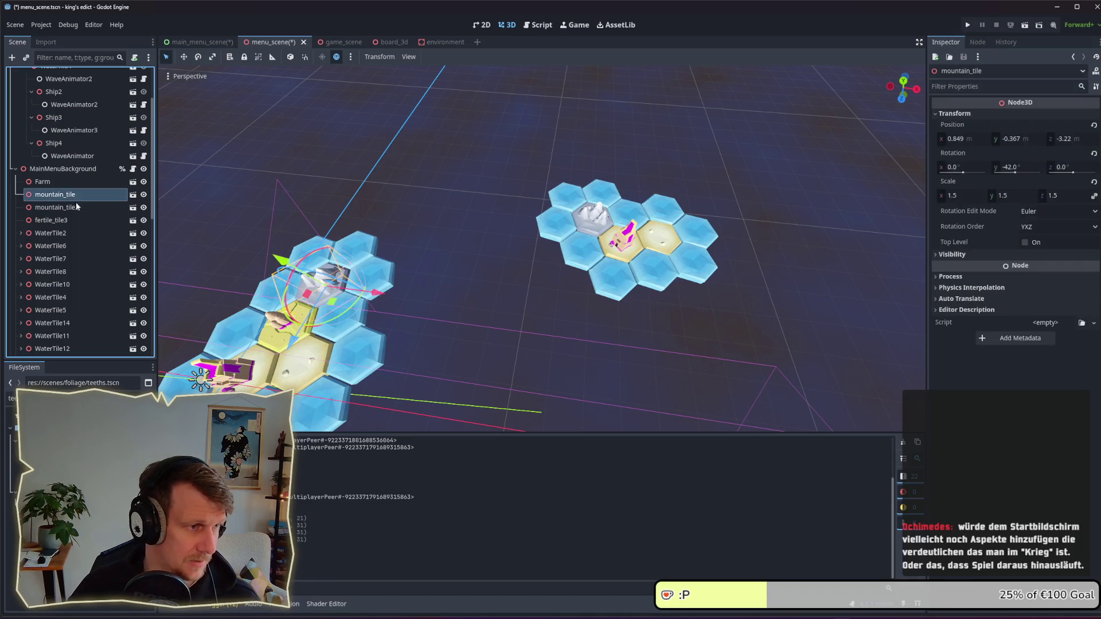
click(43, 181)
scroll(43, 172, up, 3)
click(26, 113)
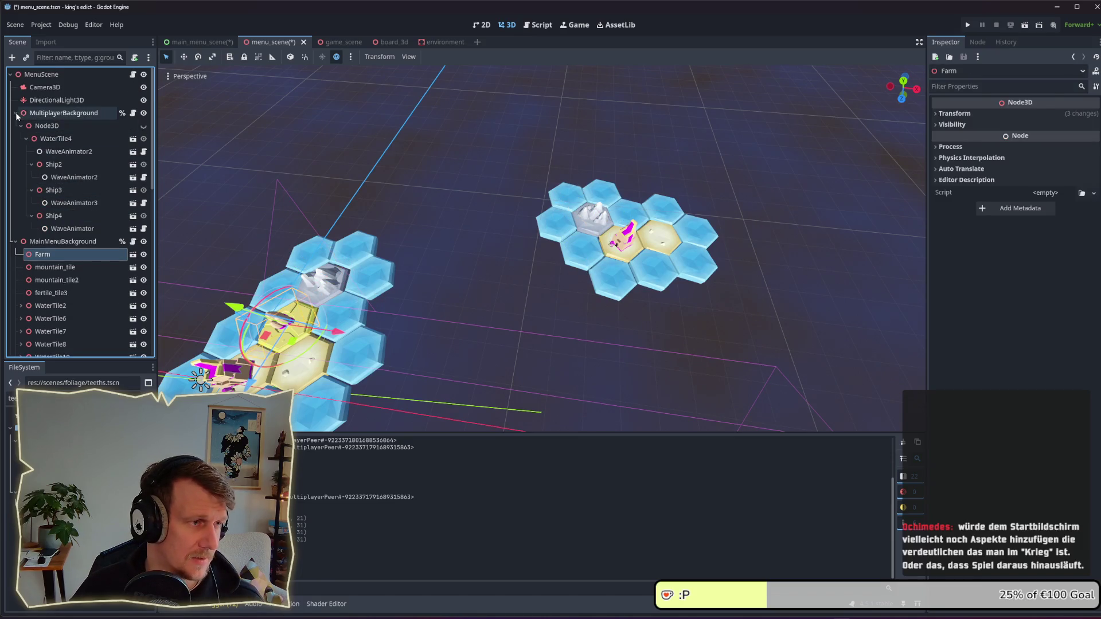
Step: In MenuScene's script, declare an exported player_1_mods: Array[Node3D] = [] and save
click(16, 113)
click(73, 81)
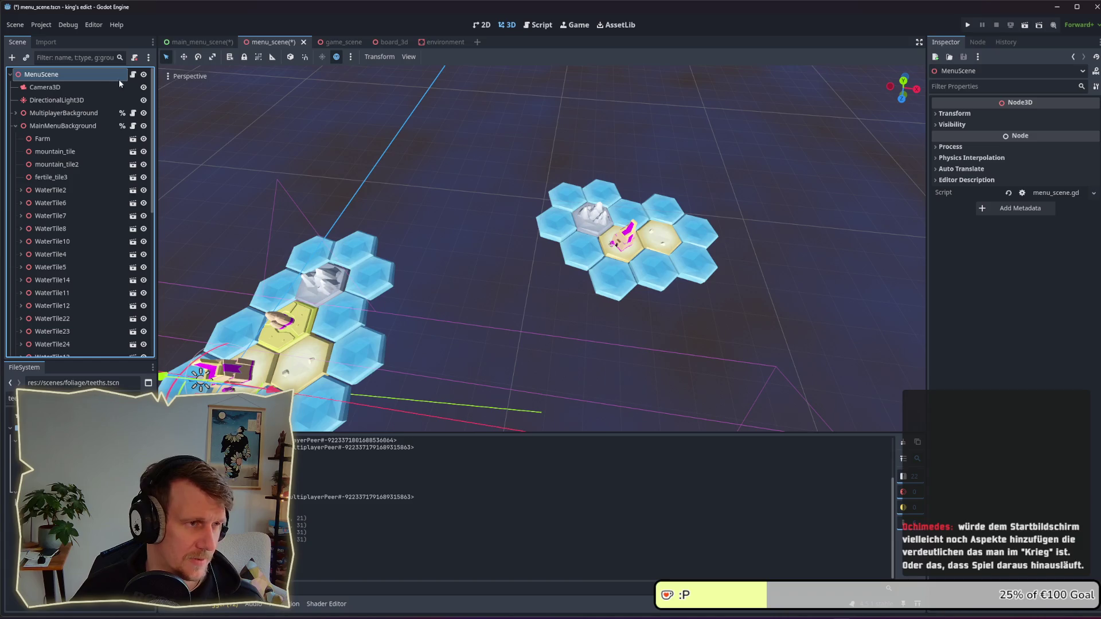
click(133, 75)
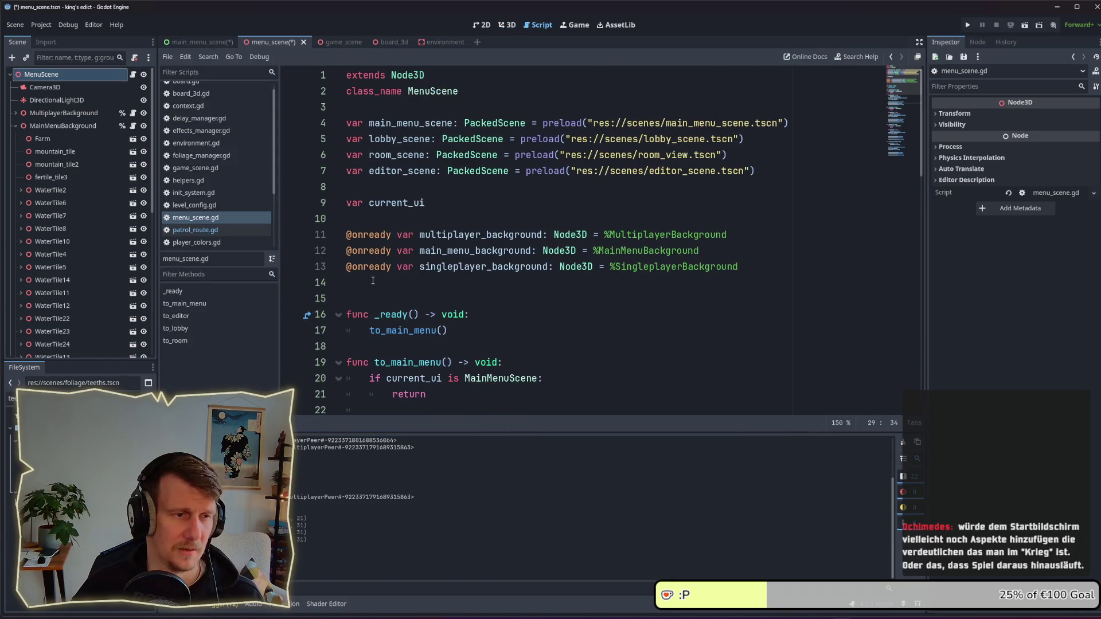
click(373, 281)
key(Return)
key(Return)
text(@e)
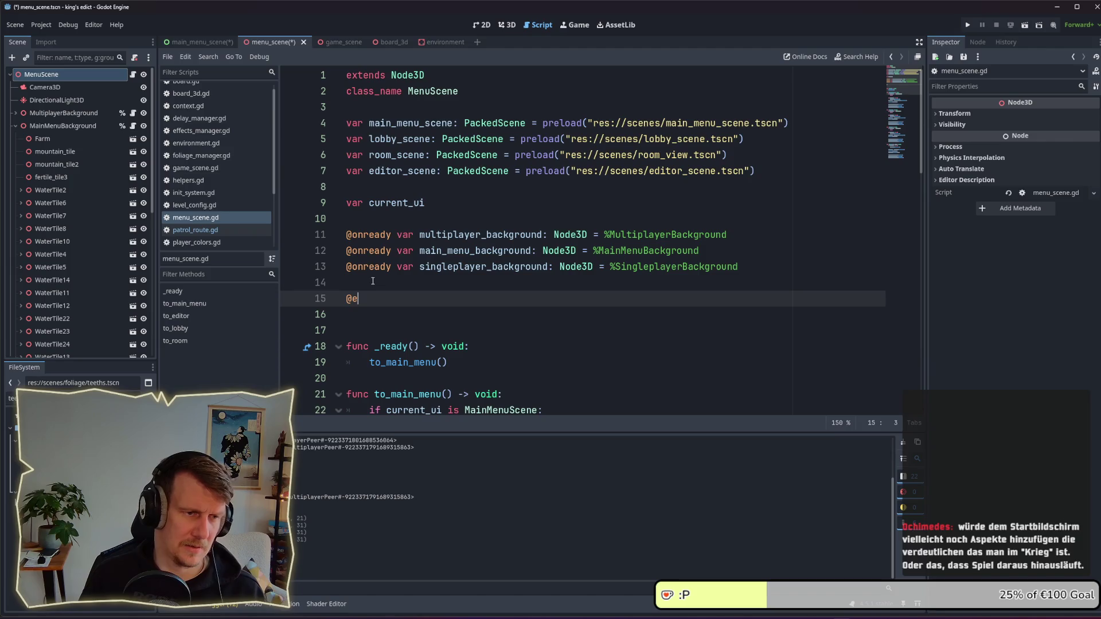
text(pxort var pla)
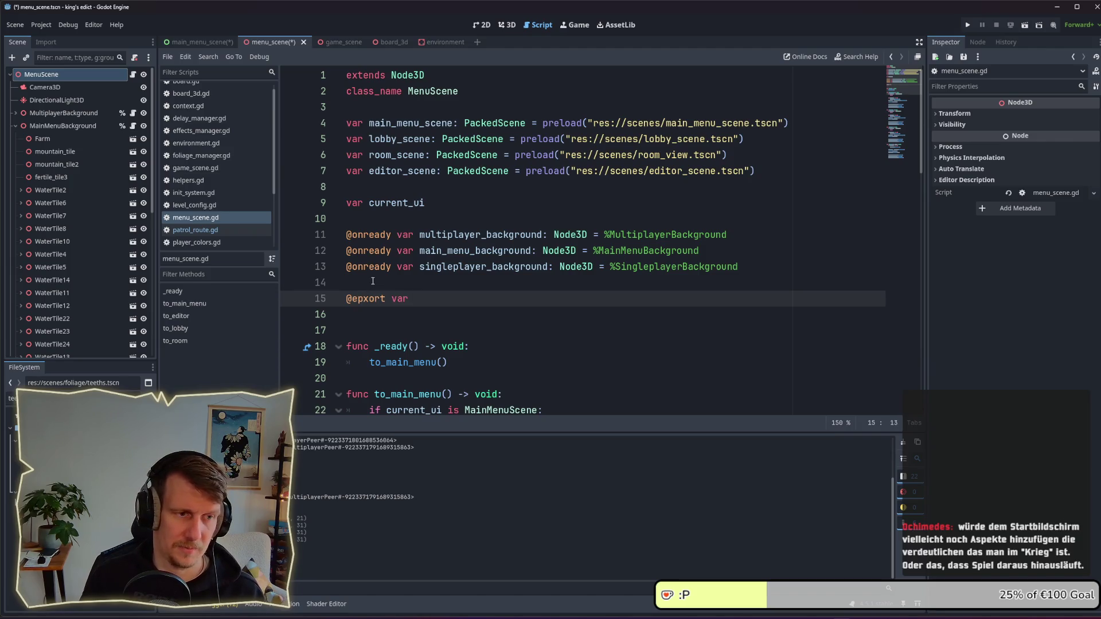
text(yer_1_mods: Array)
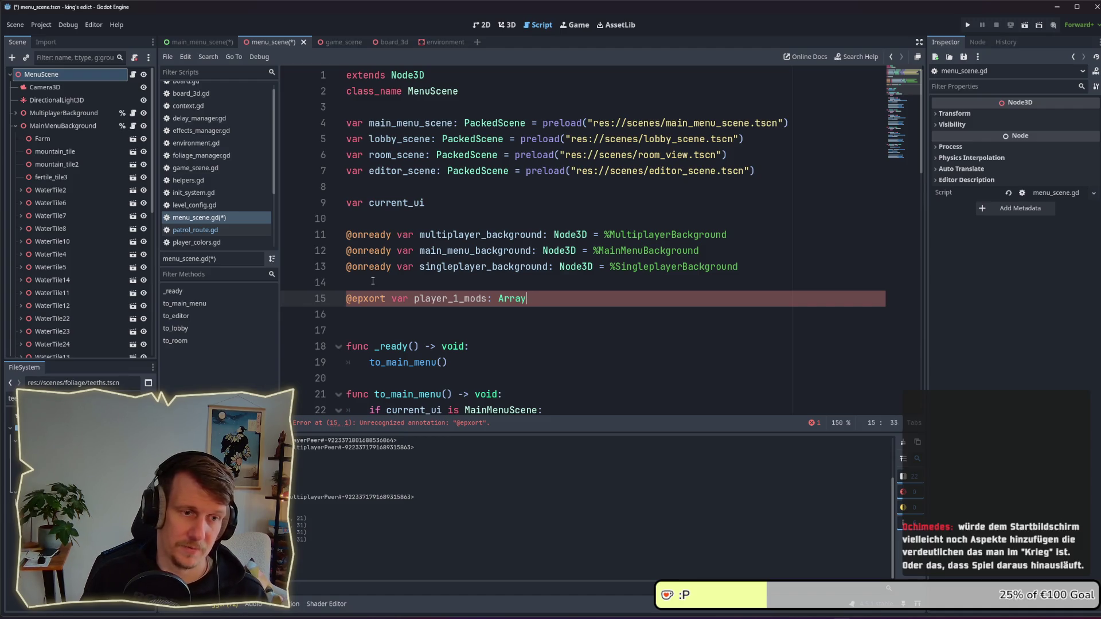
text([Node3D] = )
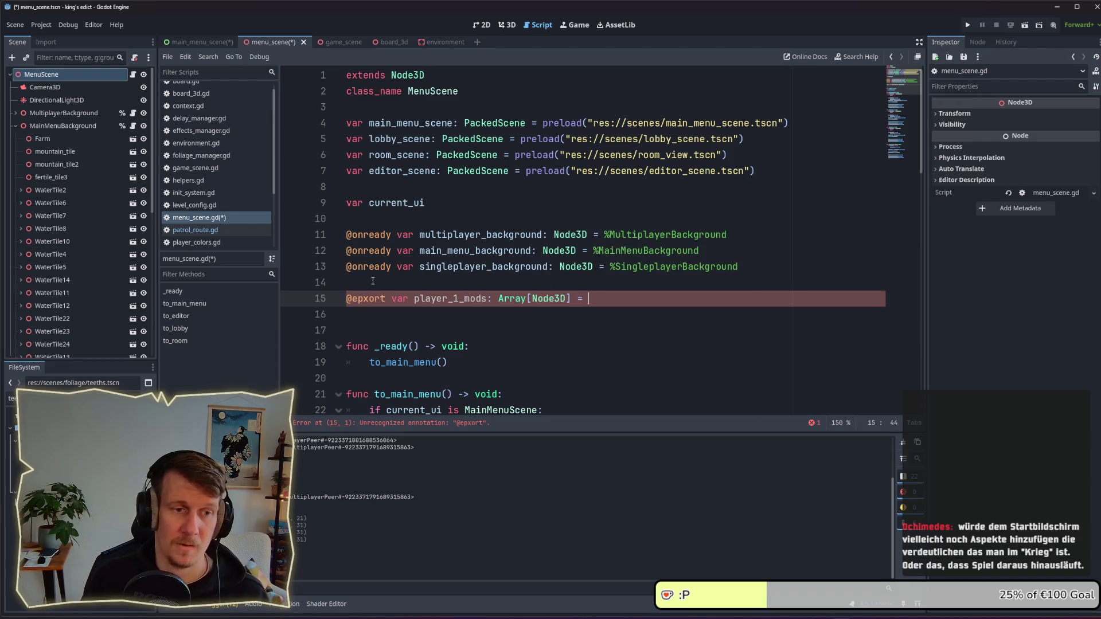
text([)
key(ctrl+s)
key(ctrl+shift+d)
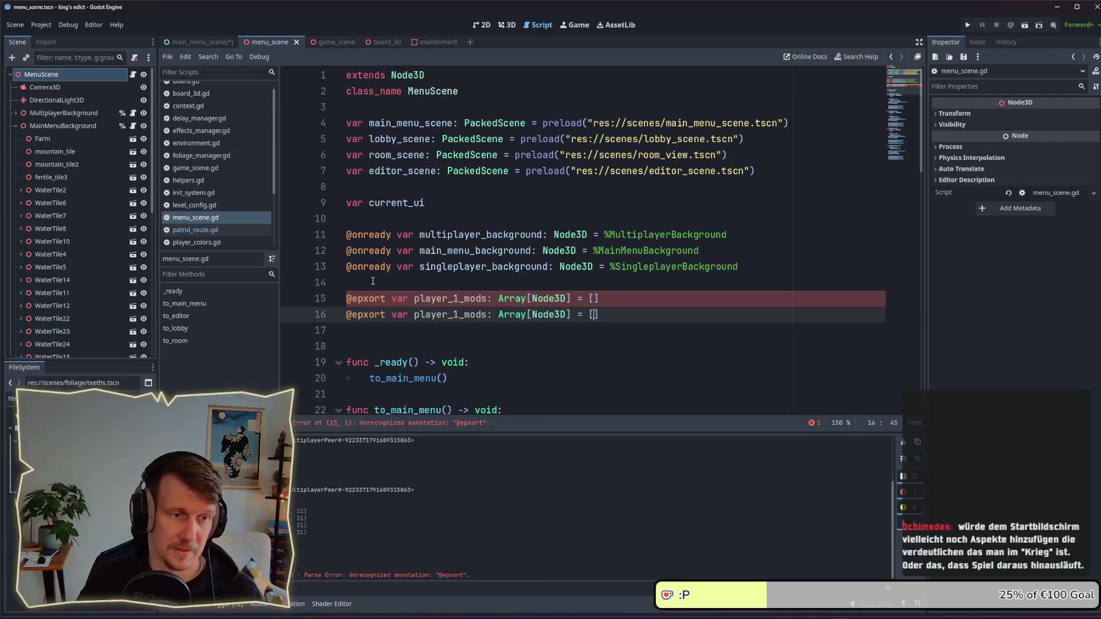
key(ctrl+Left)
key(ctrl+Left)
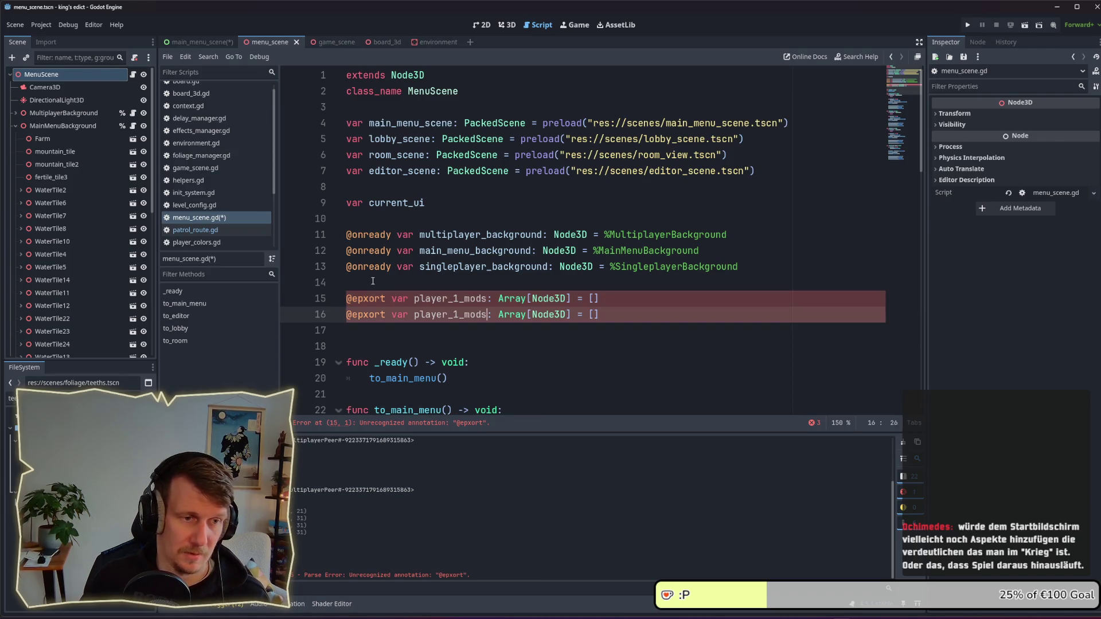
key(BackSpace)
text(2)
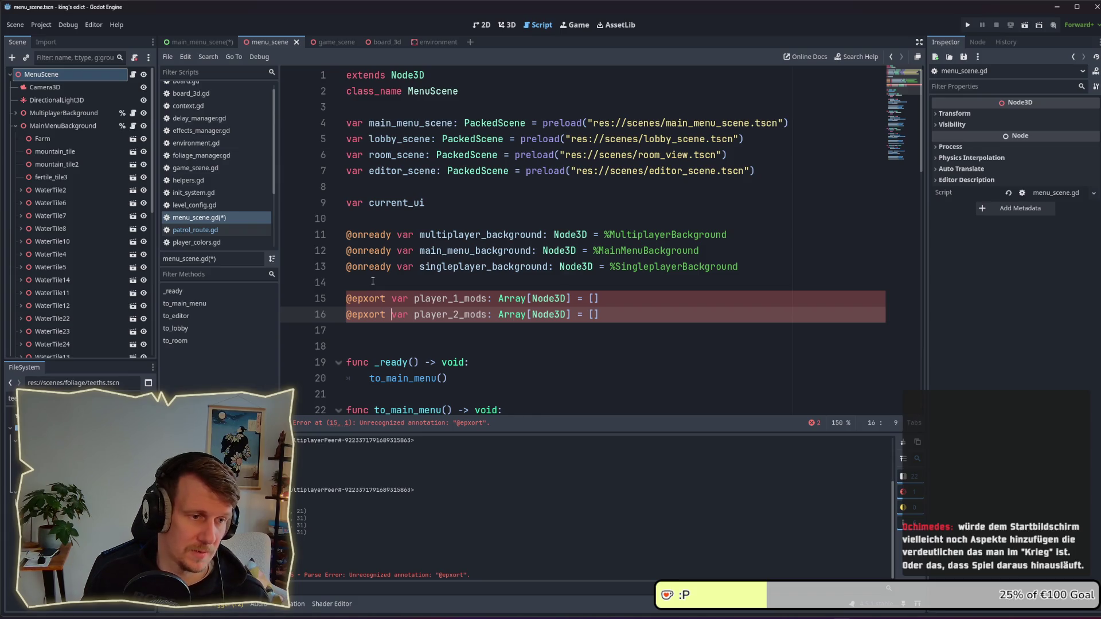
key(BackSpace)
key(BackSpace)
text(xp)
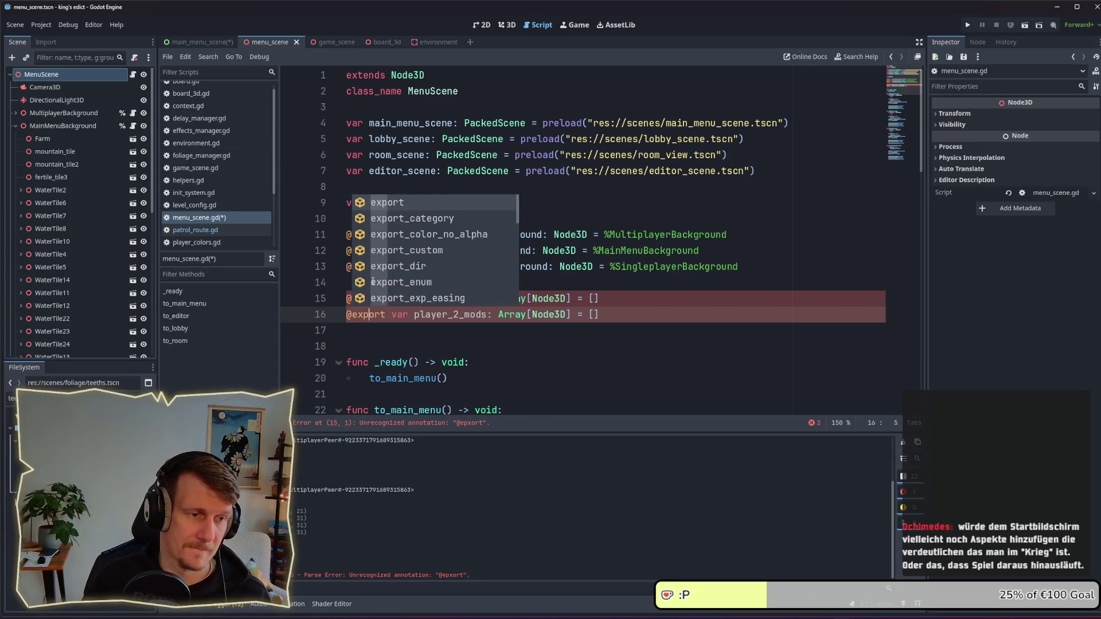
key(Up)
key(Escape)
key(Up)
key(BackSpace)
key(BackSpace)
text(xp)
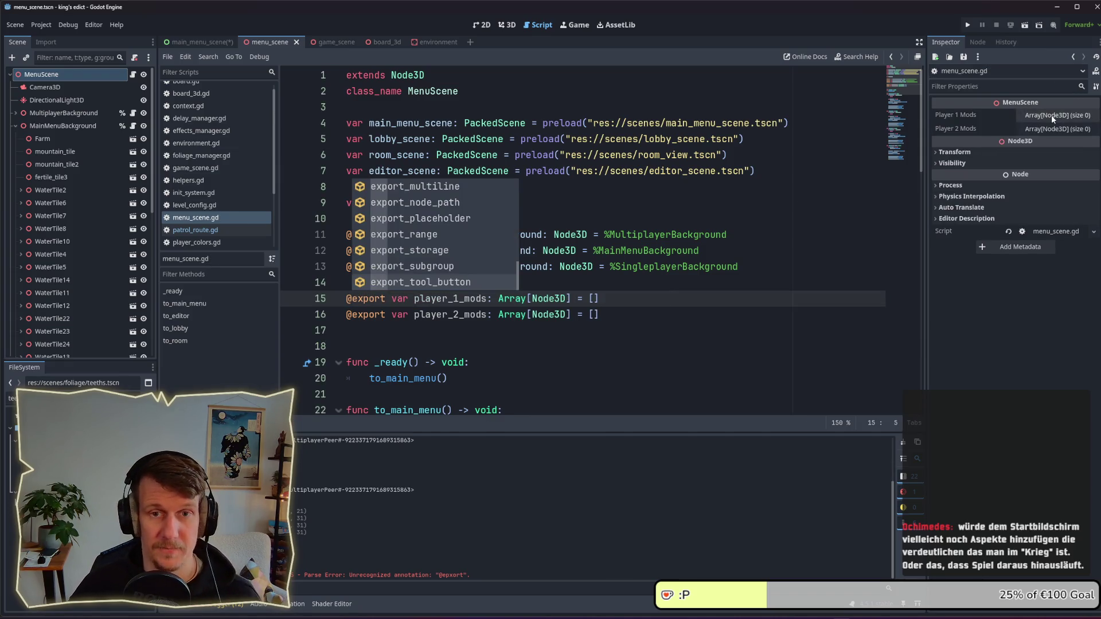
Step: Fill MenuScene's Player 1 Mods with Farm, the Palace and plain_tile's Spearmen
click(45, 139)
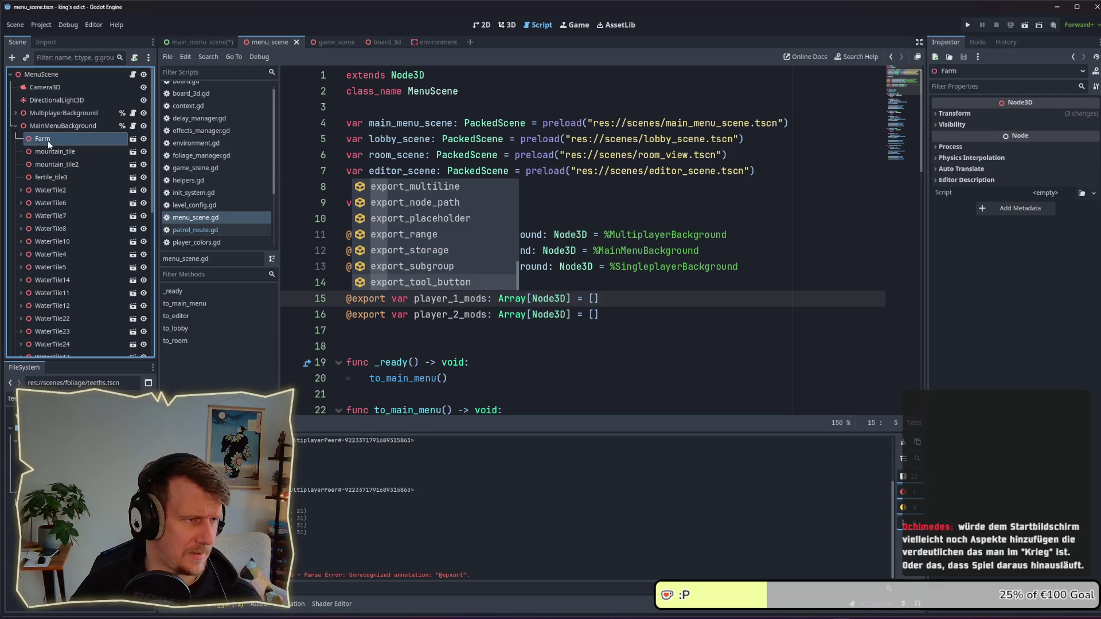
click(67, 75)
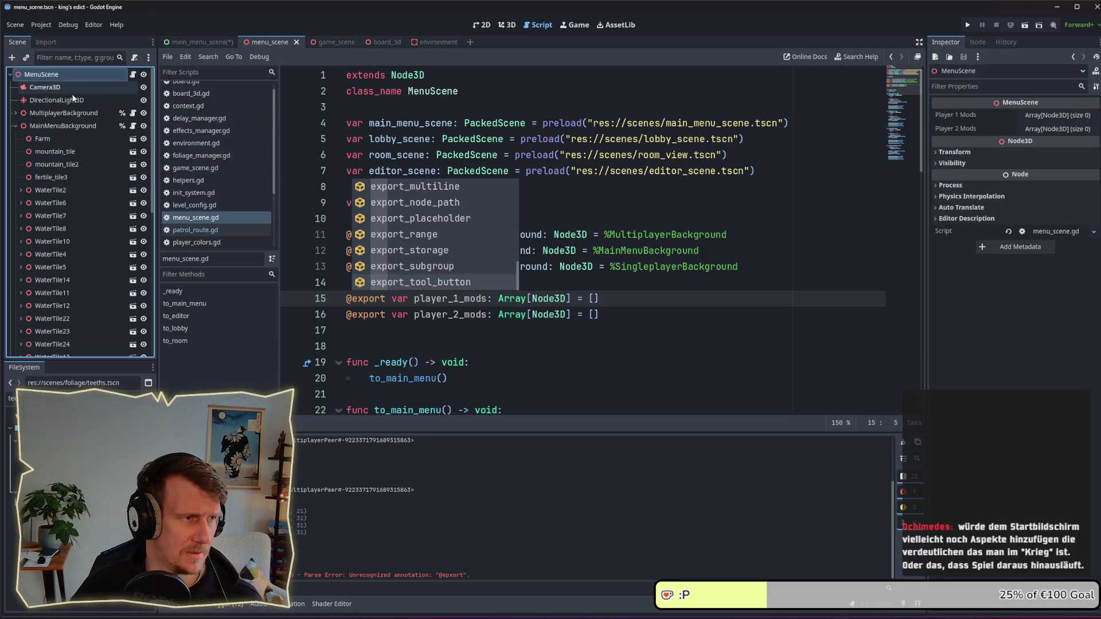
mouse_move(53, 142)
mouse_down()
mouse_move(814, 103)
mouse_move(1044, 116)
mouse_up()
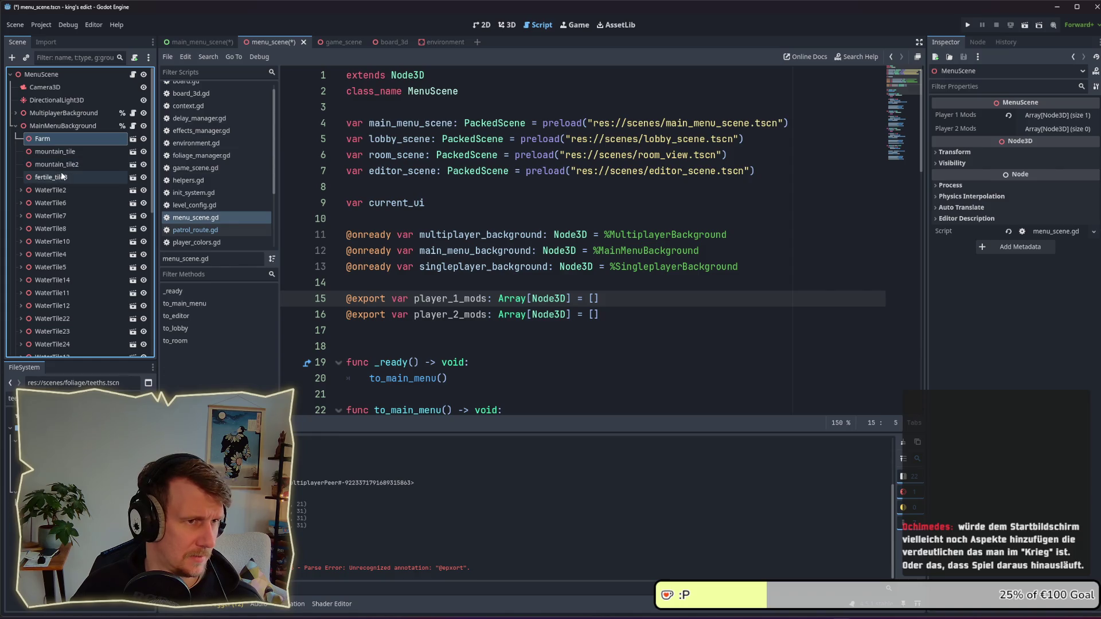
scroll(56, 226, down, 2)
scroll(56, 224, down, 6)
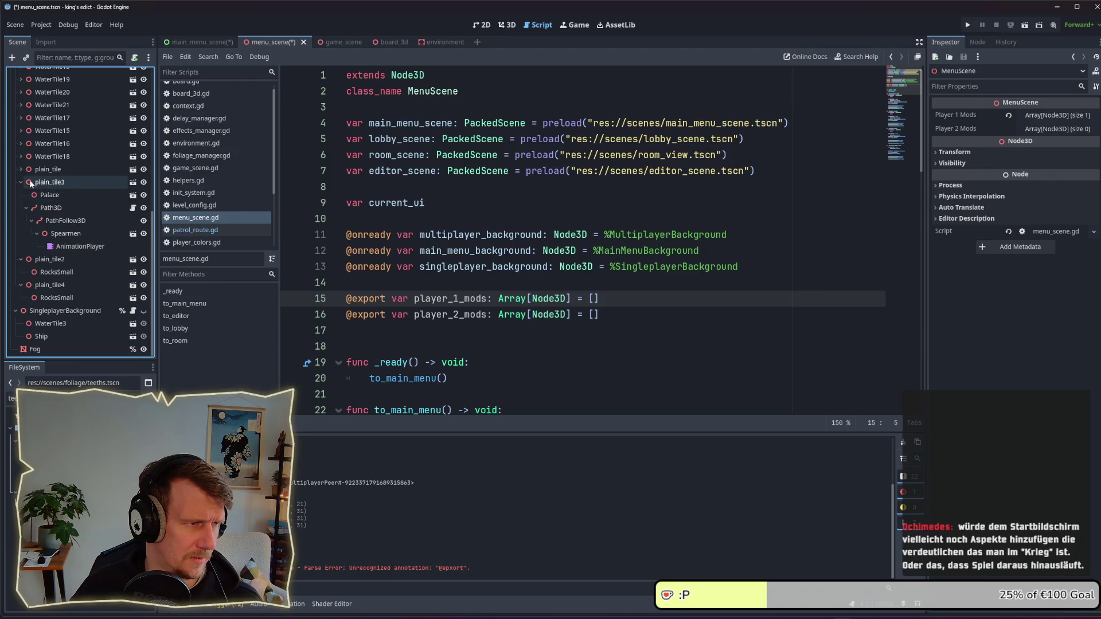
click(22, 170)
drag(49, 184, 1037, 117)
click(66, 221)
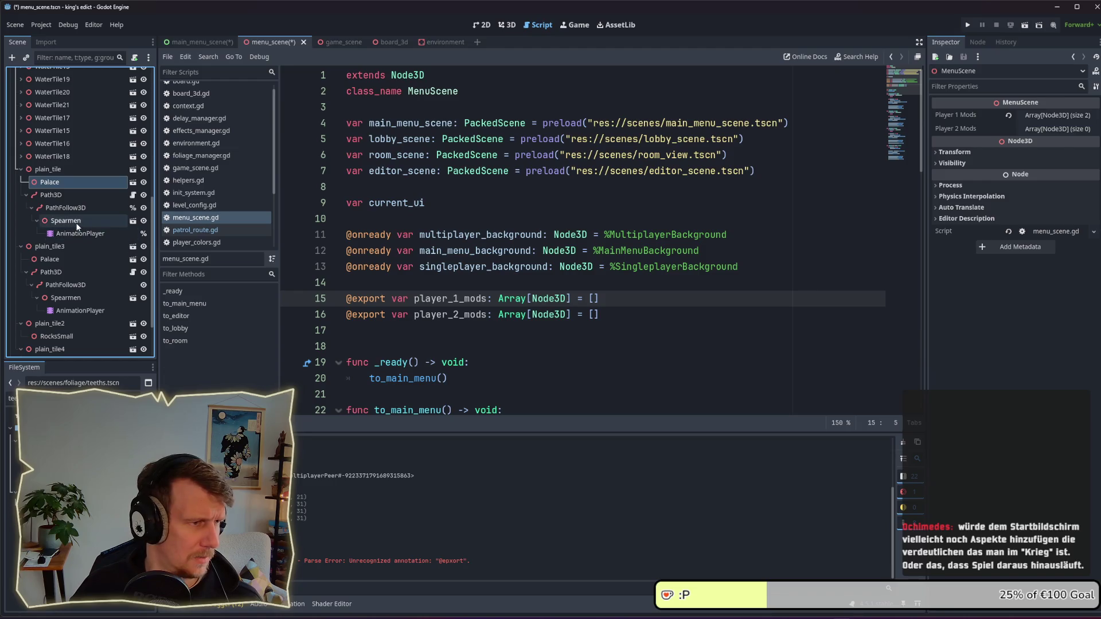
mouse_move(65, 221)
mouse_down()
mouse_move(669, 181)
mouse_move(1062, 116)
mouse_up()
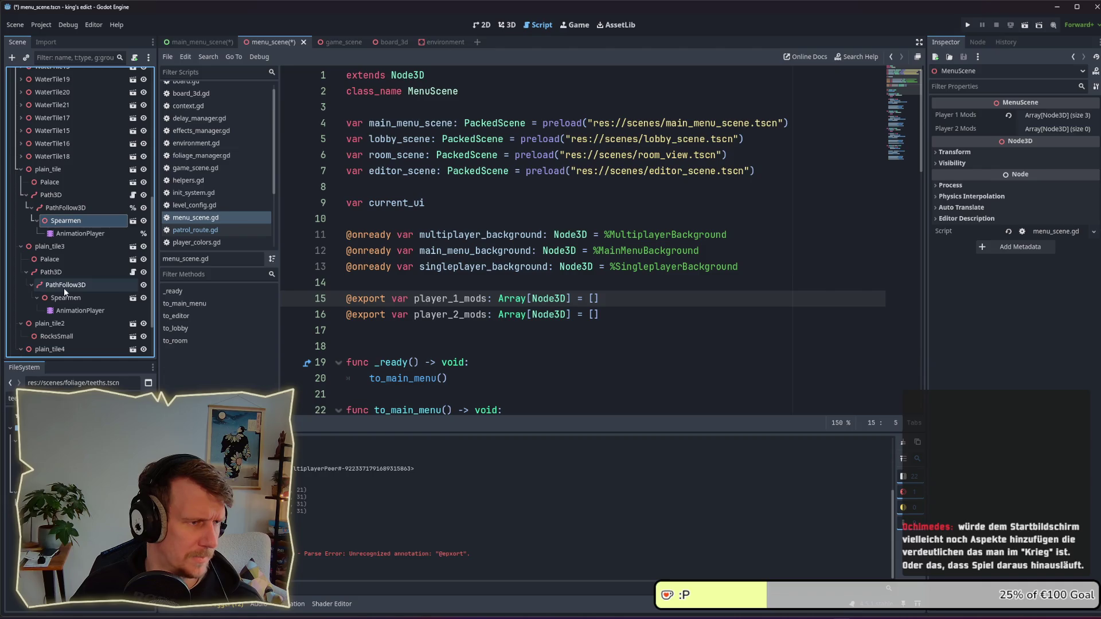
Step: Add plain_tile3's Palace and Spearmen to Player 2 Mods and save the scene
mouse_move(49, 259)
mouse_down()
mouse_move(1049, 156)
mouse_move(1074, 135)
mouse_up()
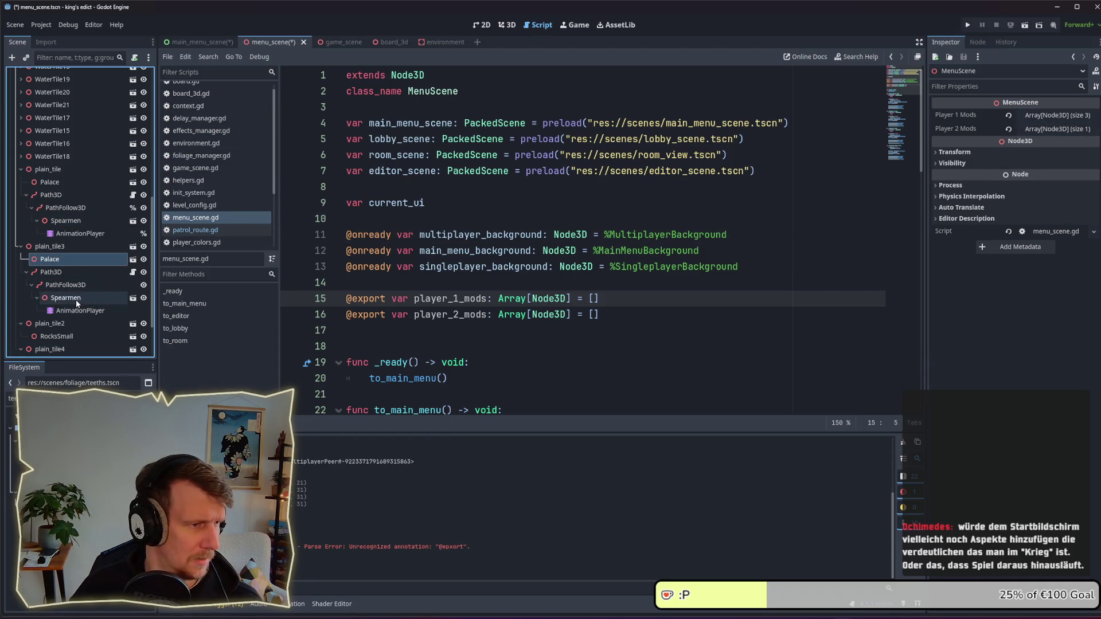
mouse_move(75, 299)
mouse_down()
mouse_move(696, 239)
mouse_move(1072, 129)
mouse_up()
key(ctrl+s)
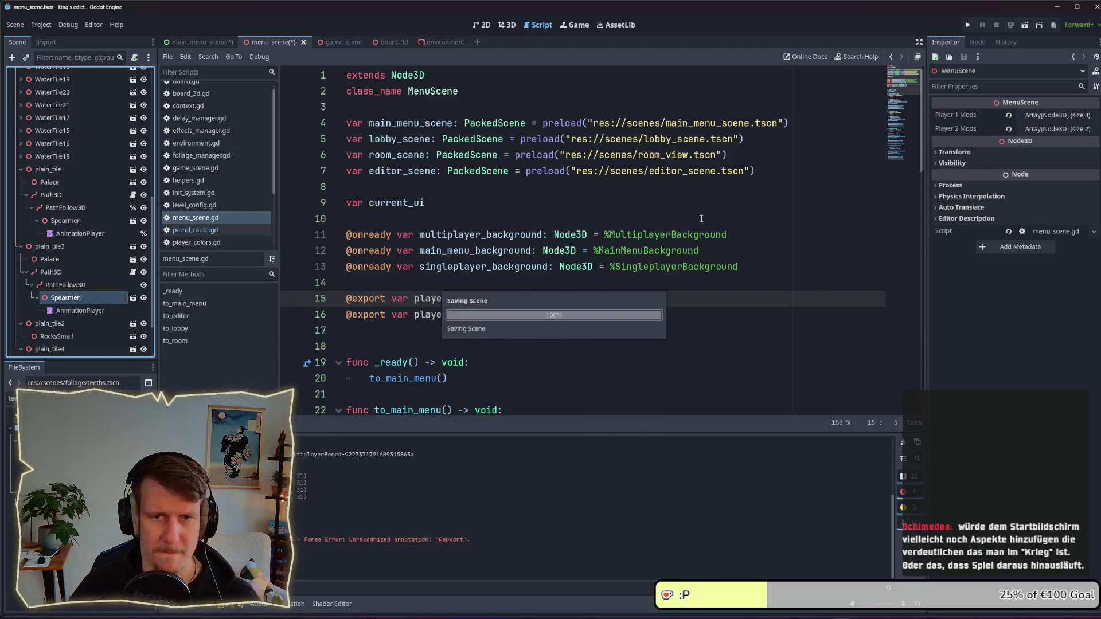
scroll(505, 229, down, 3)
click(479, 241)
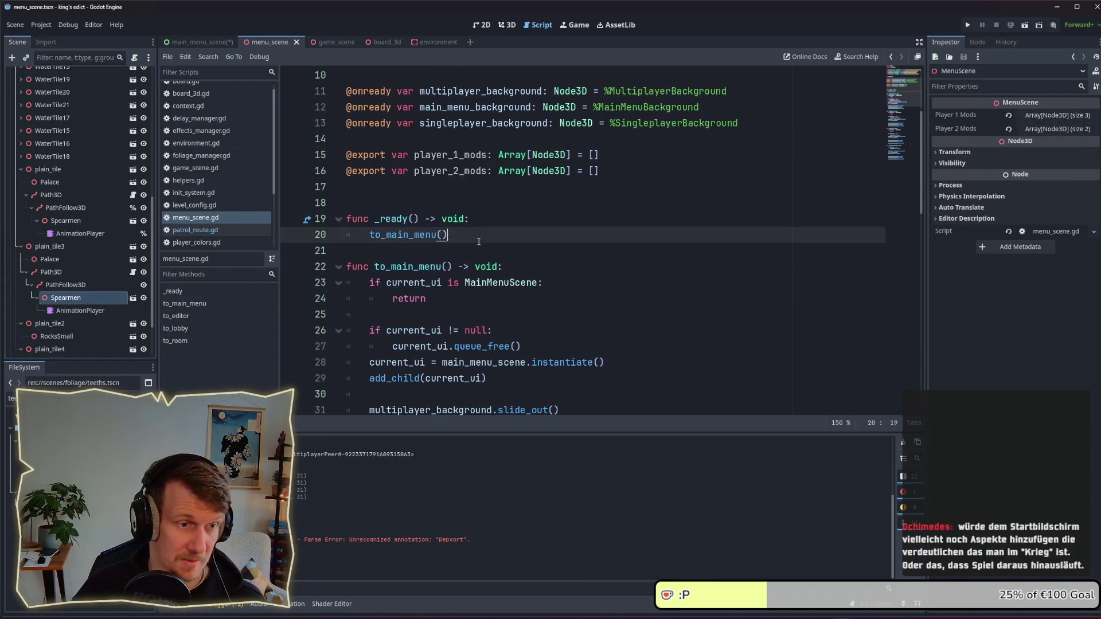
Step: Call _setup_player_colors() at the end of _ready
key(Return)
key(Return)
text(_)
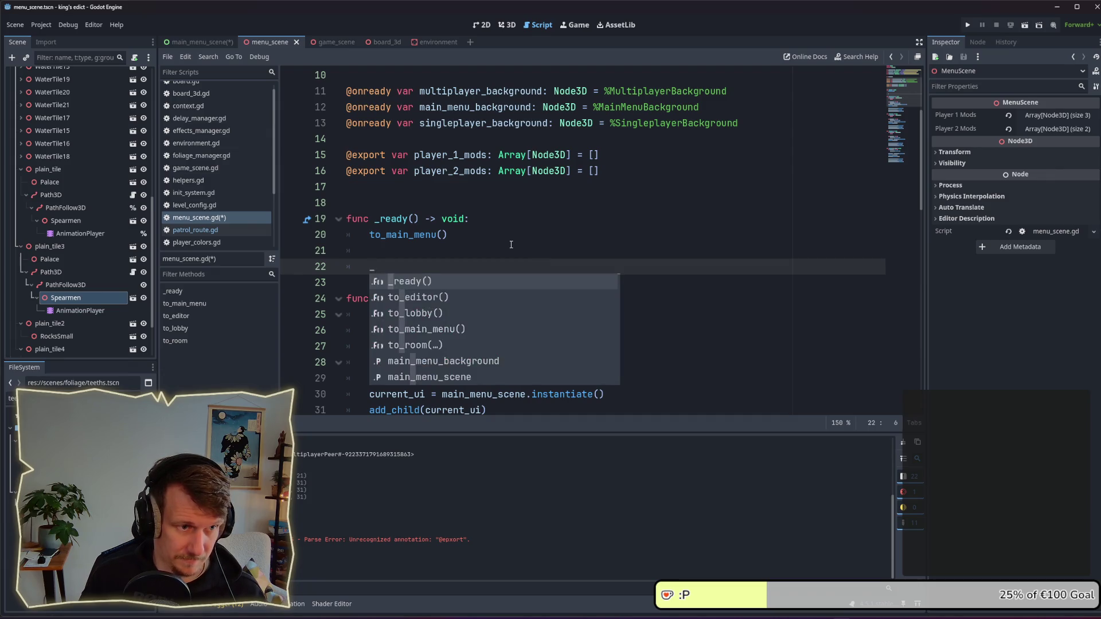
text(setup_p)
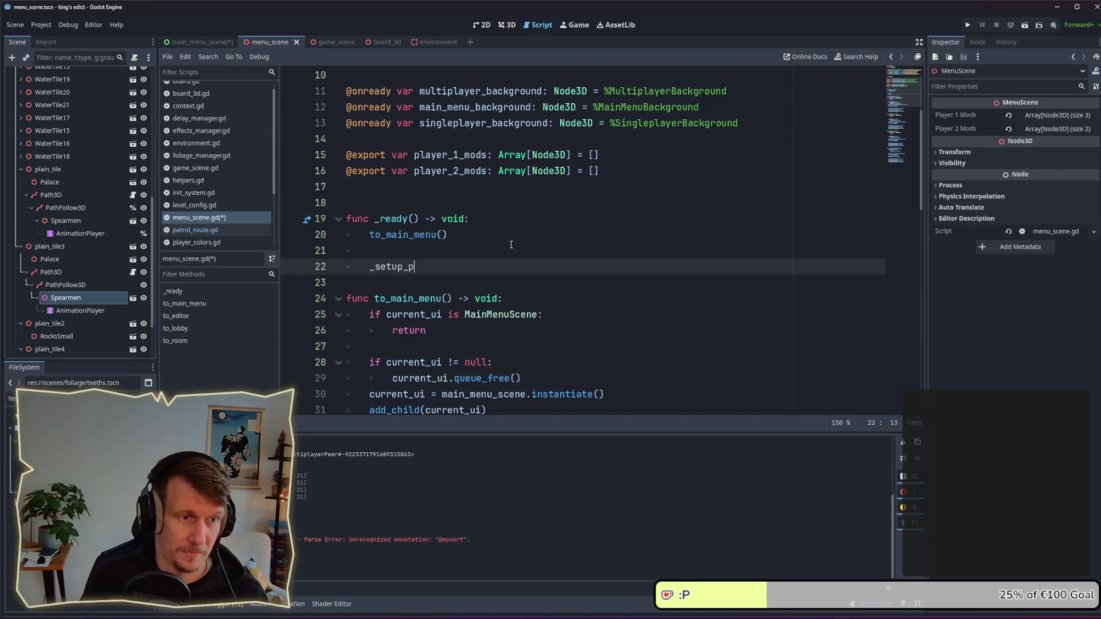
text(layer_colors)
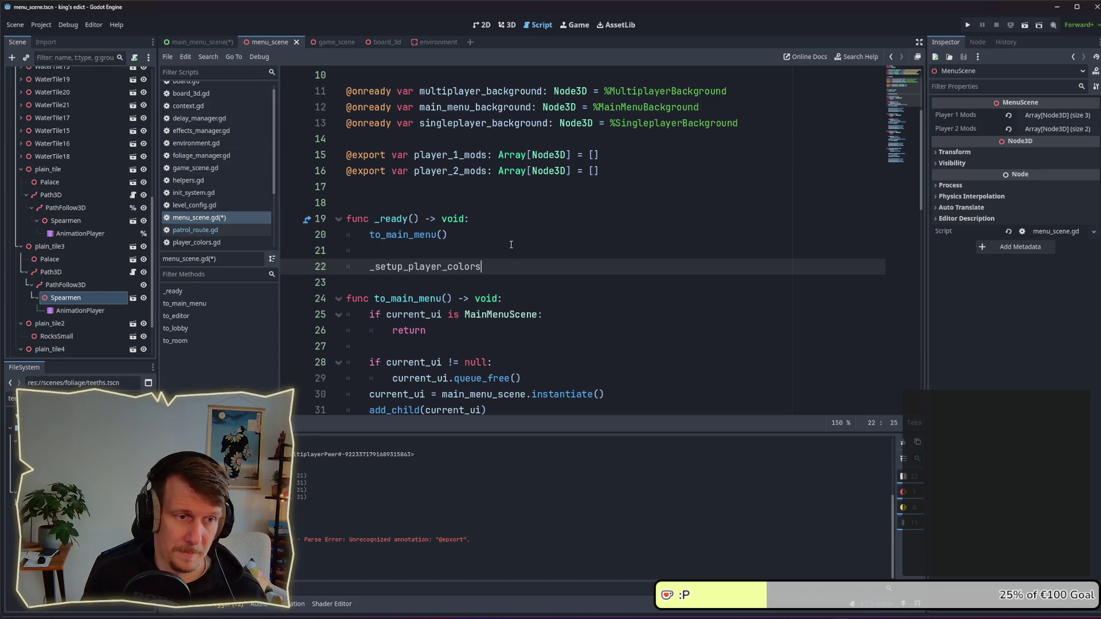
text(())
key(ctrl+s)
Step: Define a _setup_player_colors() -> void function after to_room
scroll(511, 245, down, 9)
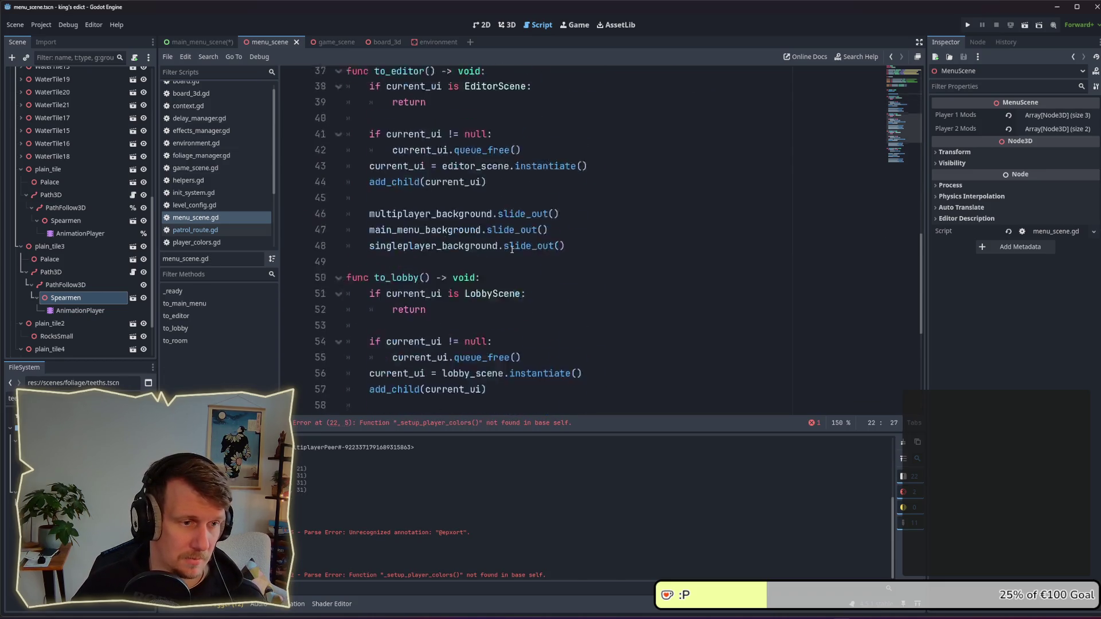
scroll(511, 250, down, 6)
click(422, 392)
key(Return)
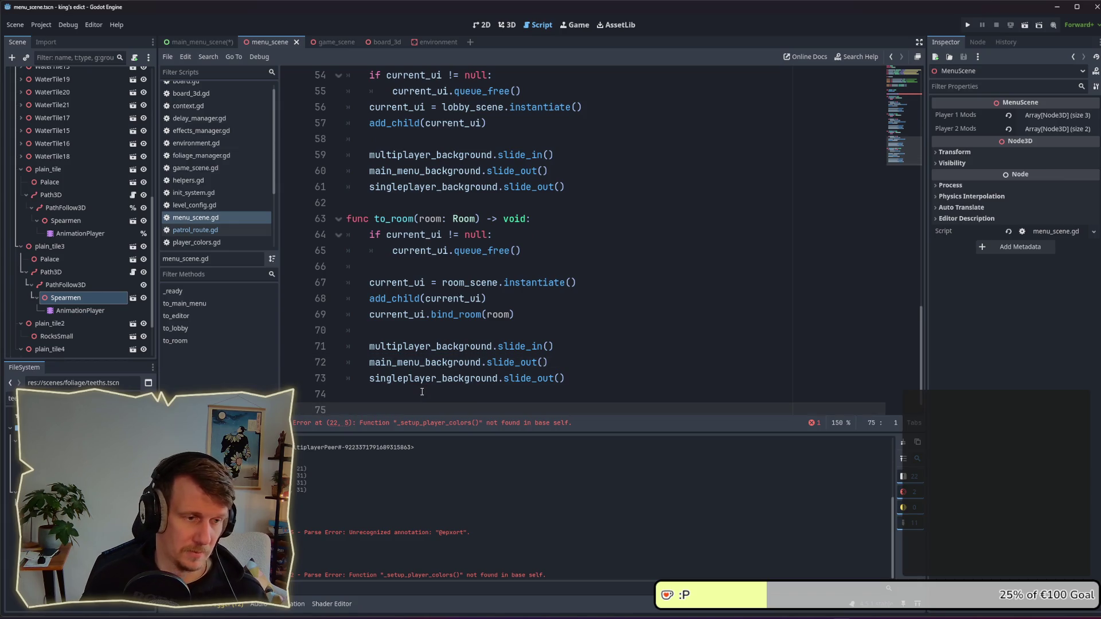
text(func _se)
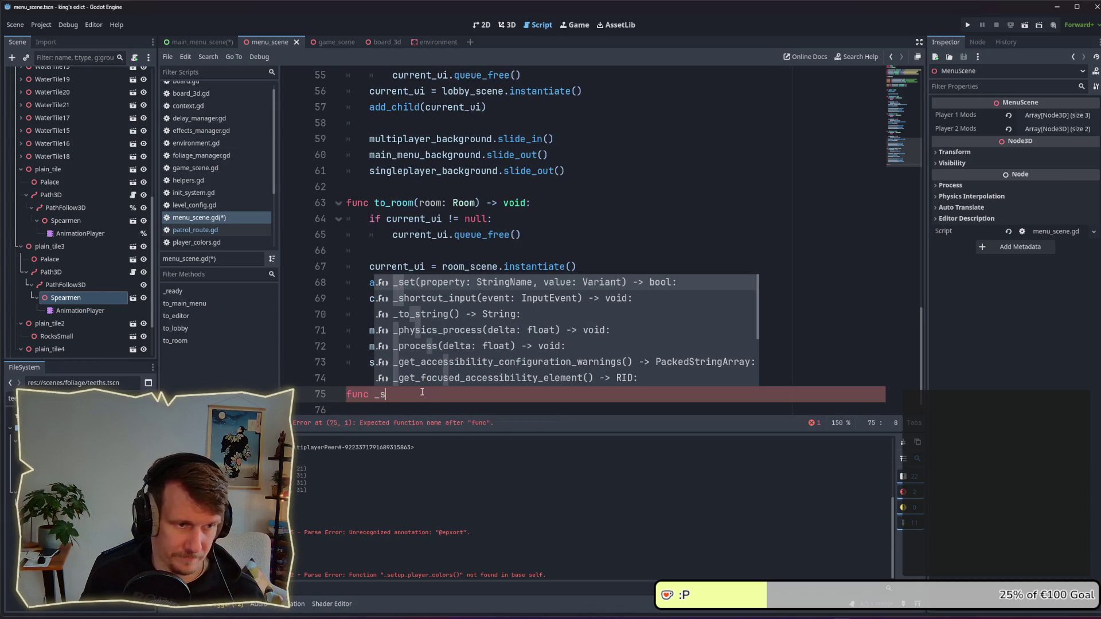
text(tup_player_)
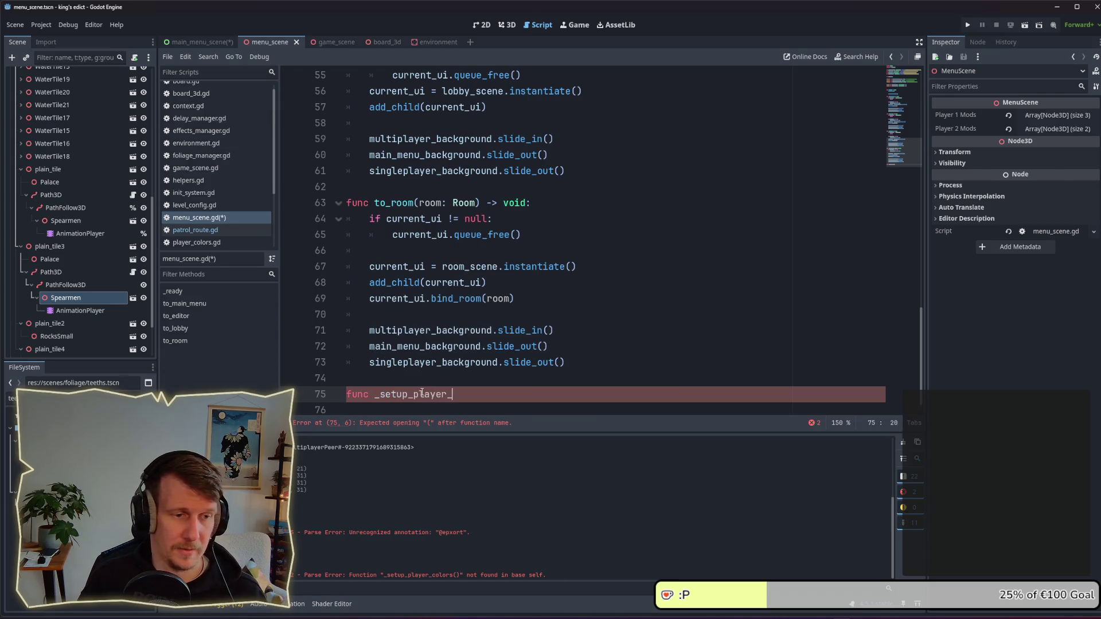
text(colot)
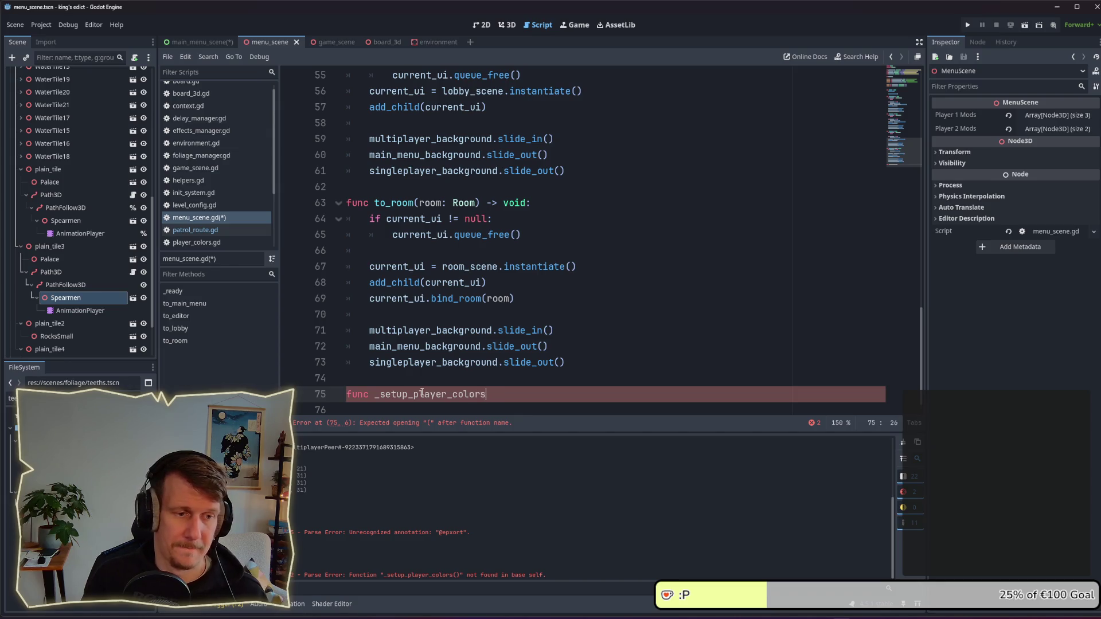
text(() -> void:)
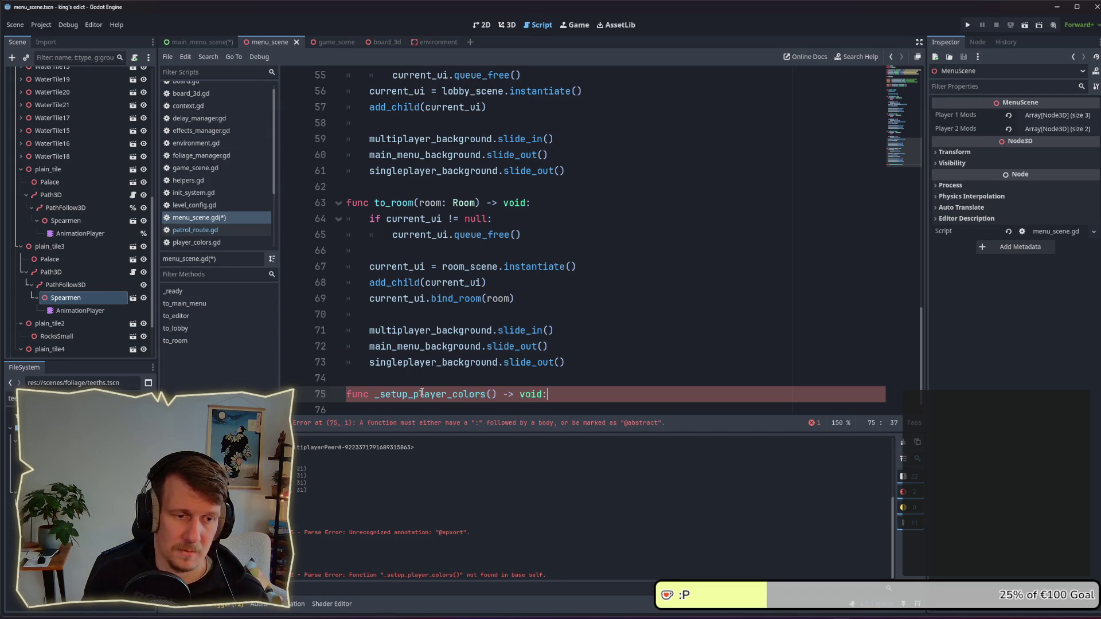
key(Return)
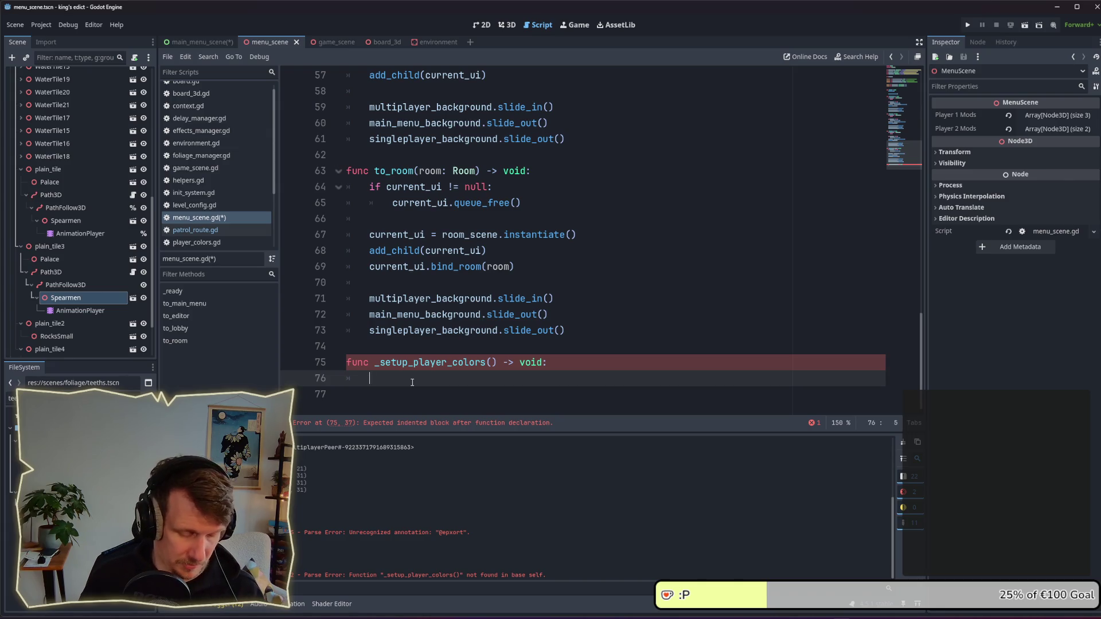
text(for mod in)
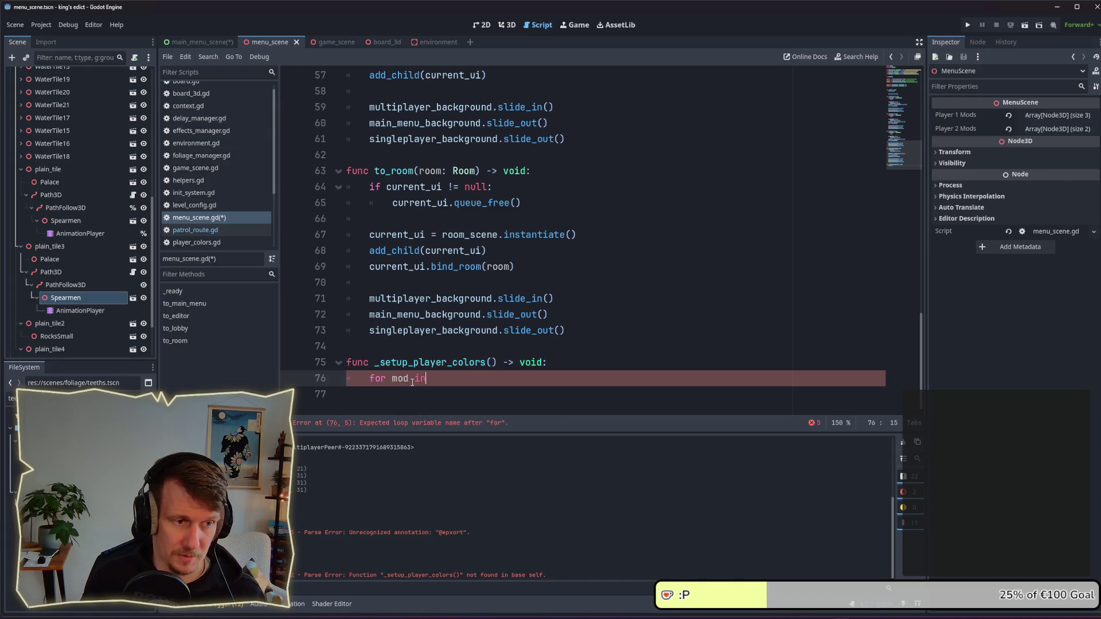
key(BackSpace)
key(BackSpace)
key(BackSpace)
key(BackSpace)
key(BackSpace)
key(BackSpace)
text(node in )
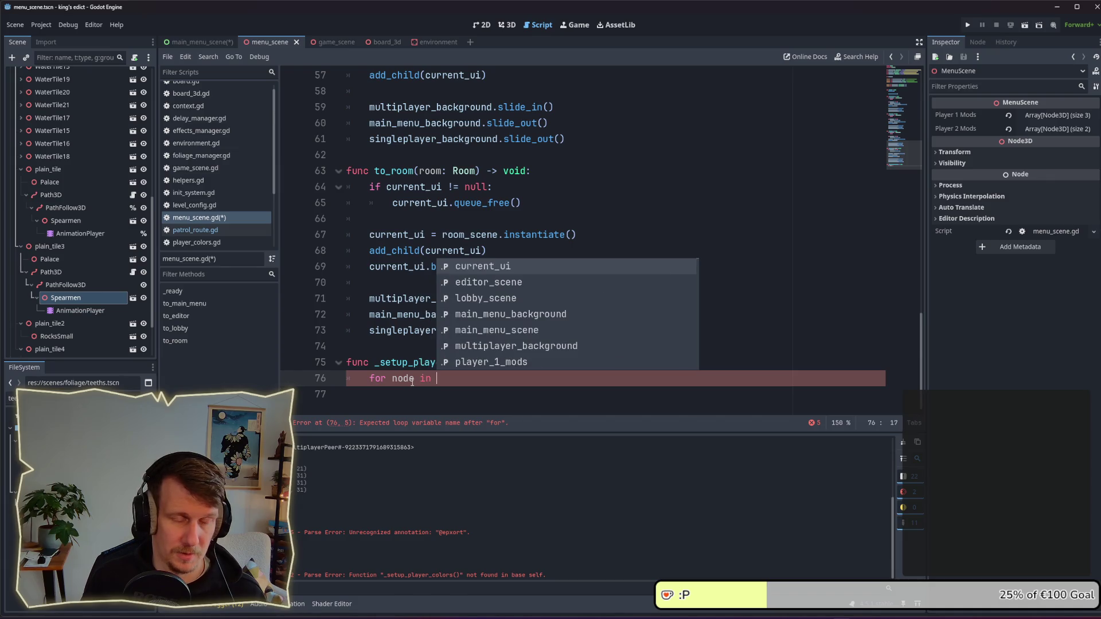
text(p)
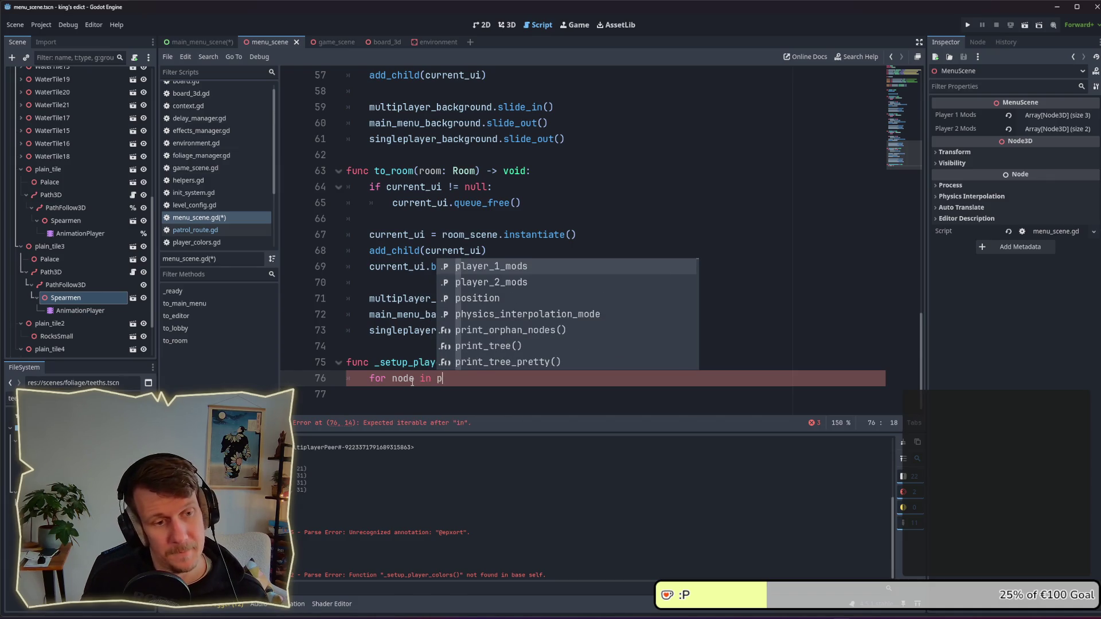
key(Return)
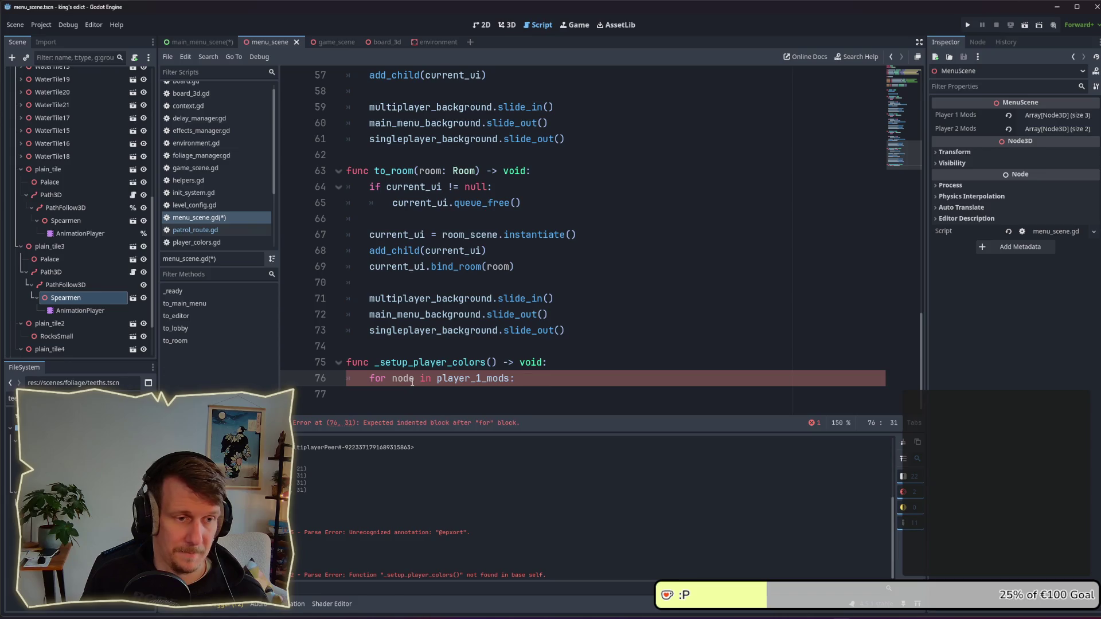
key(ctrl+BackSpace)
key(ctrl+BackSpace)
key(ctrl+BackSpace)
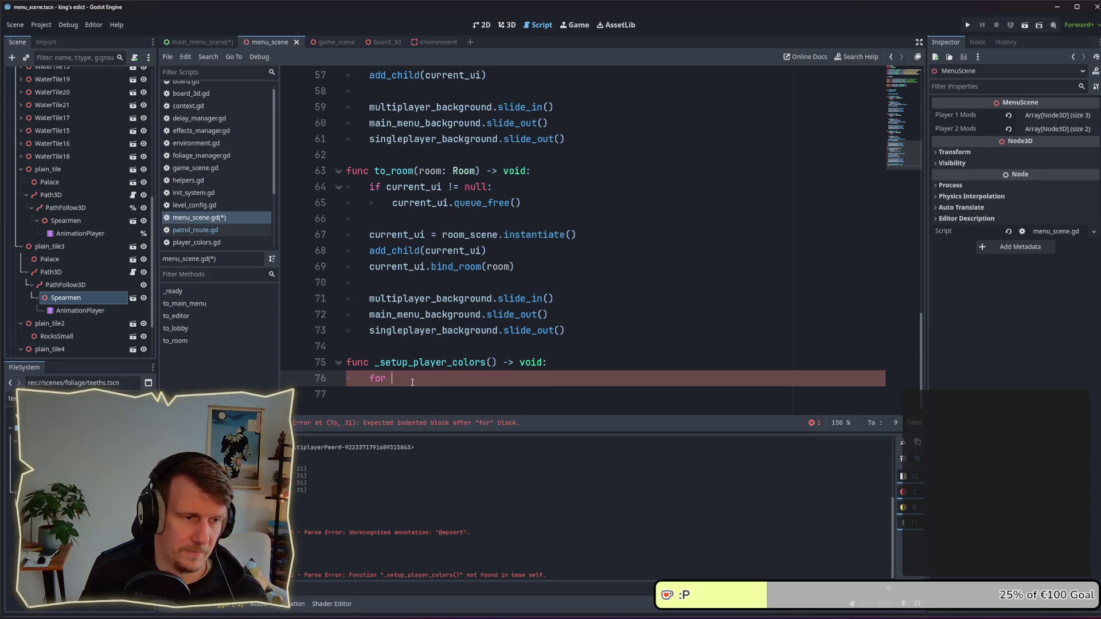
Step: Declare a helper _apply_player_colors(nodes: Array[Node3D]) -> void below it
key(Return)
key(Return)
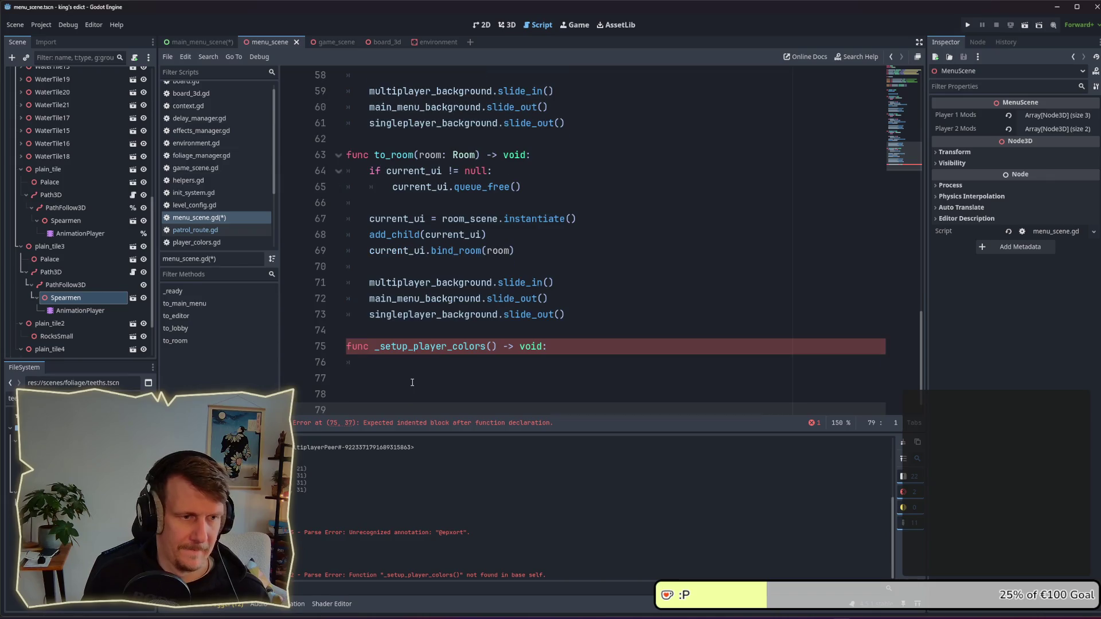
text(func _sp)
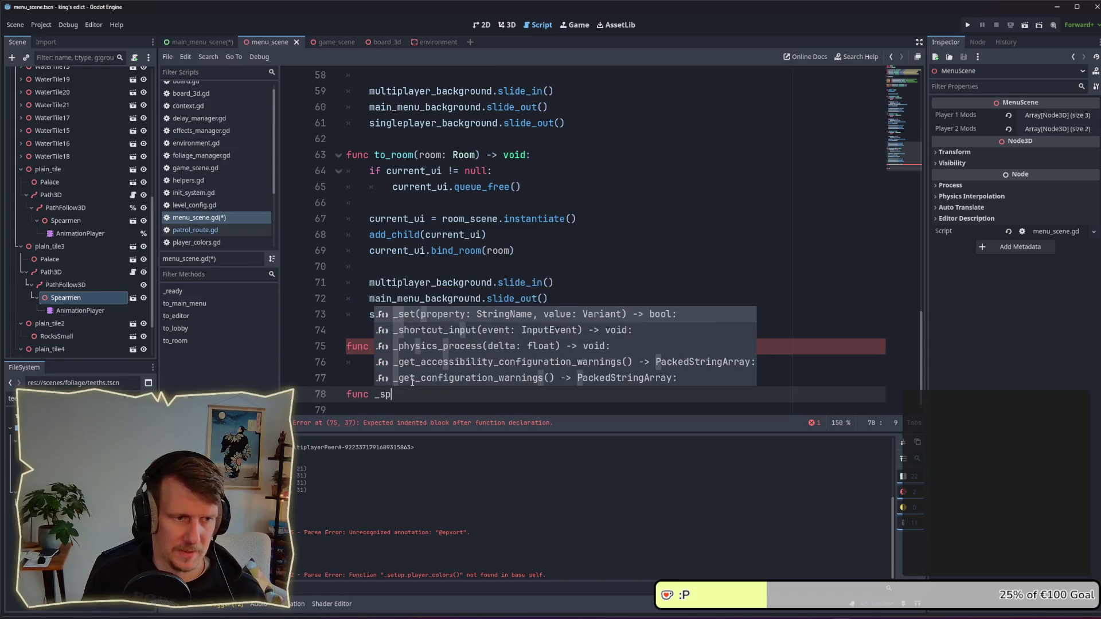
key(BackSpace)
key(BackSpace)
text(p)
key(BackSpace)
text(apply_player_colors()
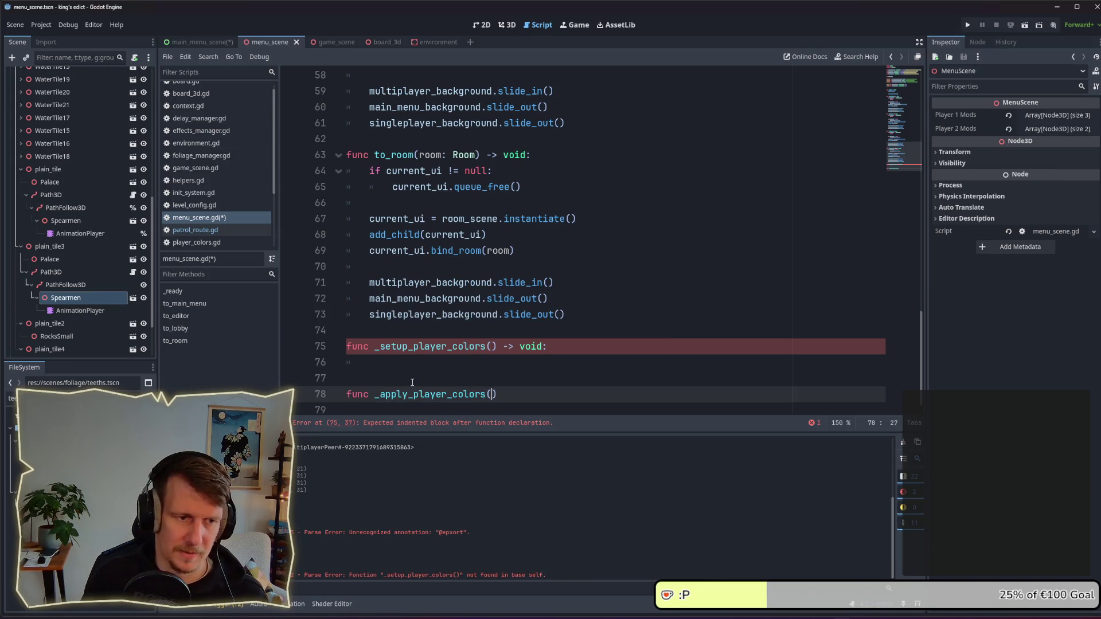
text(node)
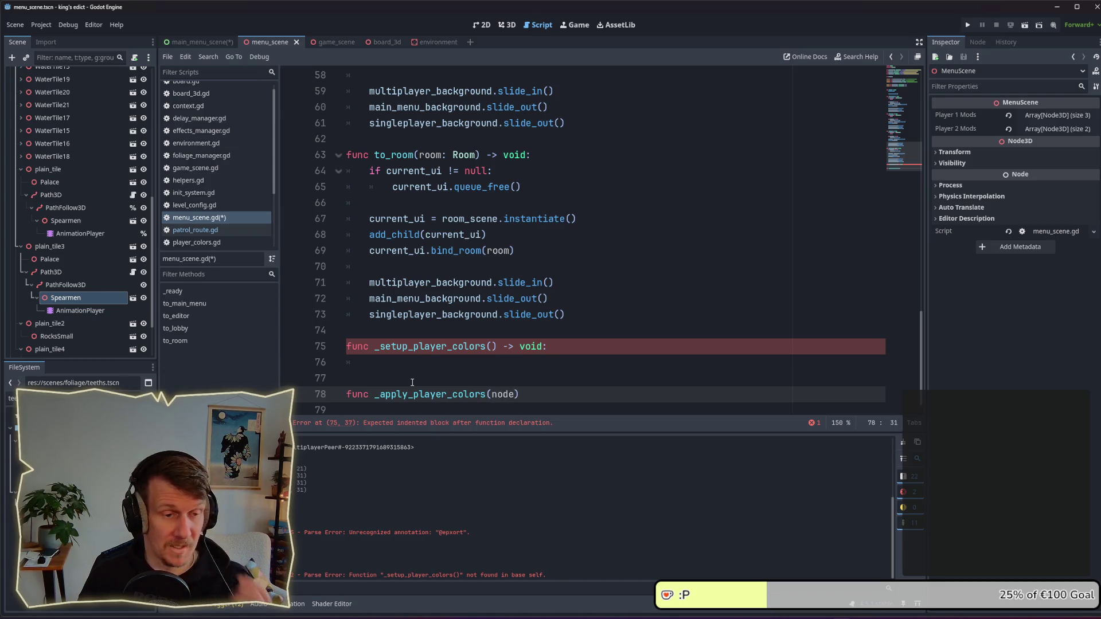
key(BackSpace)
key(BackSpace)
key(BackSpace)
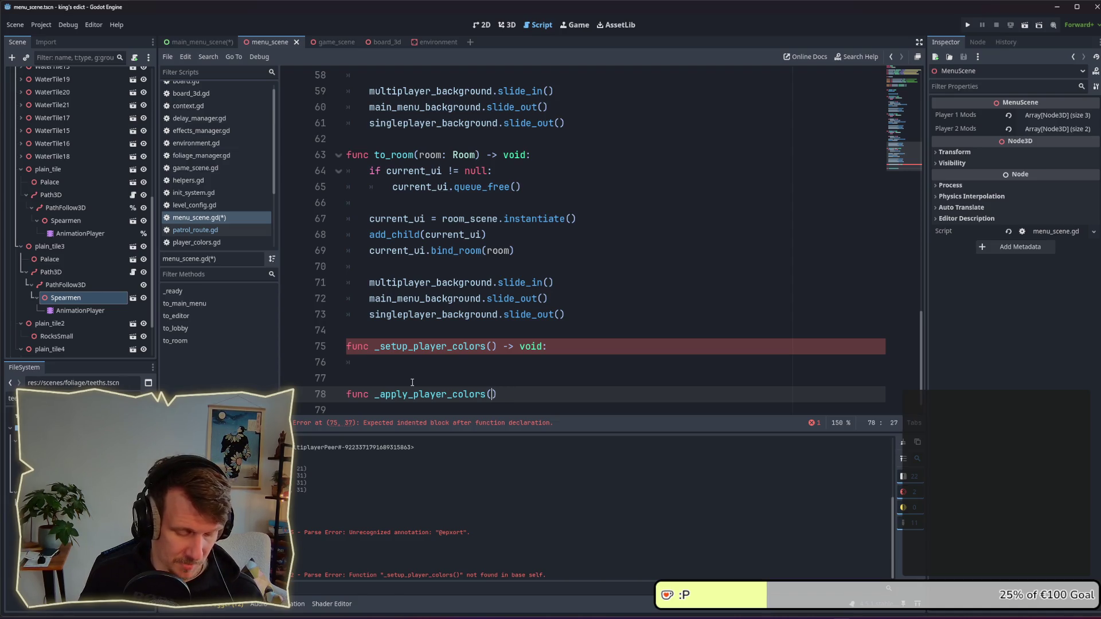
text(mods)
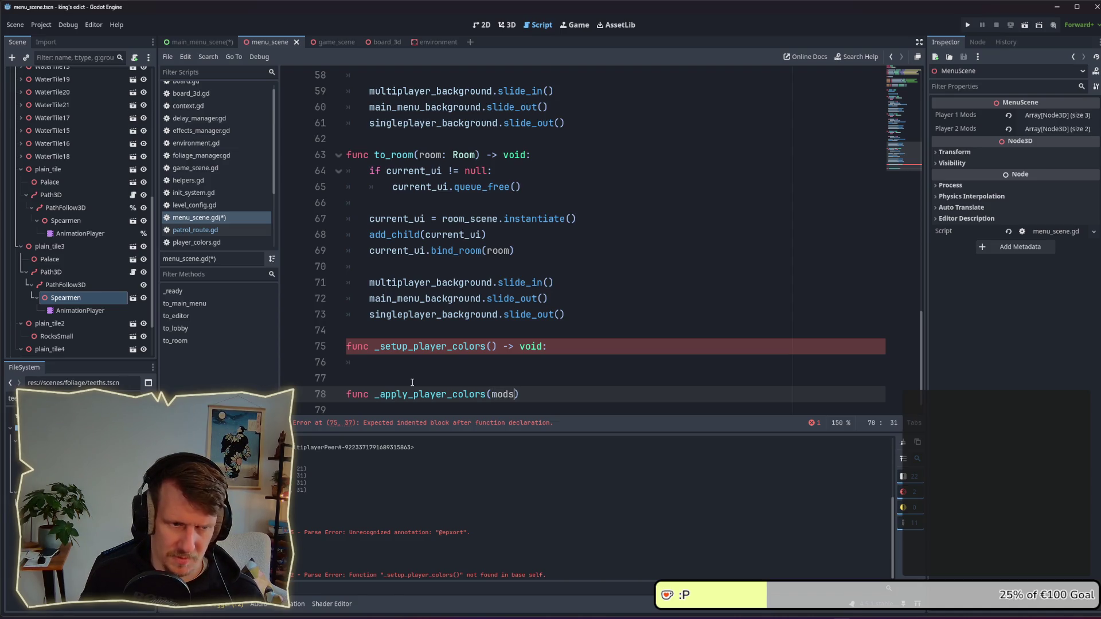
key(BackSpace)
key(BackSpace)
key(BackSpace)
text(nodes: )
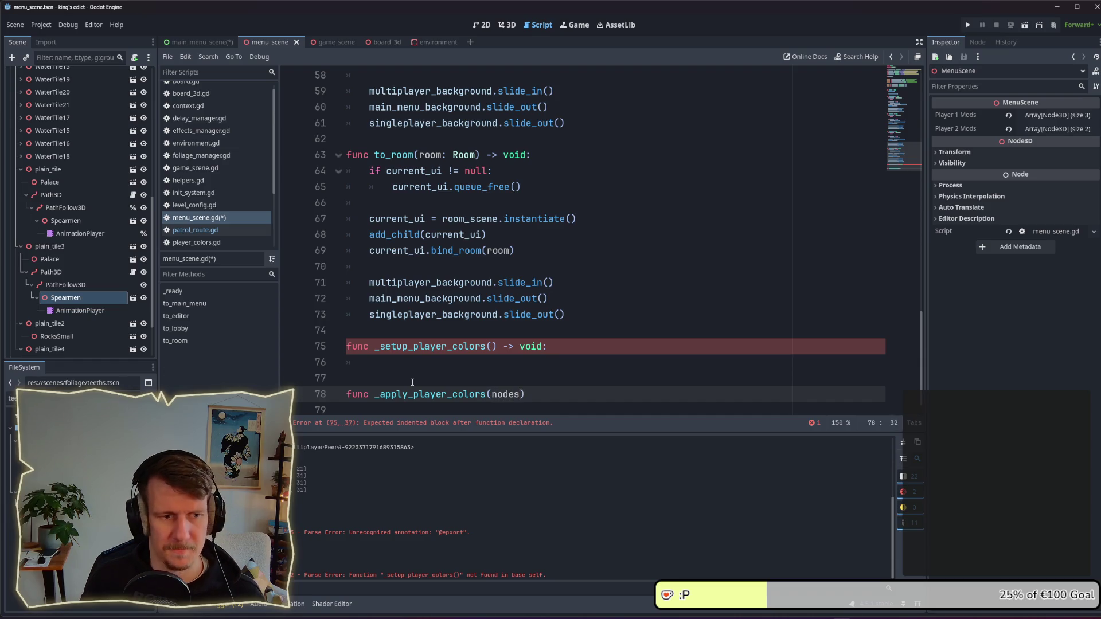
text(Ar)
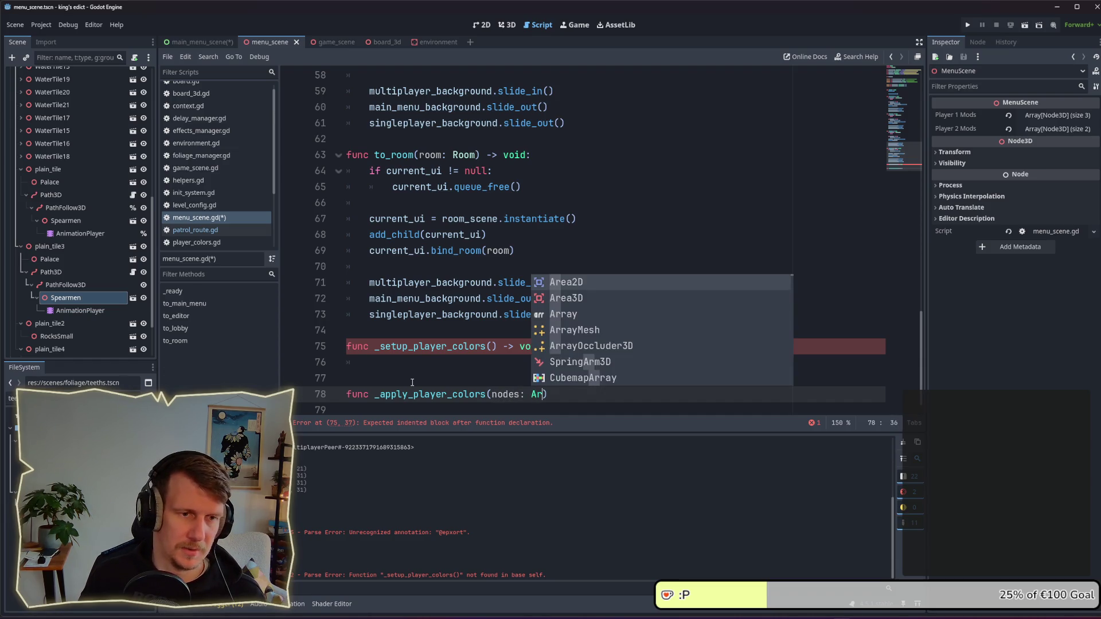
key(BackSpace)
key(BackSpace)
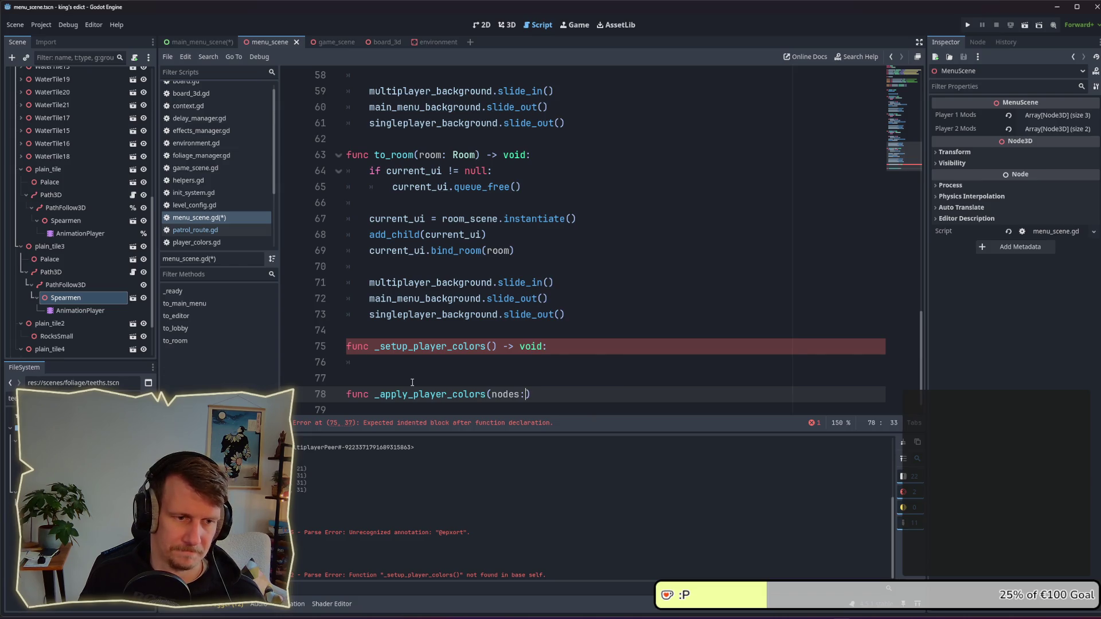
key(BackSpace)
key(BackSpace)
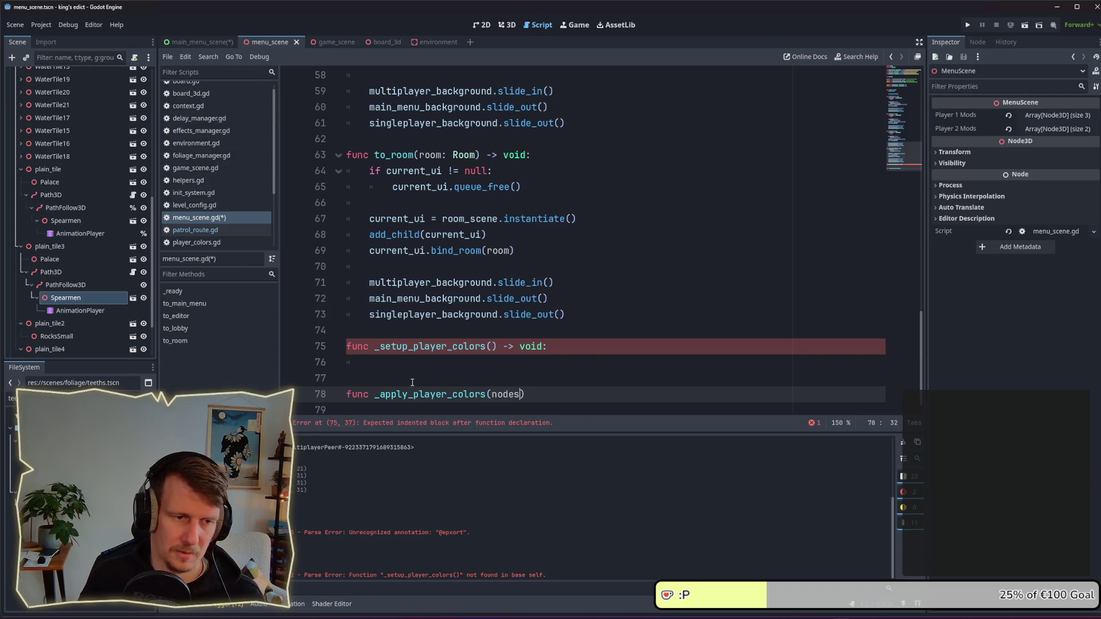
text(: Array[)
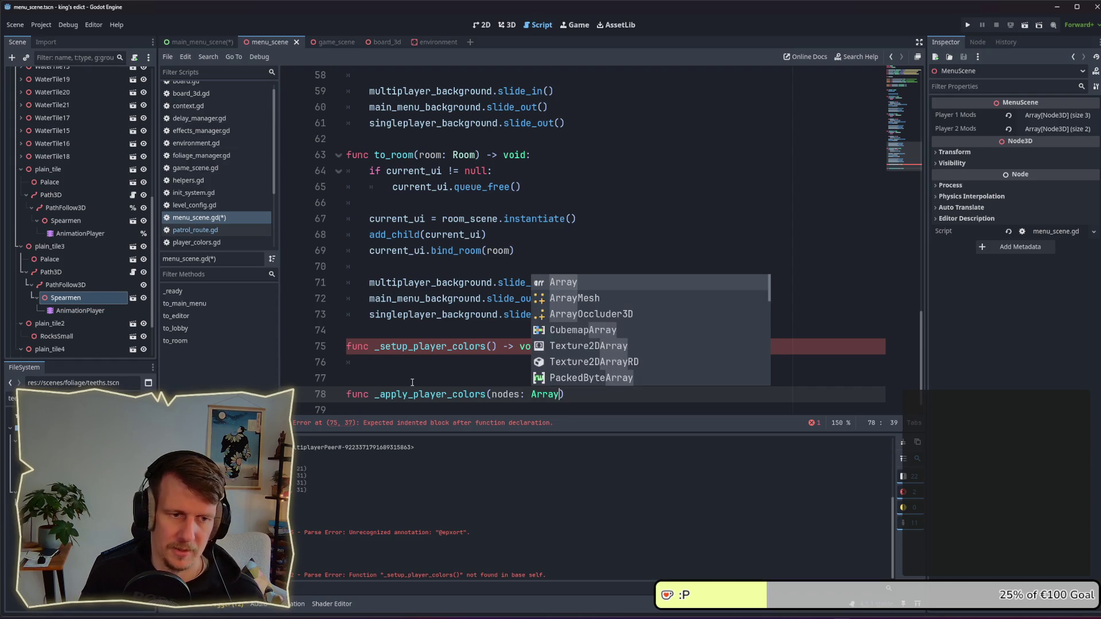
text(Node3D)
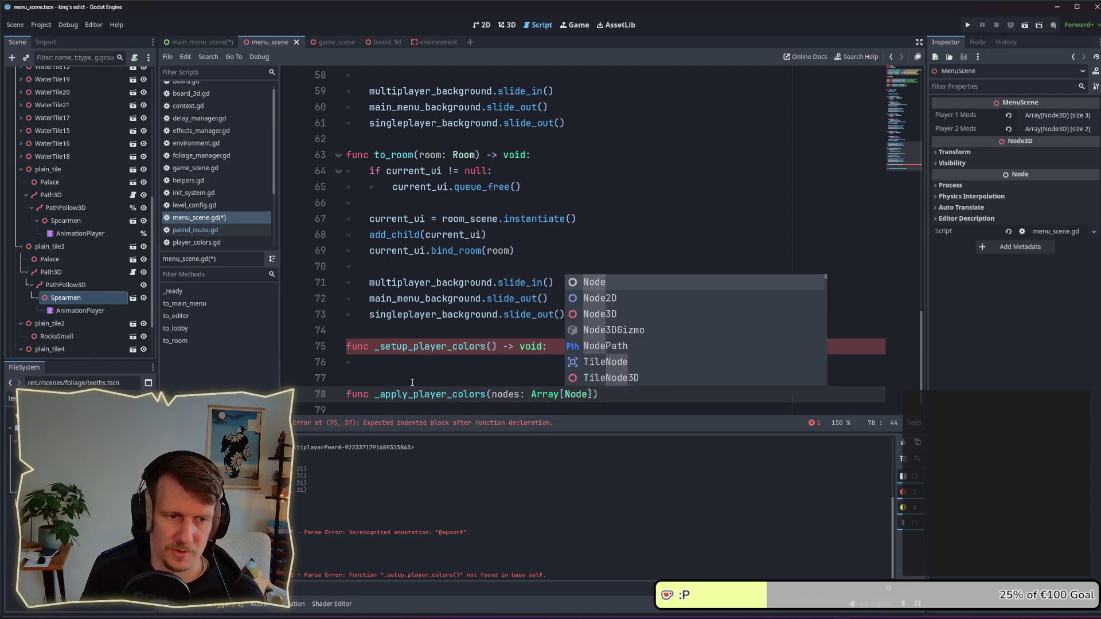
text(]) -)
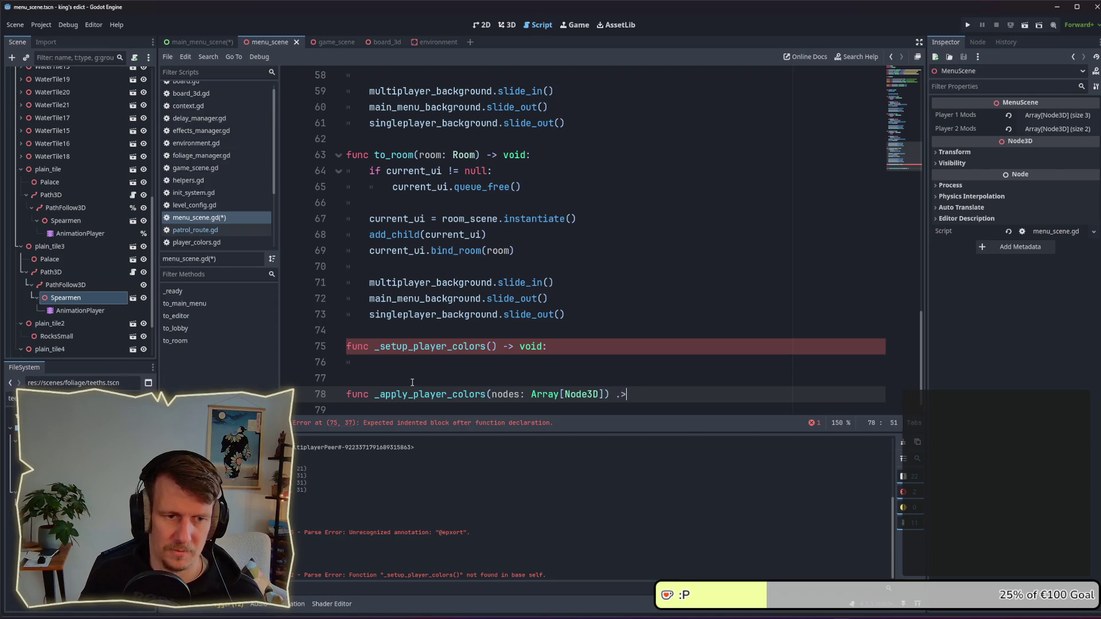
text(> voi)
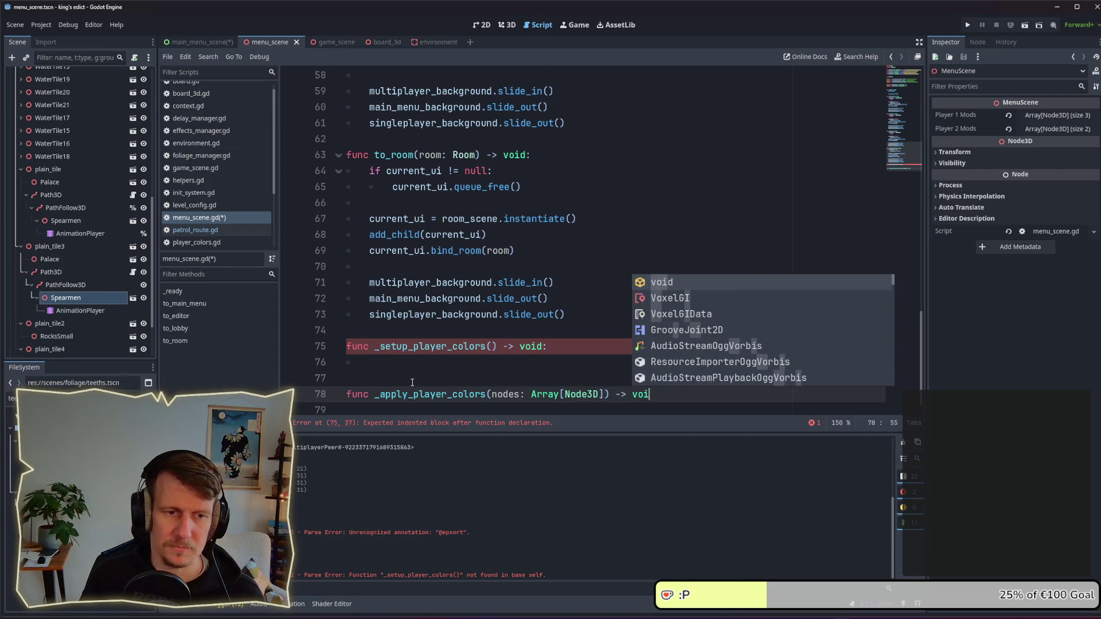
text(d:)
key(Up)
key(Up)
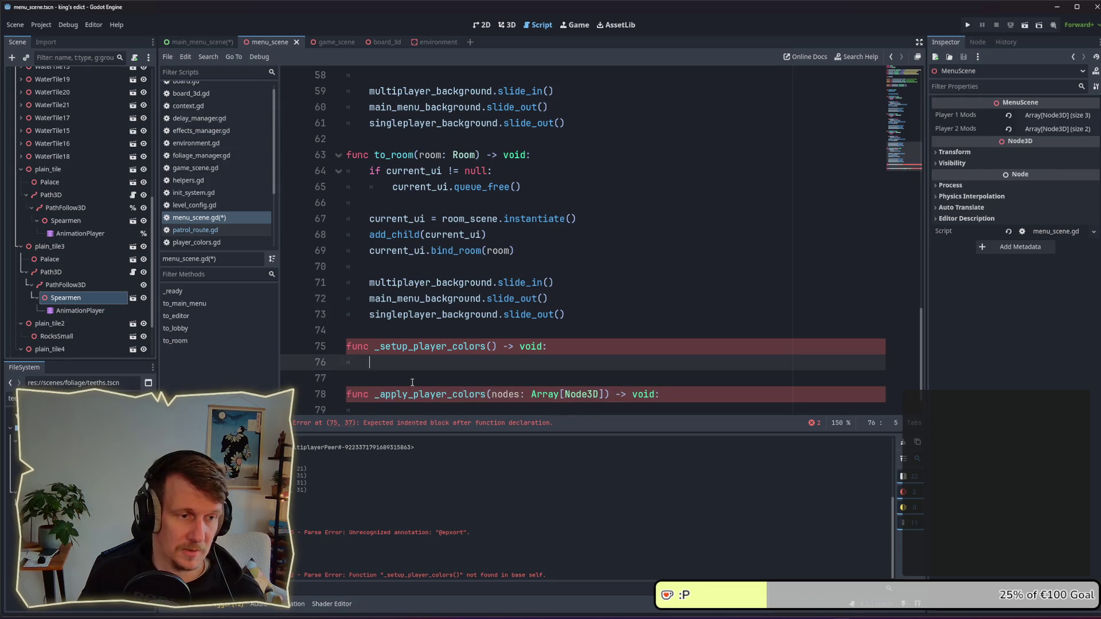
Step: Call _apply_player_colors with player_1_mods and with player_2_mods inside _setup_player_colors
text(_ap)
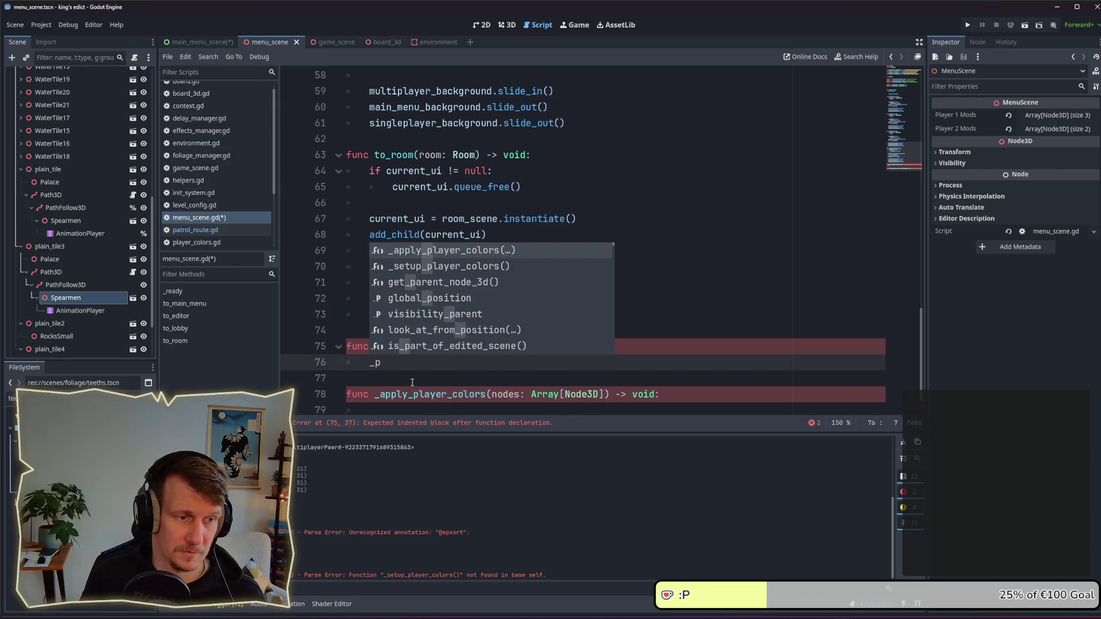
key(Return)
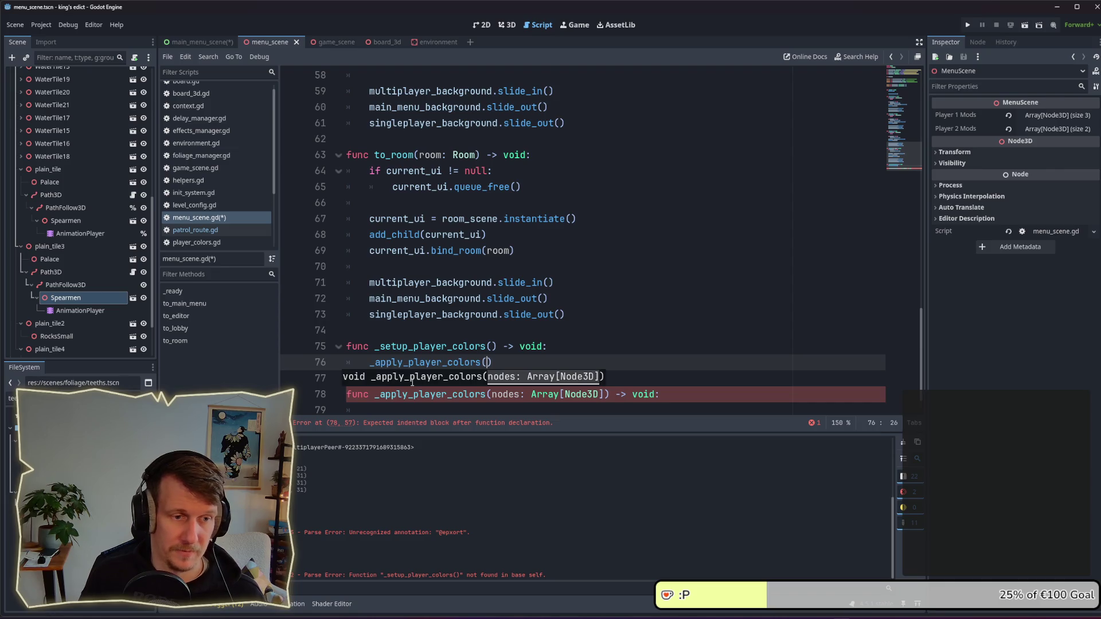
text(pl)
key(Return)
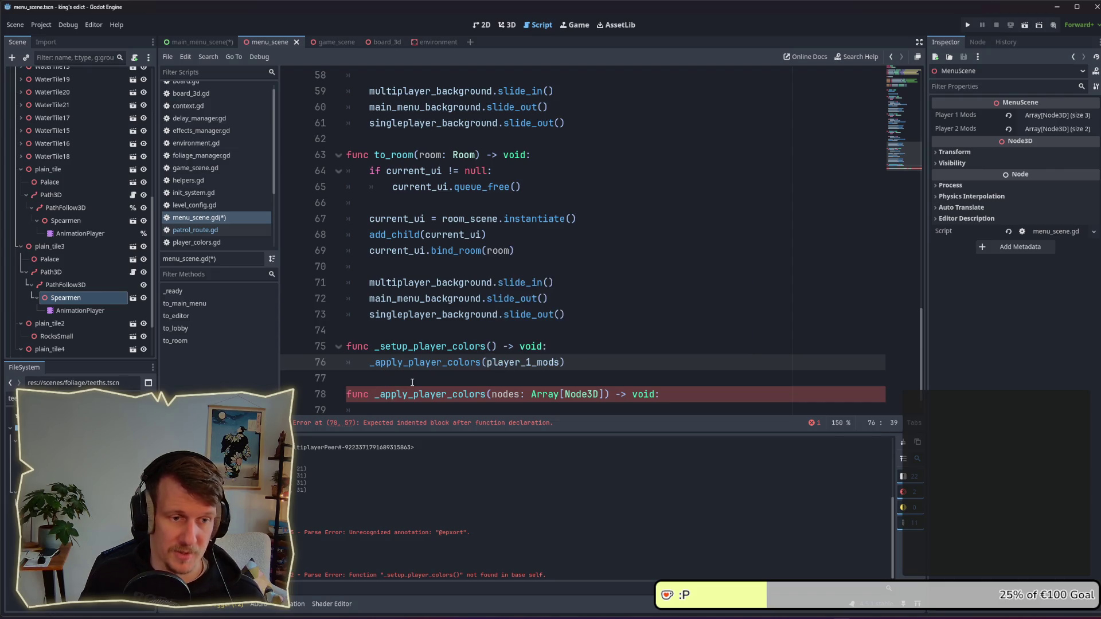
key(ctrl+shift+d)
key(ctrl+BackSpace)
text(pla)
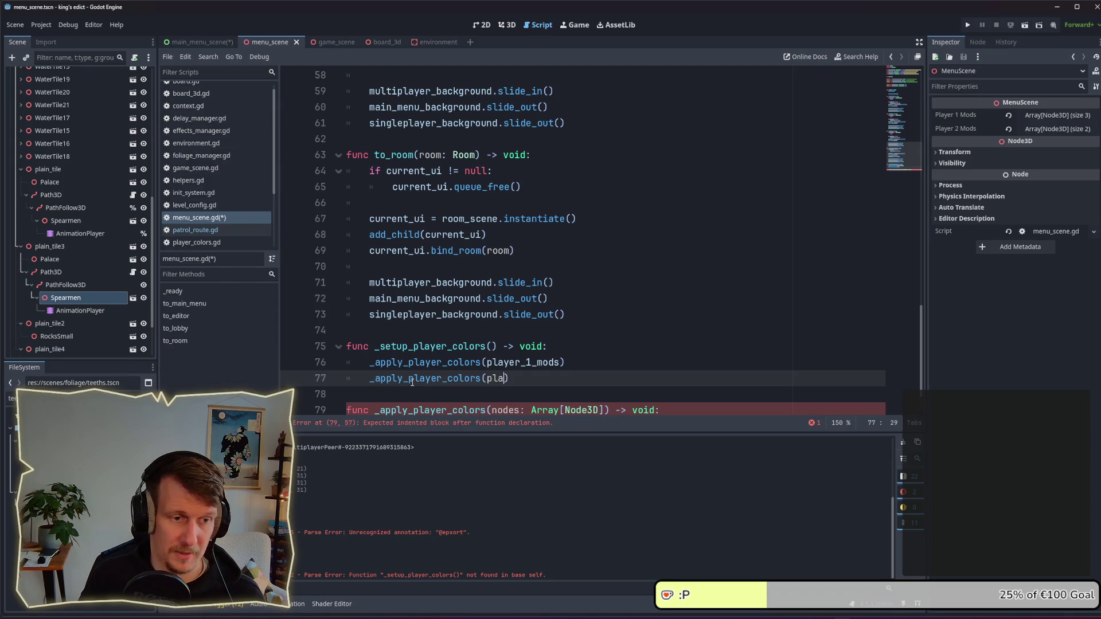
text(yer)
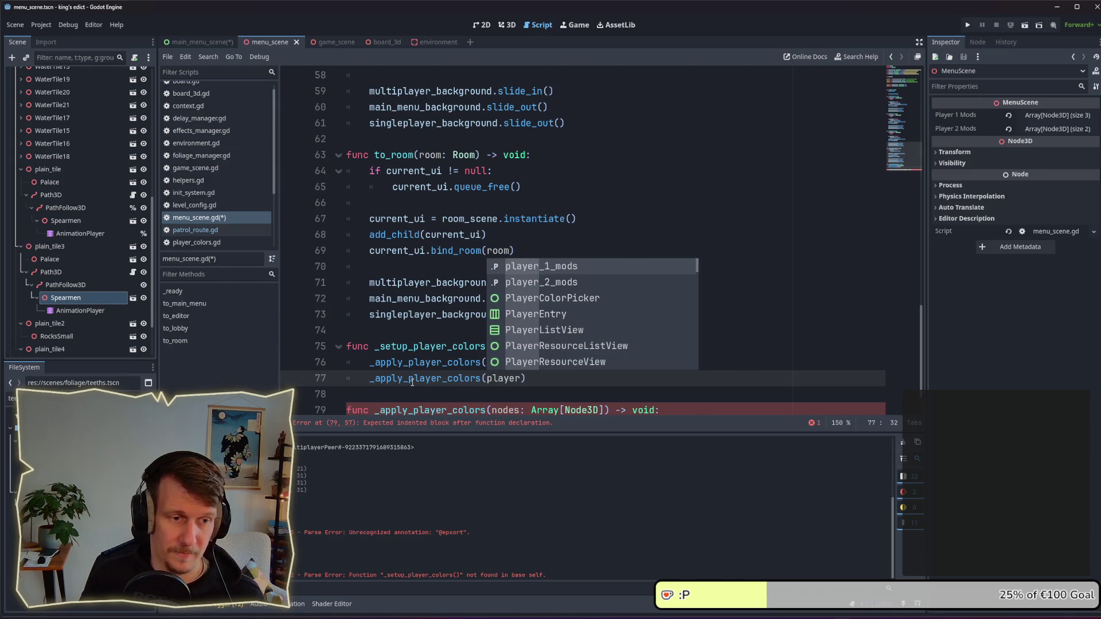
text(_)
key(Down)
key(Return)
Step: Pass color to both calls and add a color parameter to _apply_player_colors
key(Up)
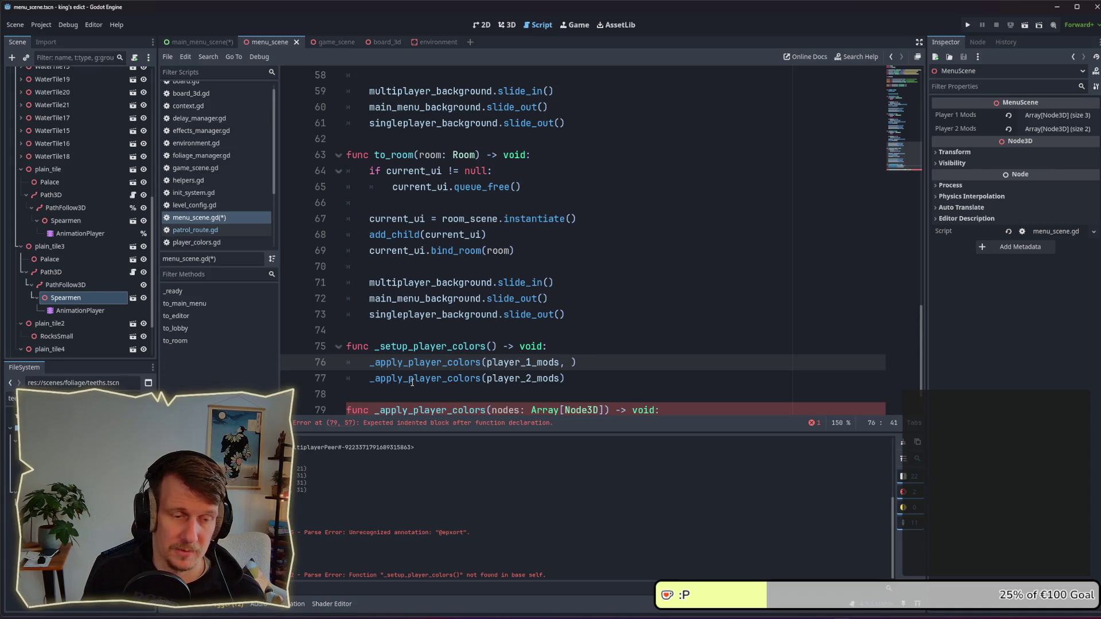
text(color)
key(Escape)
key(Down)
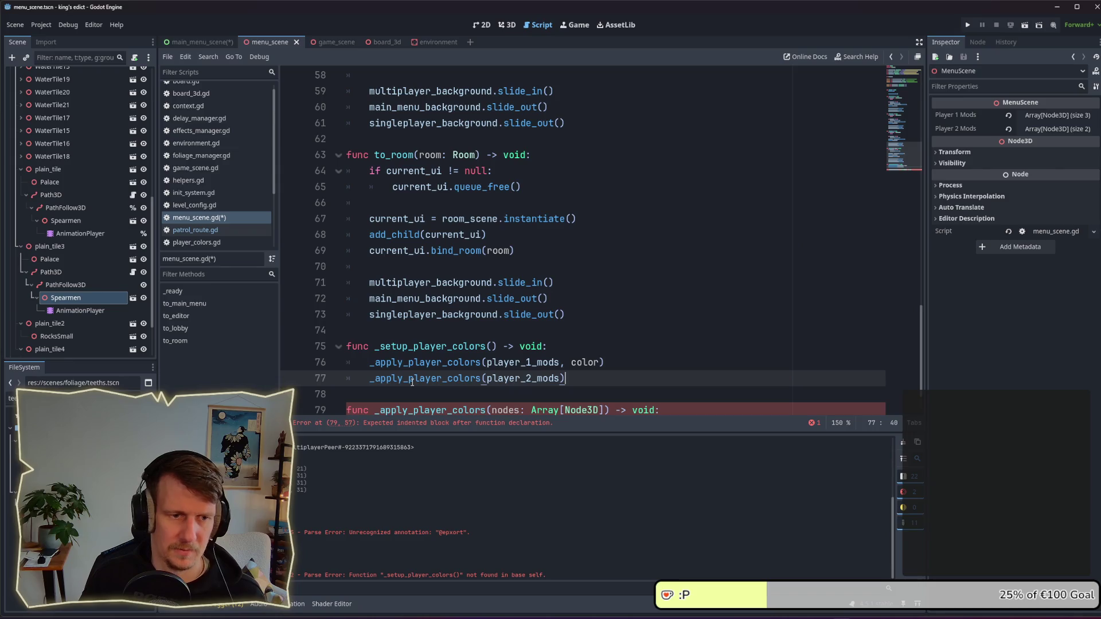
text(, color))
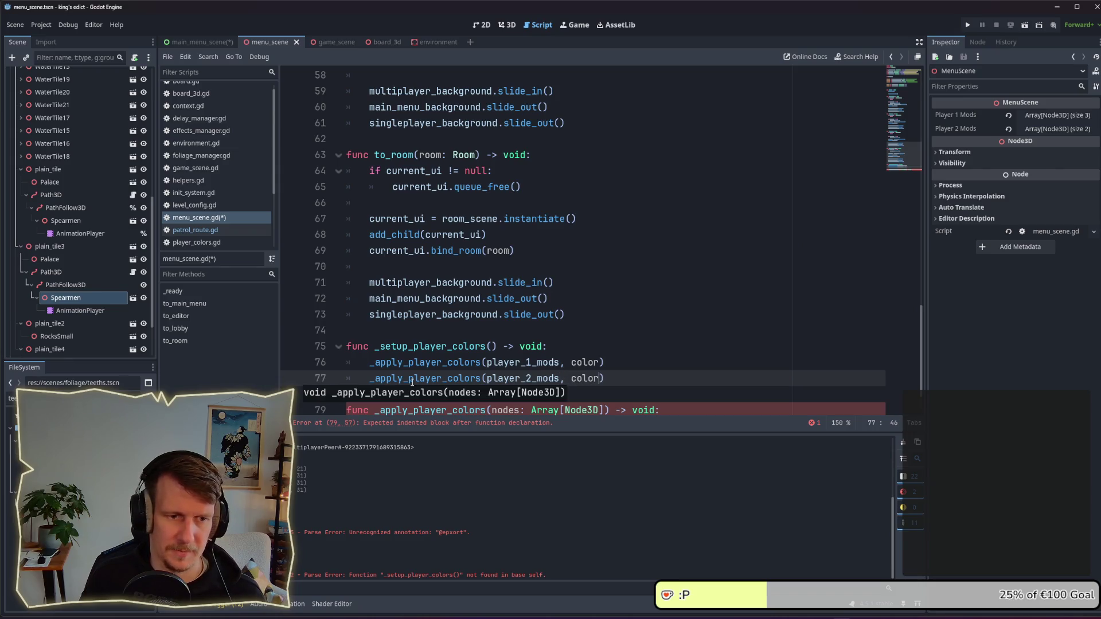
key(Down)
key(Down)
text(, color)
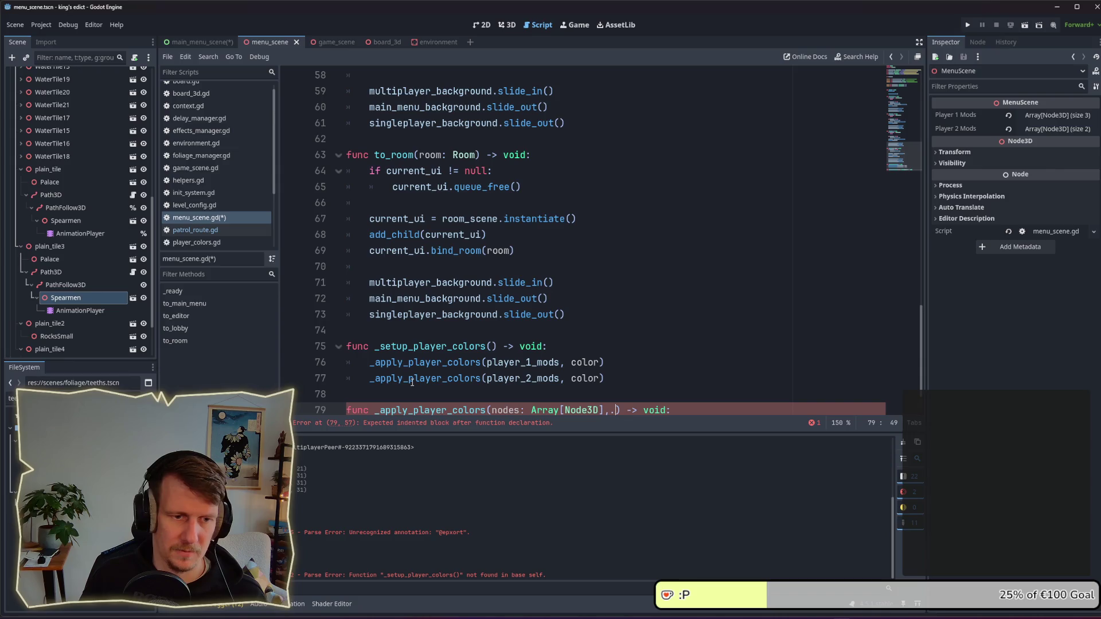
scroll(597, 339, down, 1)
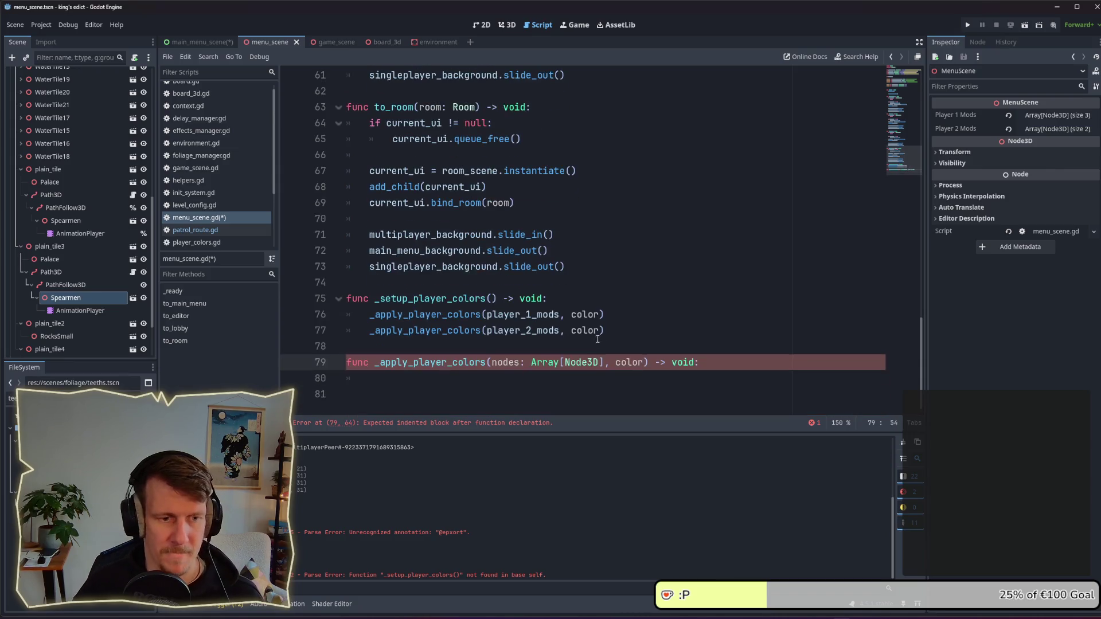
click(700, 378)
Step: Write a for loop over nodes calling Helpers.set_override_material_recursive(node, …)
text(for )
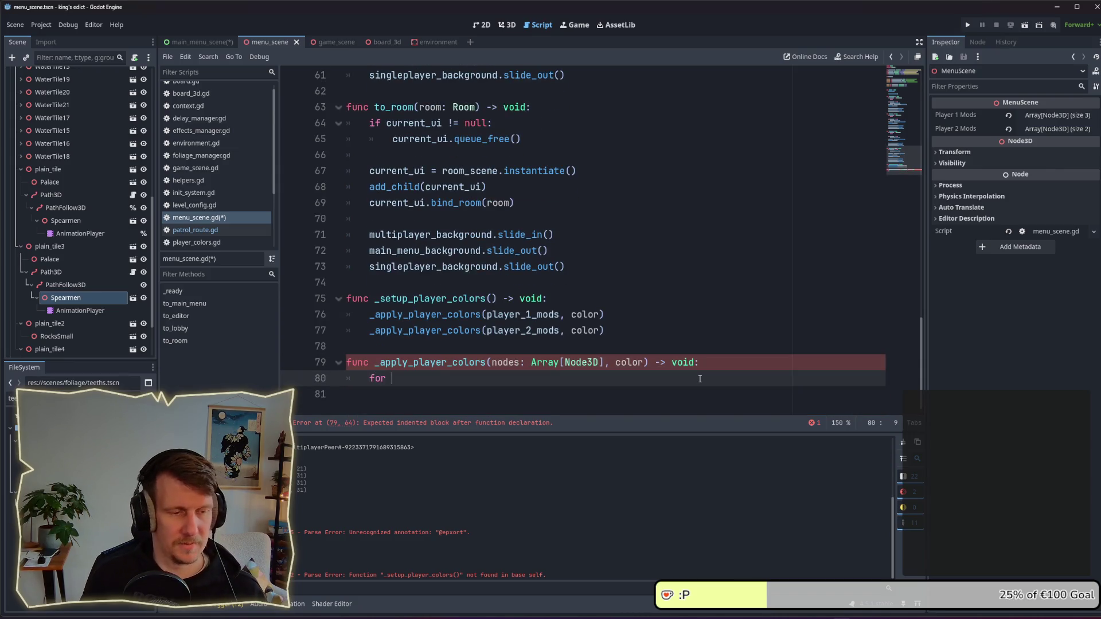
text(node i)
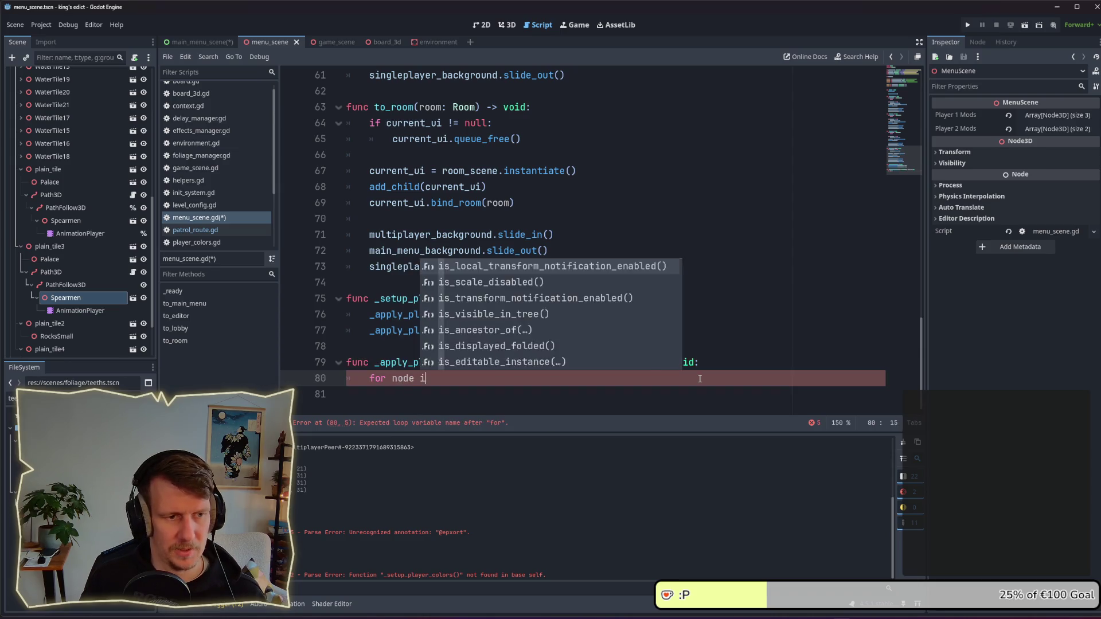
text(n nodes:)
key(Return)
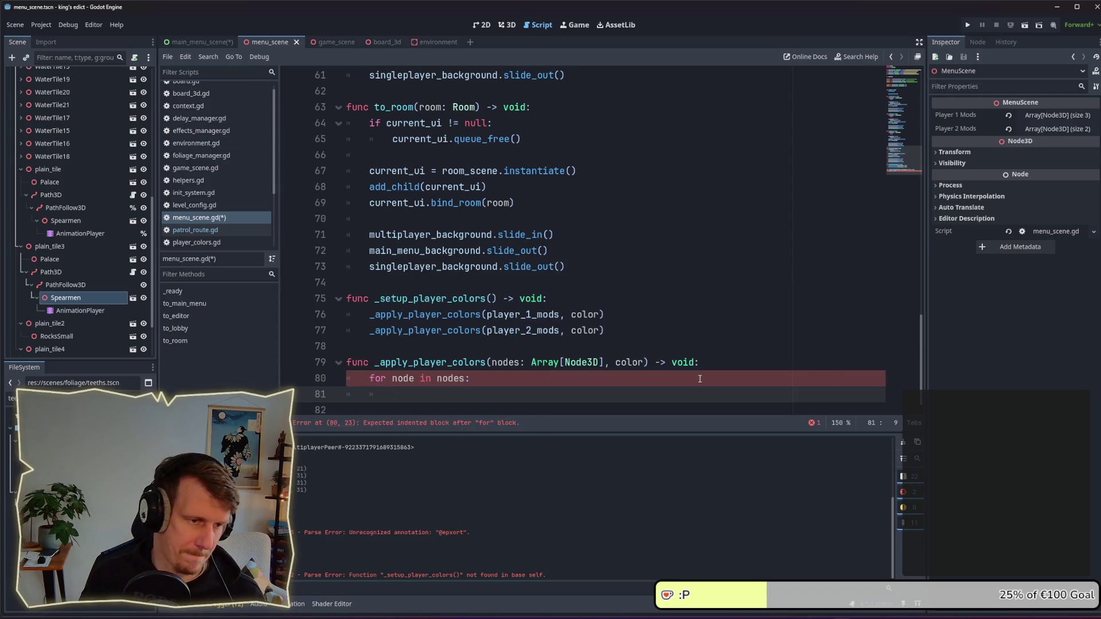
text(HJ)
key(BackSpace)
text(elpers.)
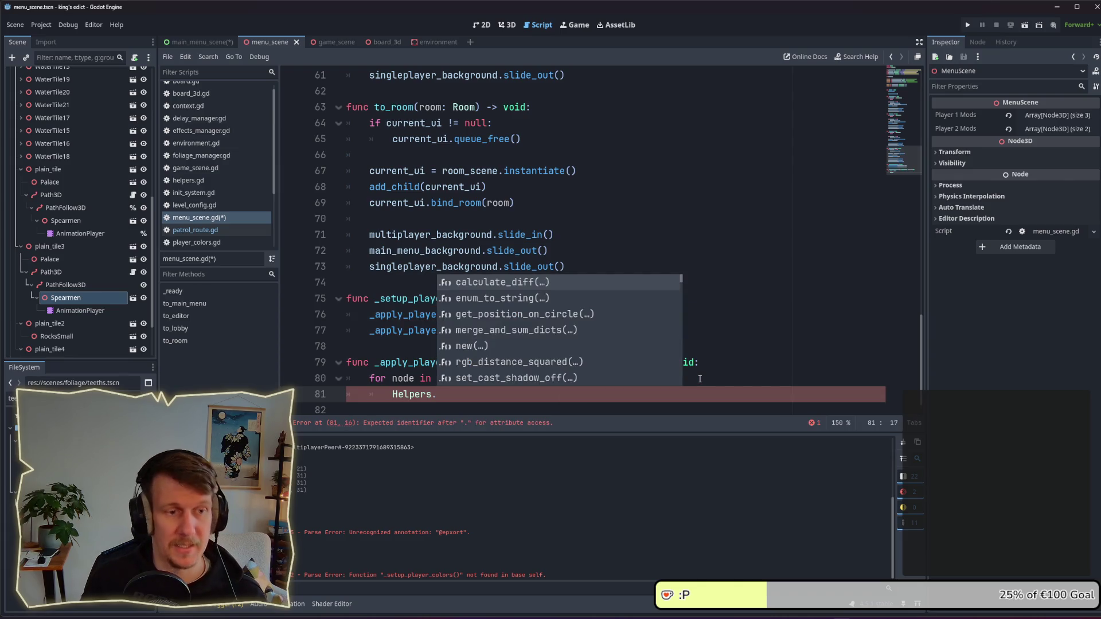
text(set)
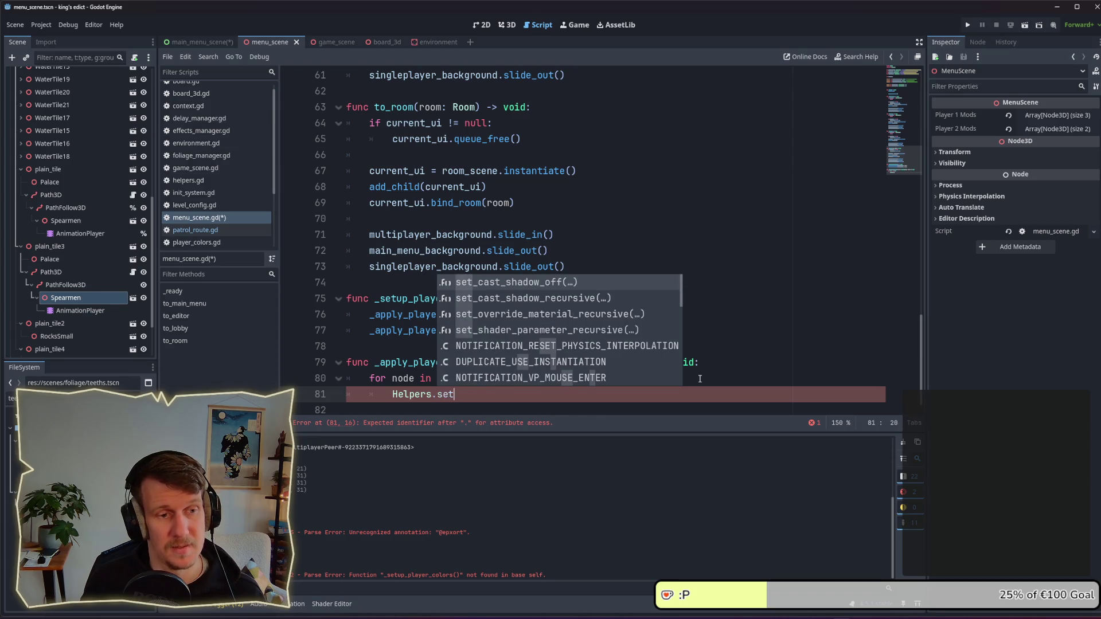
key(Down)
key(Return)
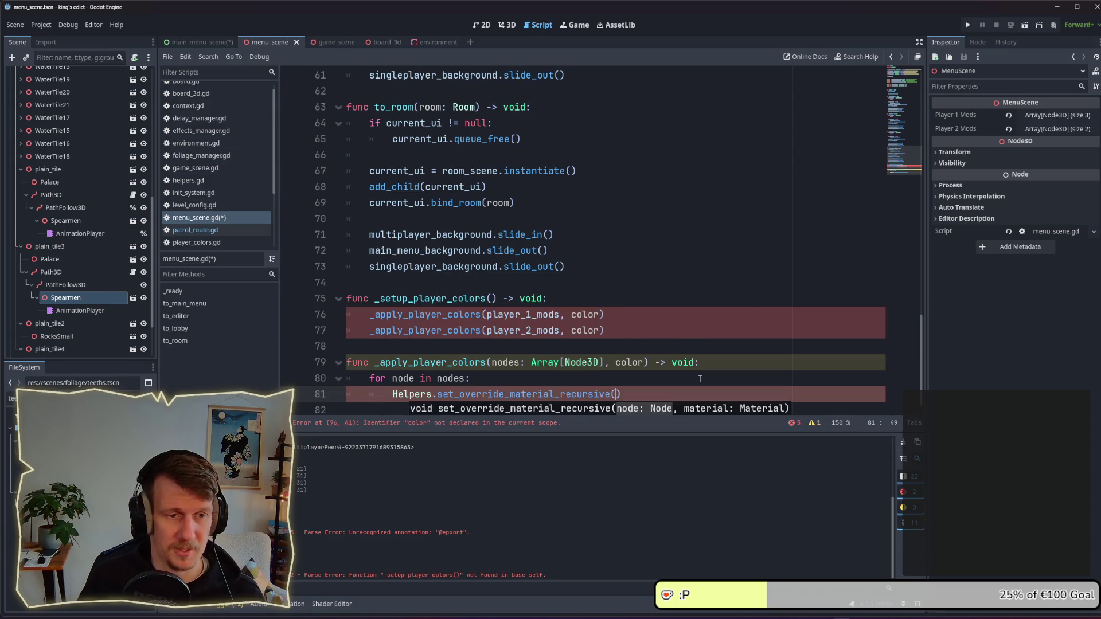
text(nodes)
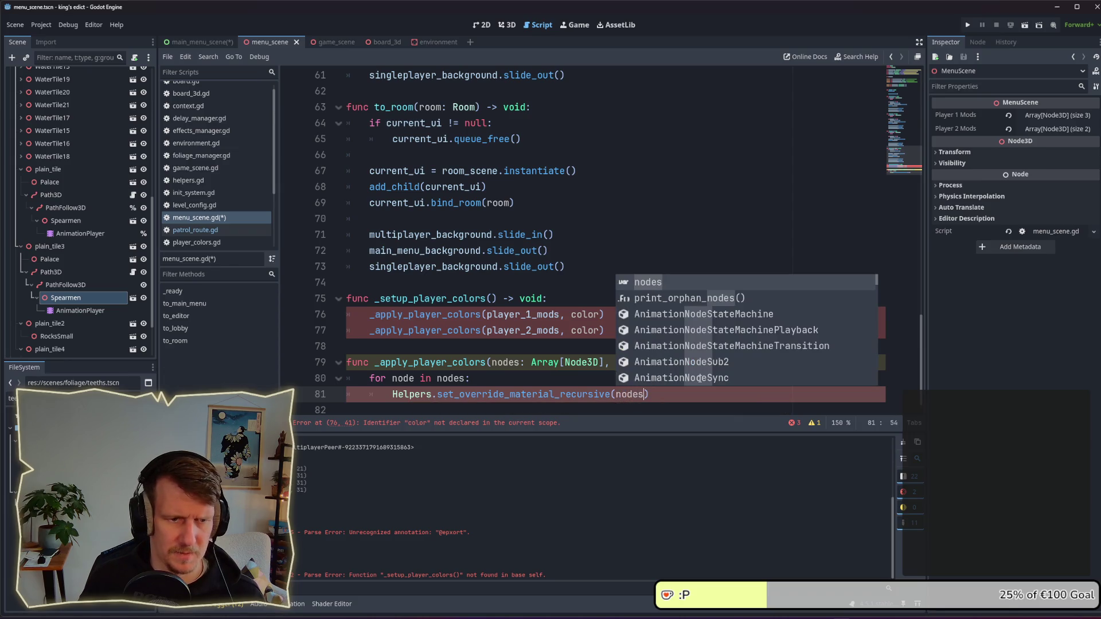
key(BackSpace)
key(Escape)
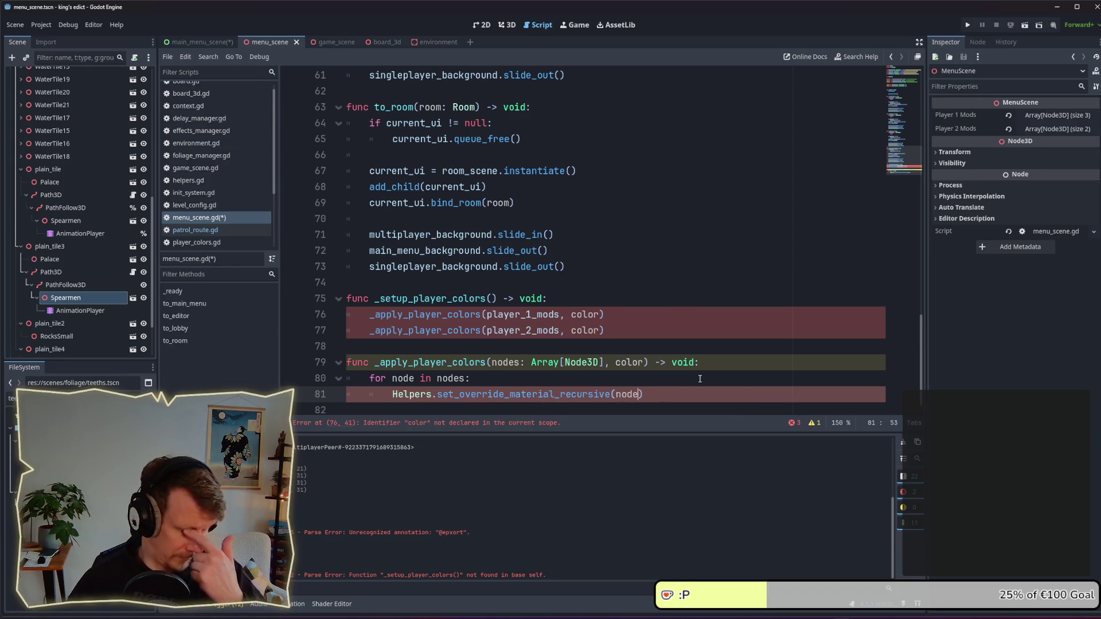
Step: Pass PlayerColors.COLORS as the second argument and jump to its definition in player_colors.gd
text(,)
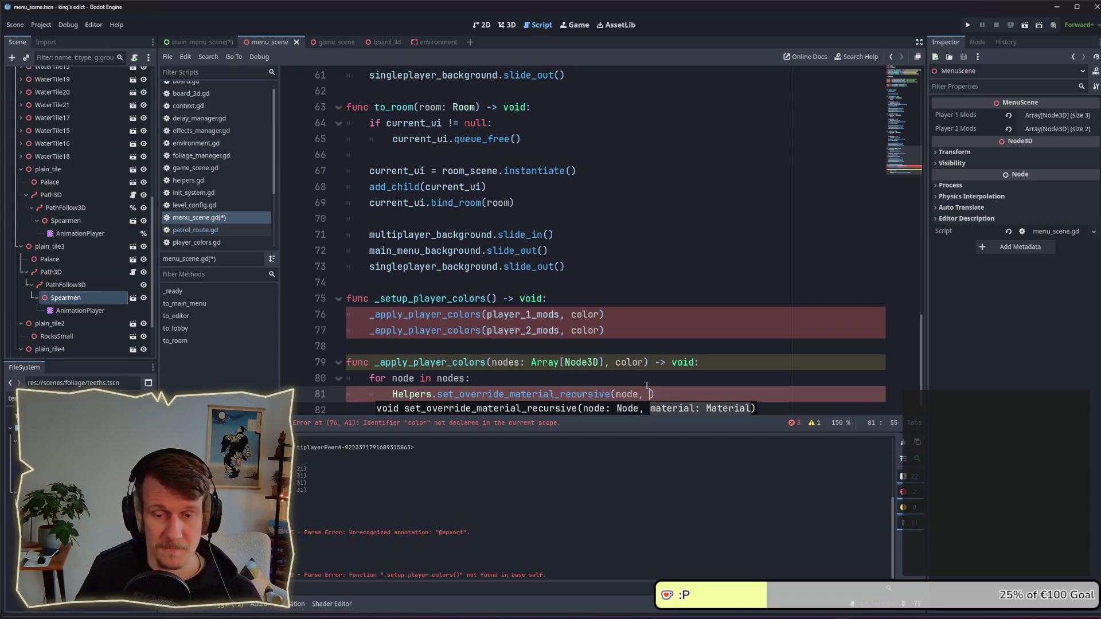
scroll(641, 373, down, 1)
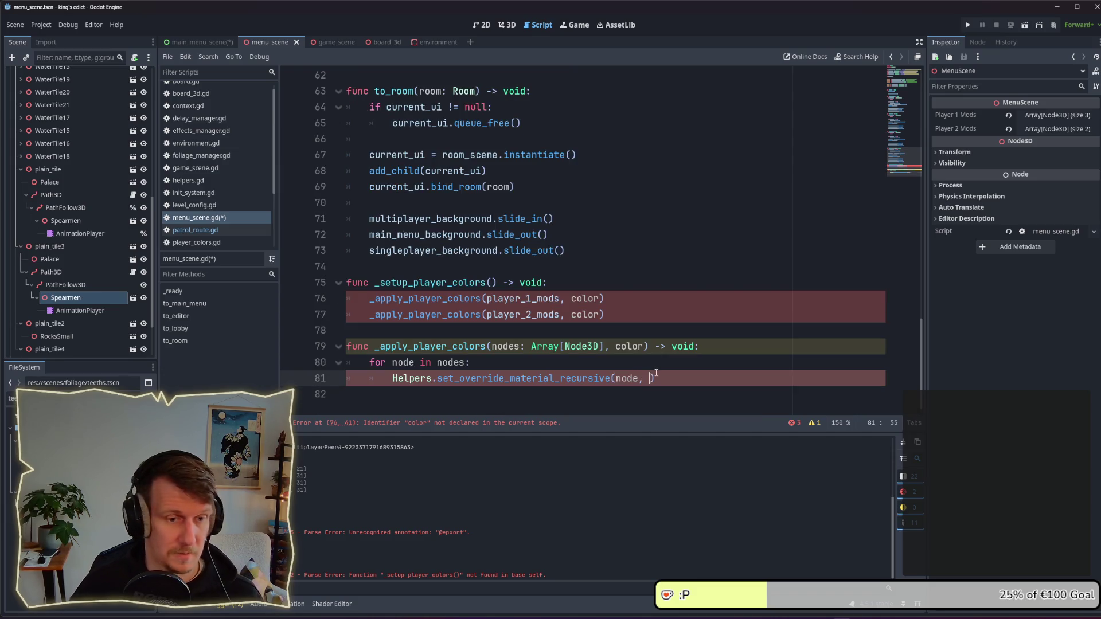
text(Player)
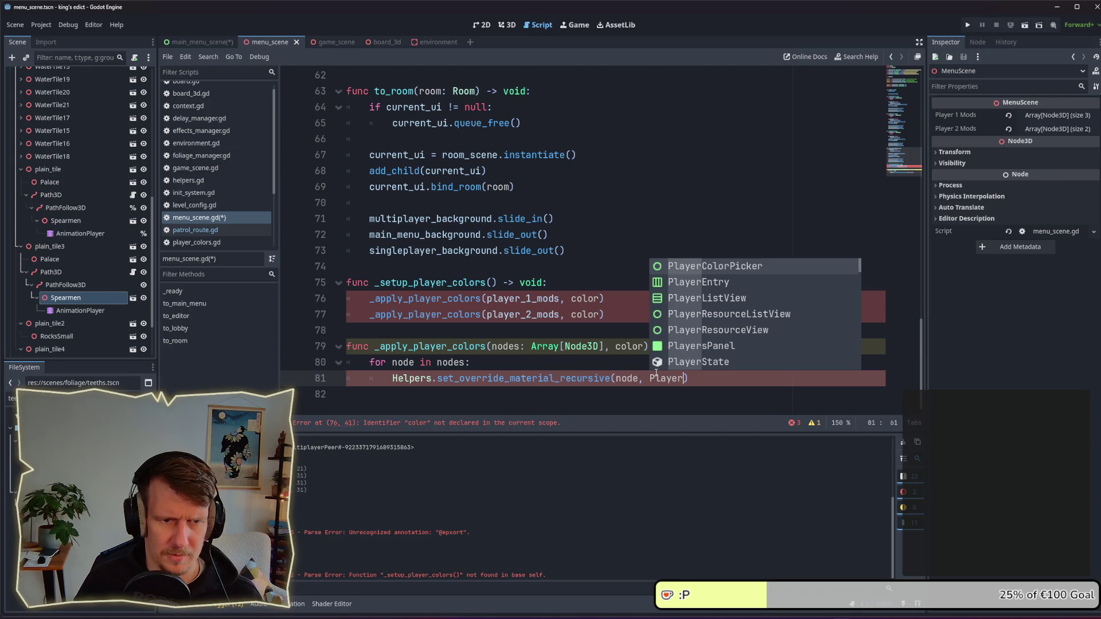
text(Colo)
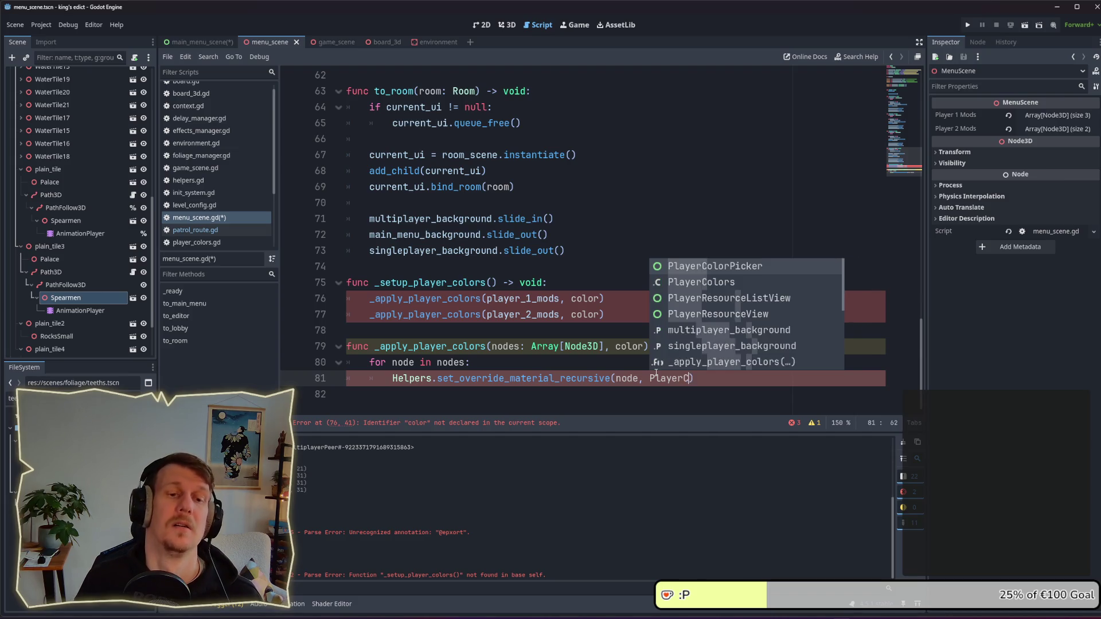
text(rs.)
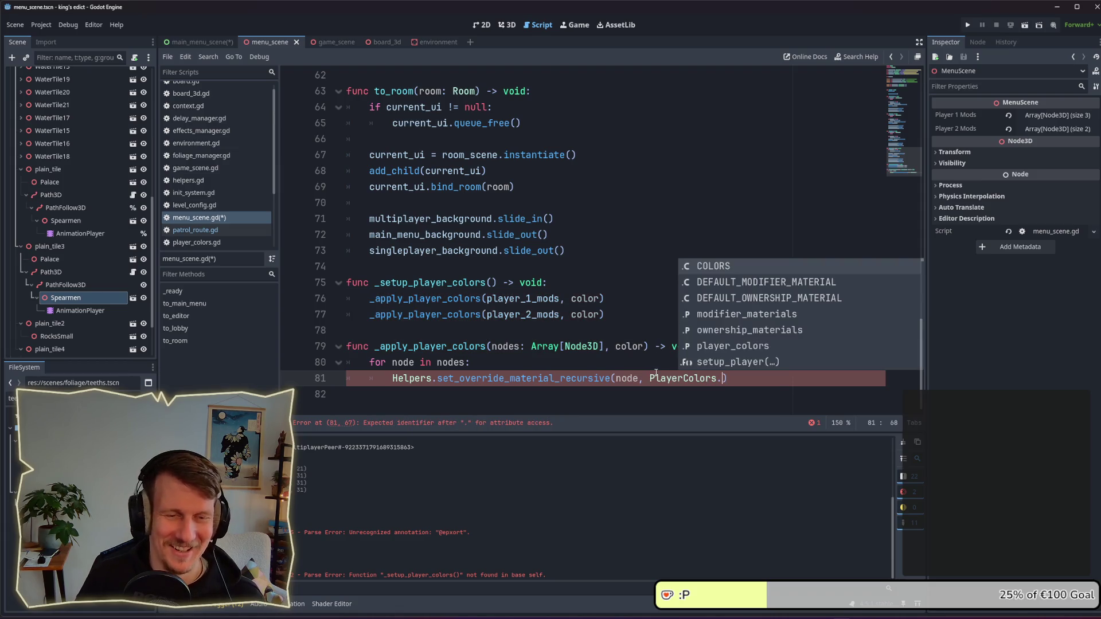
key(Return)
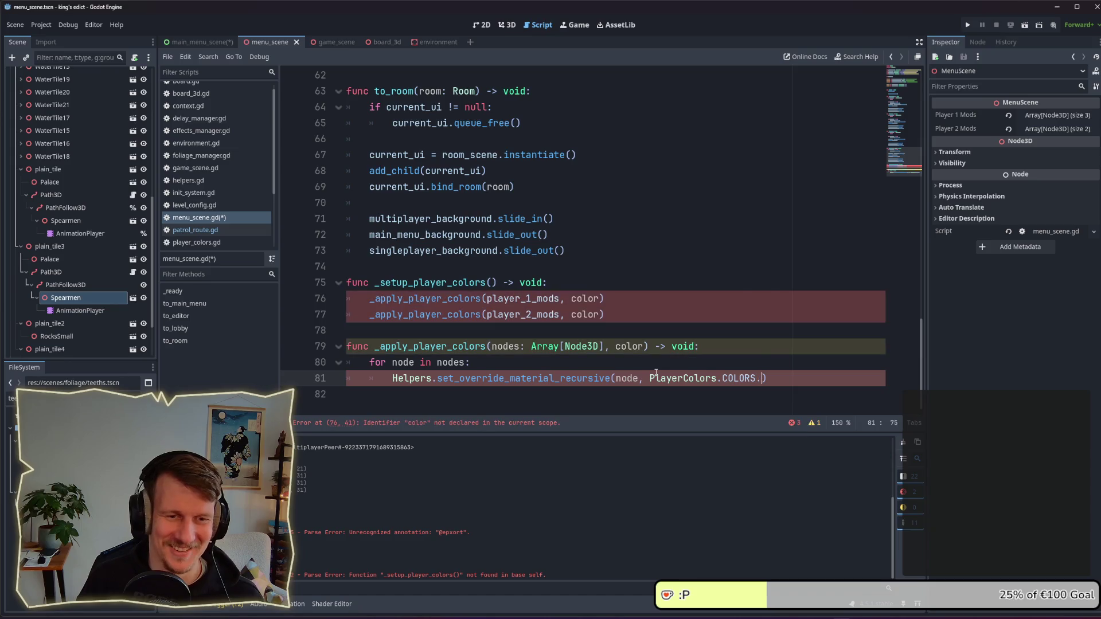
ctrl+click(746, 378)
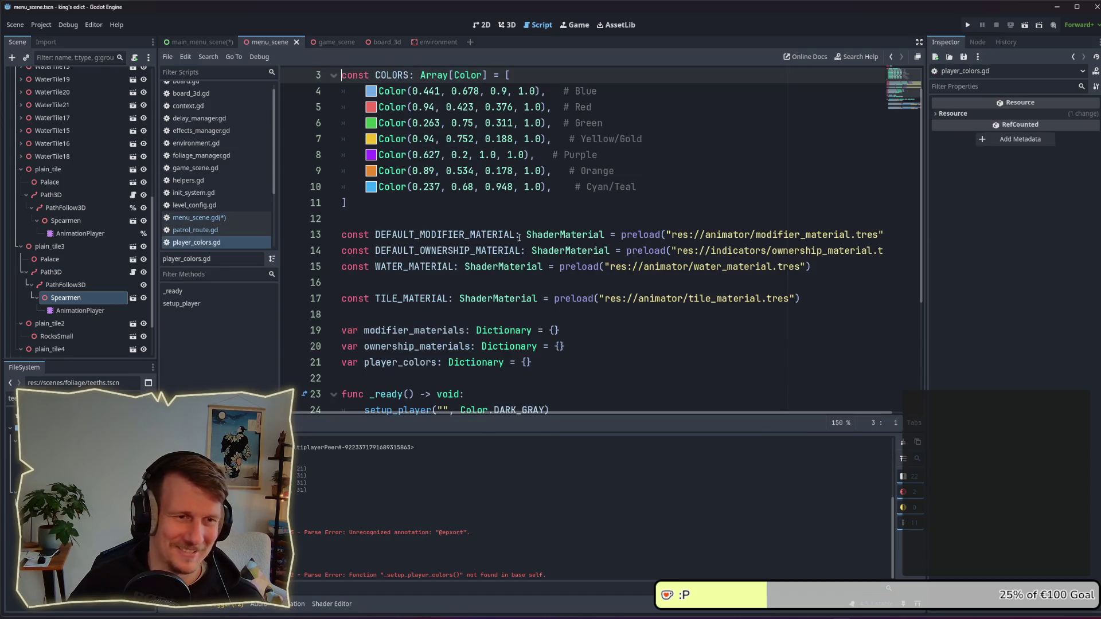
Step: Look over the COLORS array in player_colors.gd, then return to menu_scene.gd
scroll(506, 231, up, 1)
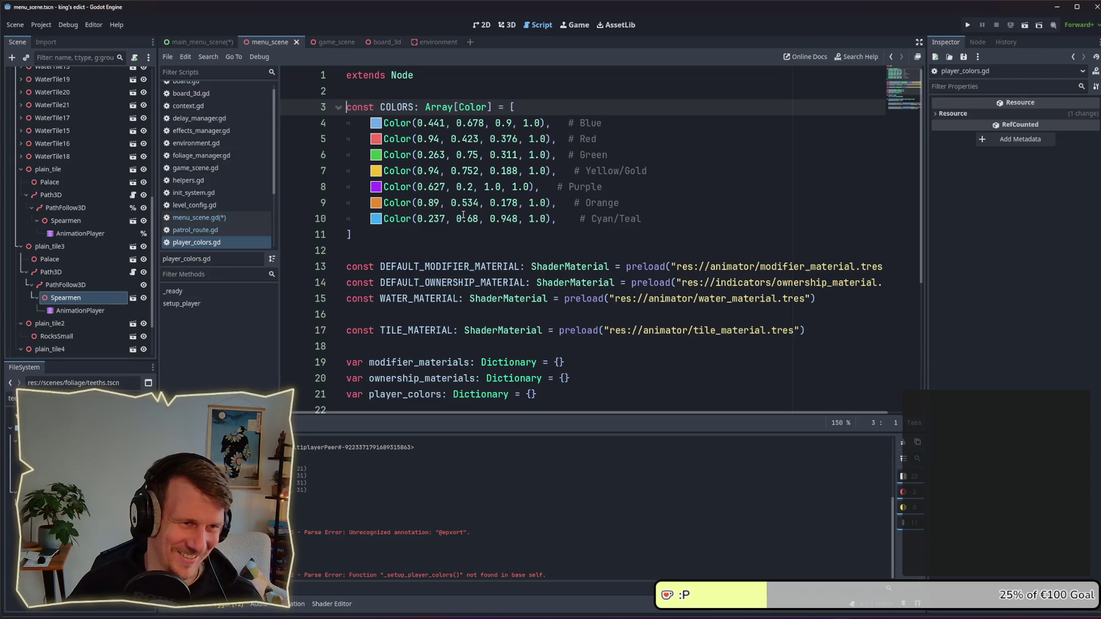
scroll(464, 215, down, 3)
scroll(464, 215, down, 1)
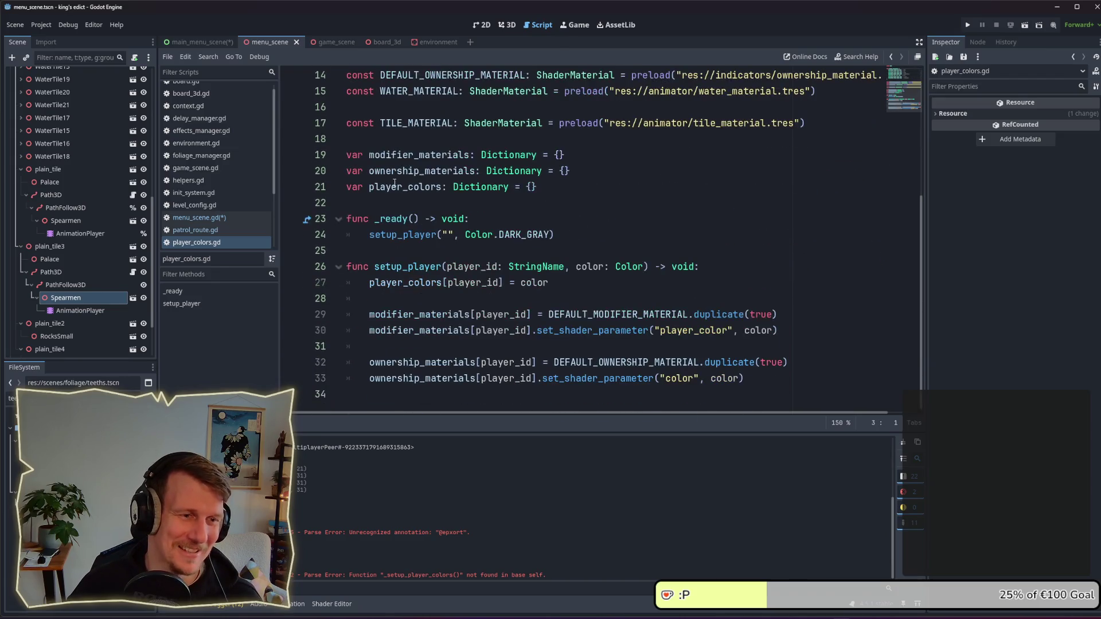
scroll(470, 229, up, 4)
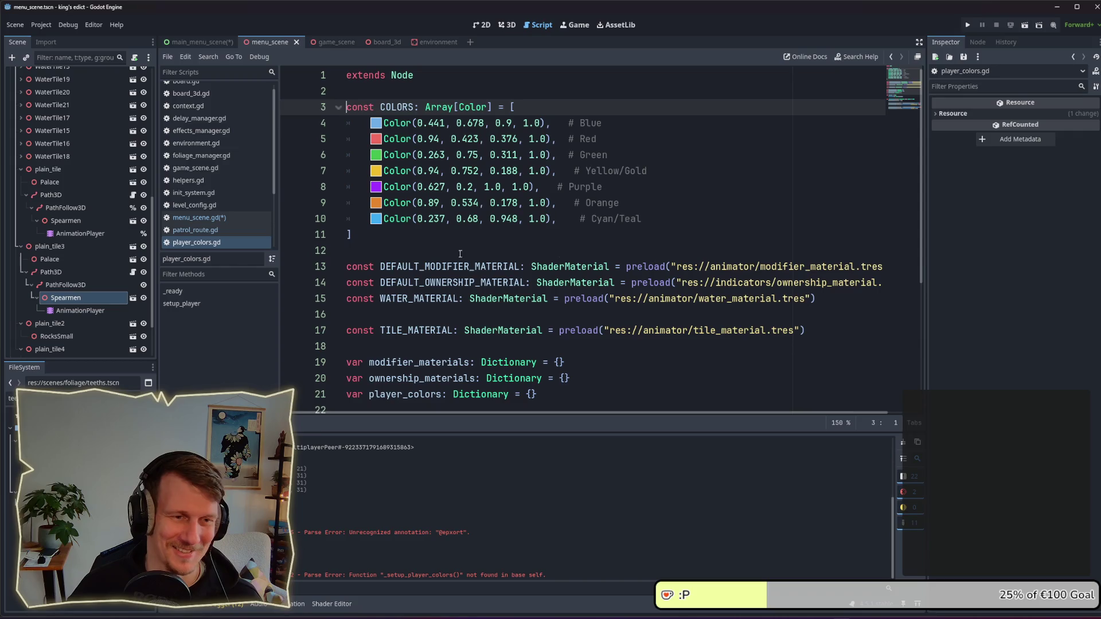
click(501, 242)
key(alt+Left)
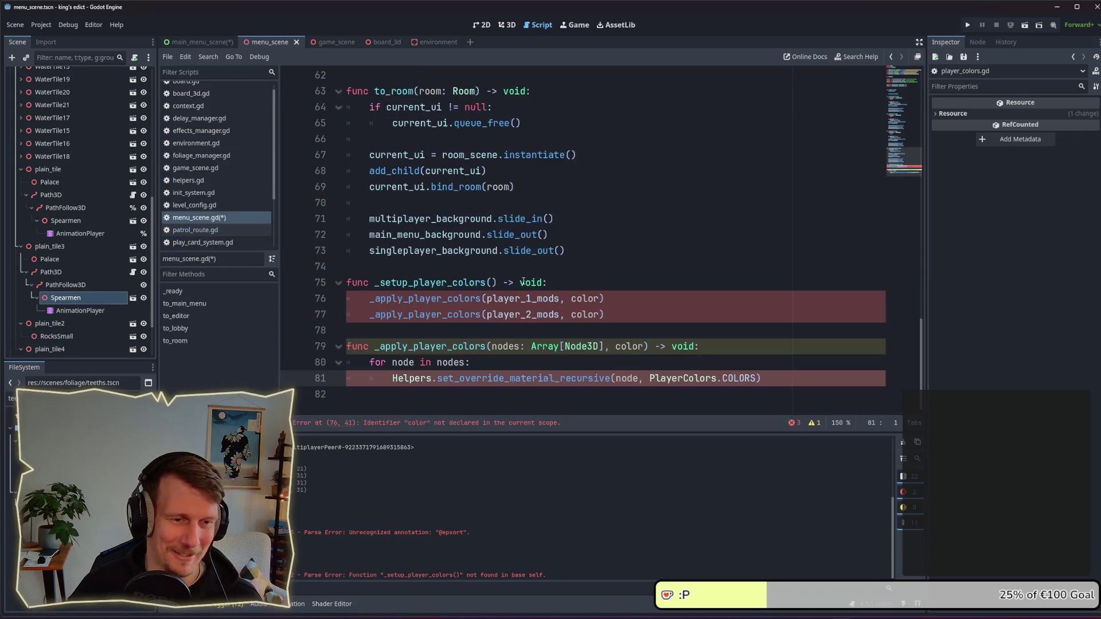
Step: Pass PlayerColors.DEFAULT_MODIFIER_MATERIAL as the loop's material argument instead of COLORS
click(759, 378)
text([0)
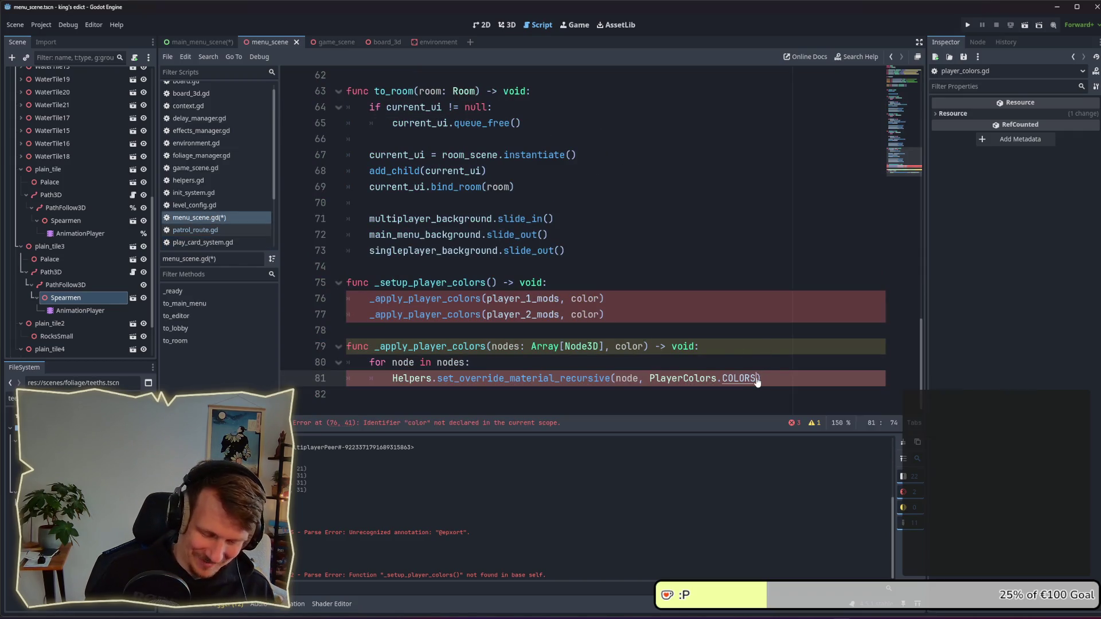
key(Left)
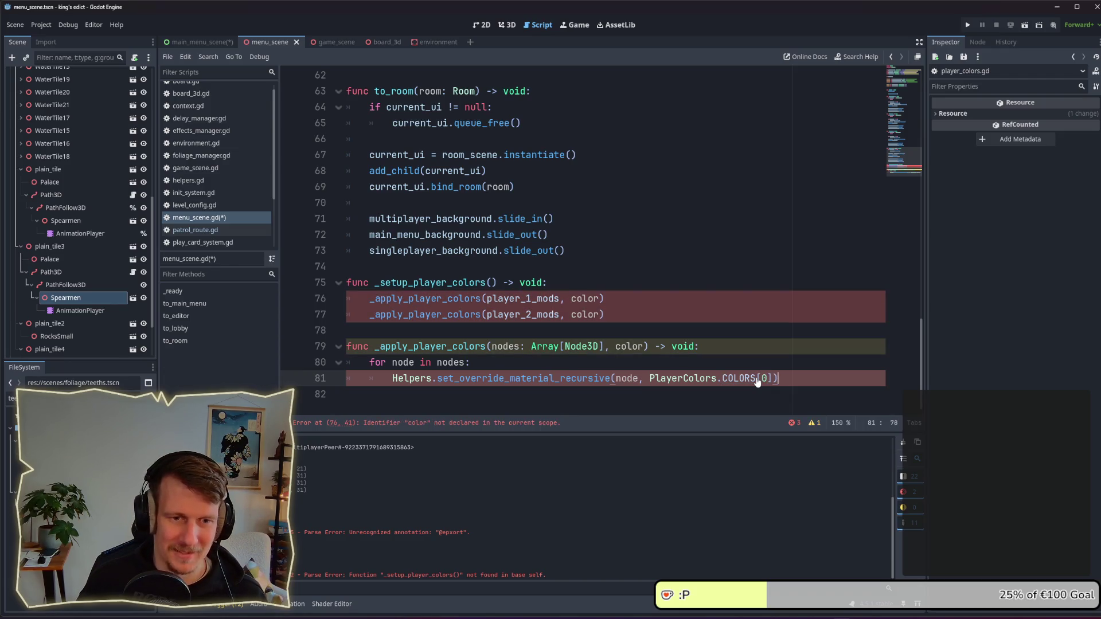
key(BackSpace)
key(BackSpace)
key(BackSpace)
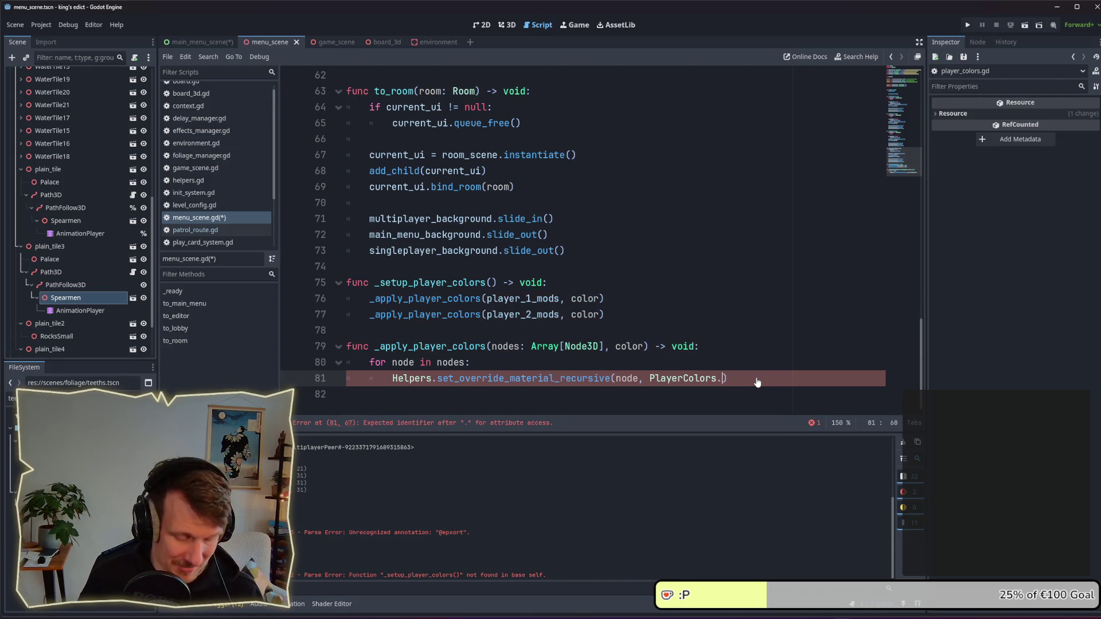
key(ctrl+space)
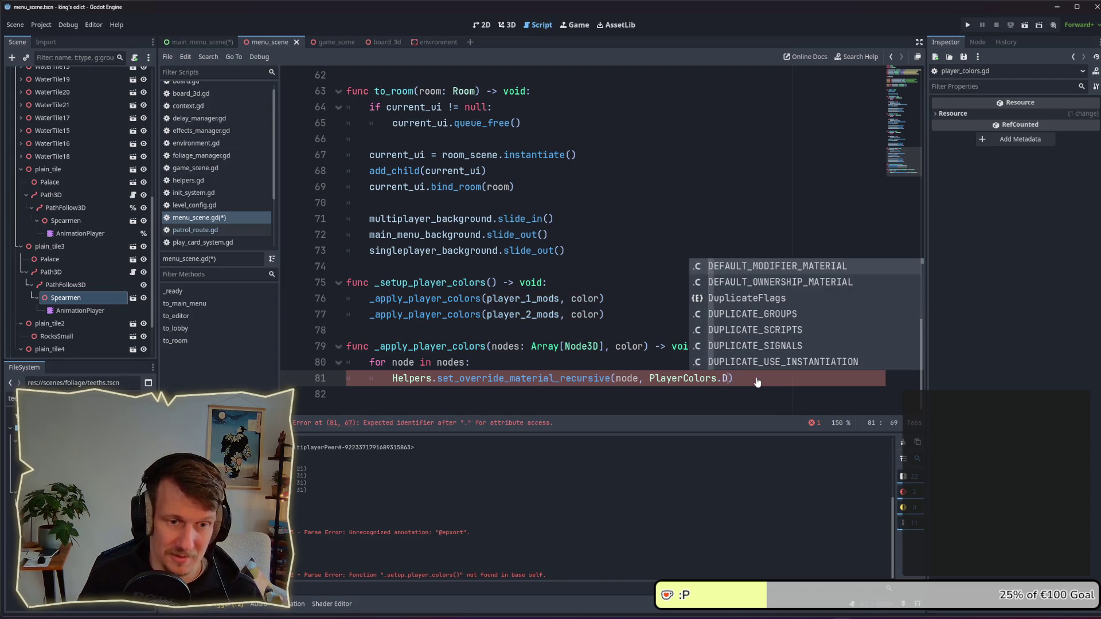
key(Return)
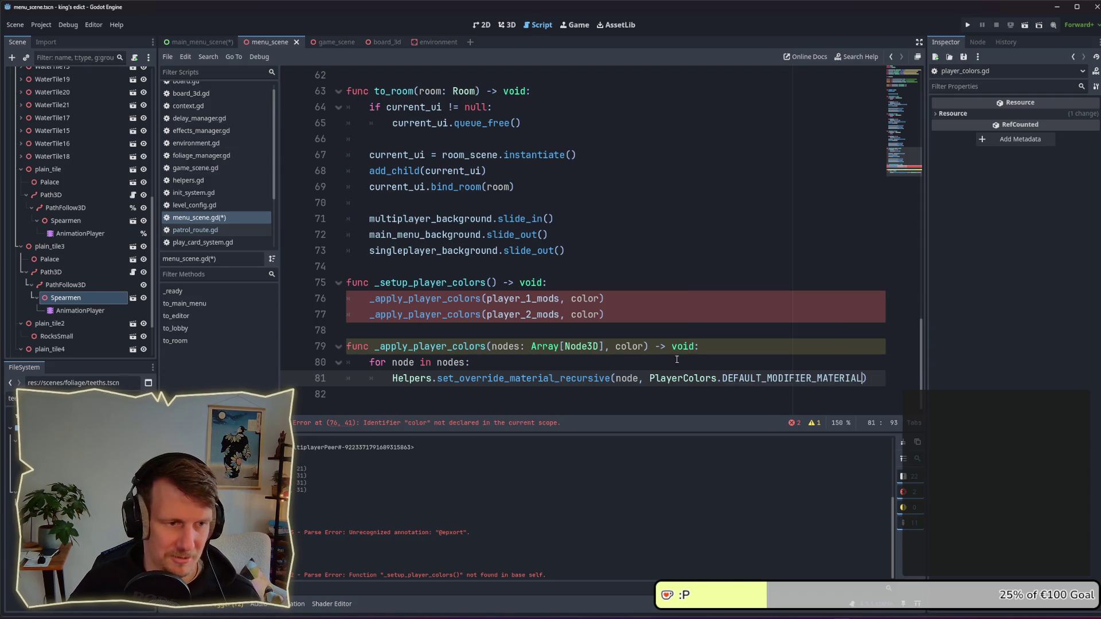
click(644, 367)
click(858, 384)
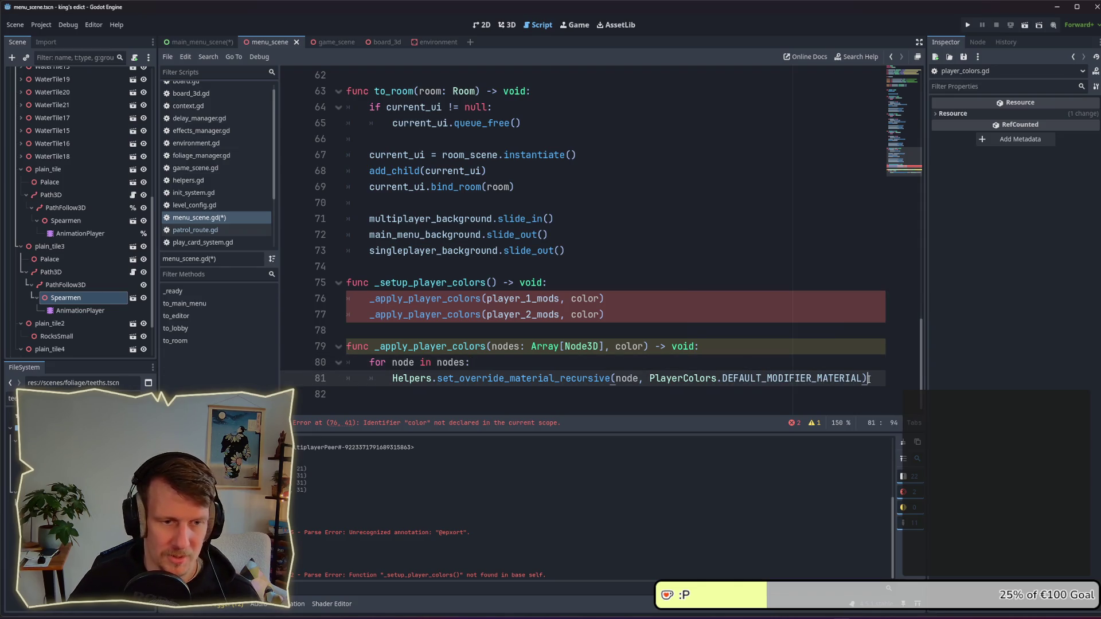
Step: Add a Helpers.set_shader_parameter_recursive(node, "", color) call below it in the loop
key(Return)
text(Helps)
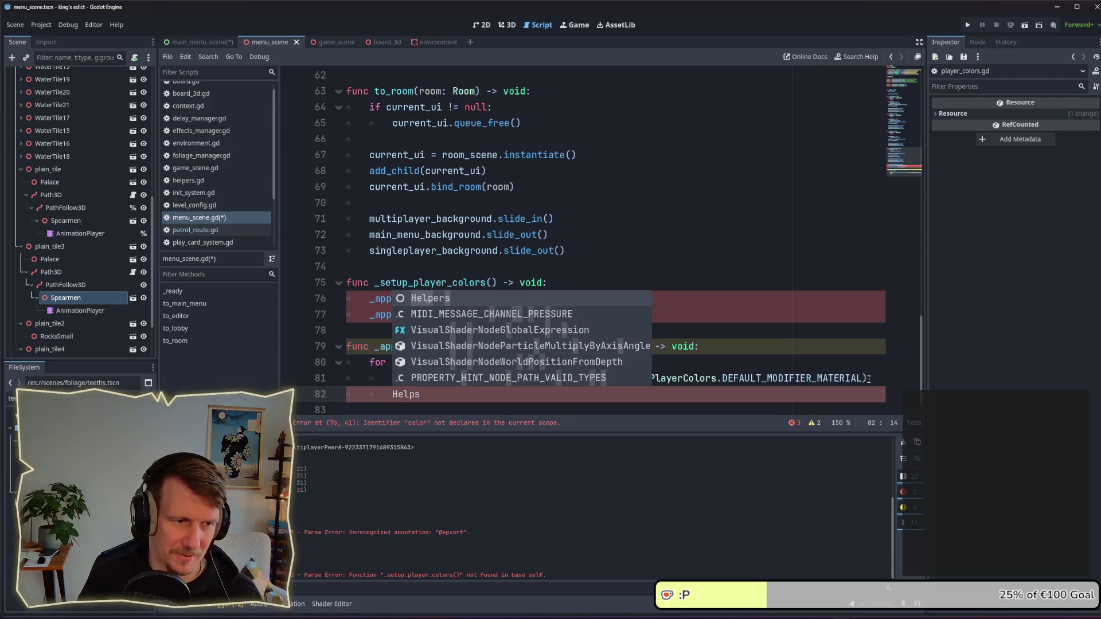
key(BackSpace)
key(Return)
text(.set)
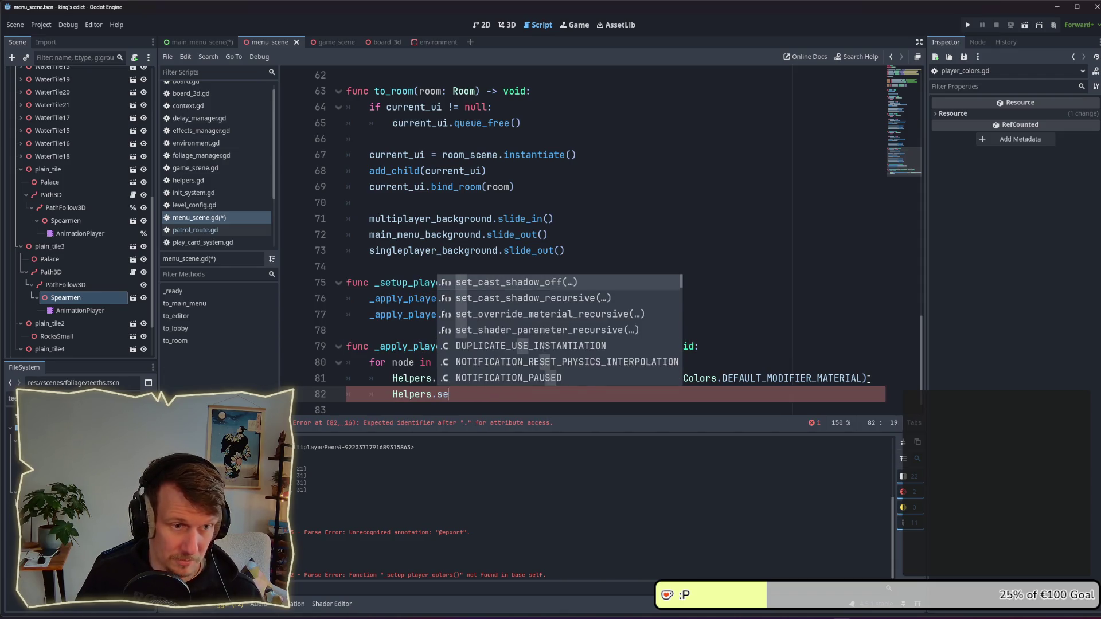
key(Down)
key(Return)
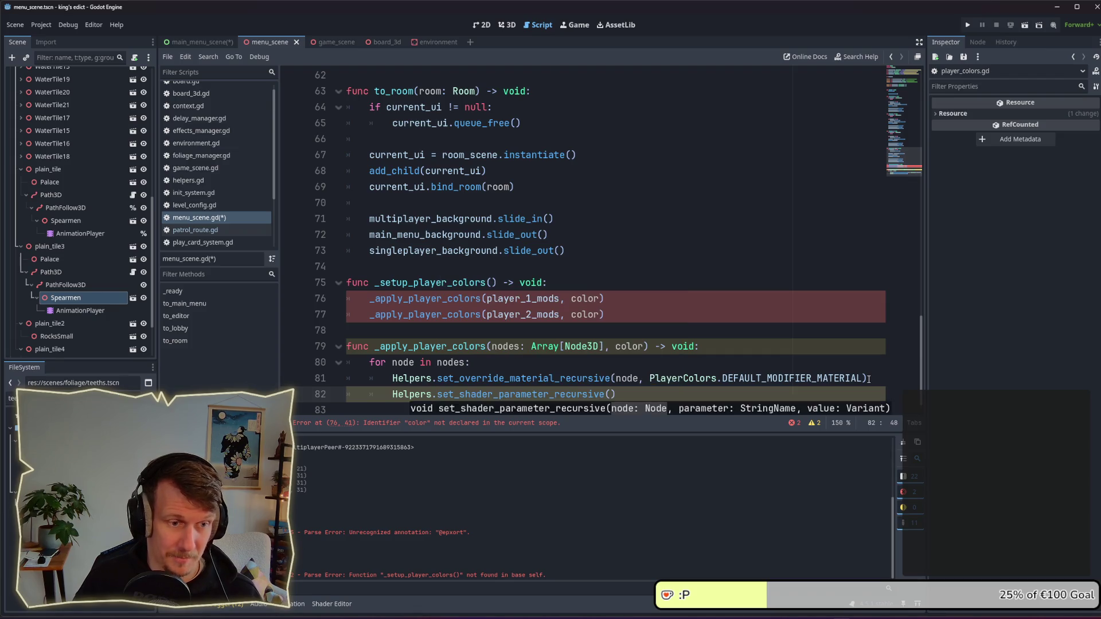
text(n)
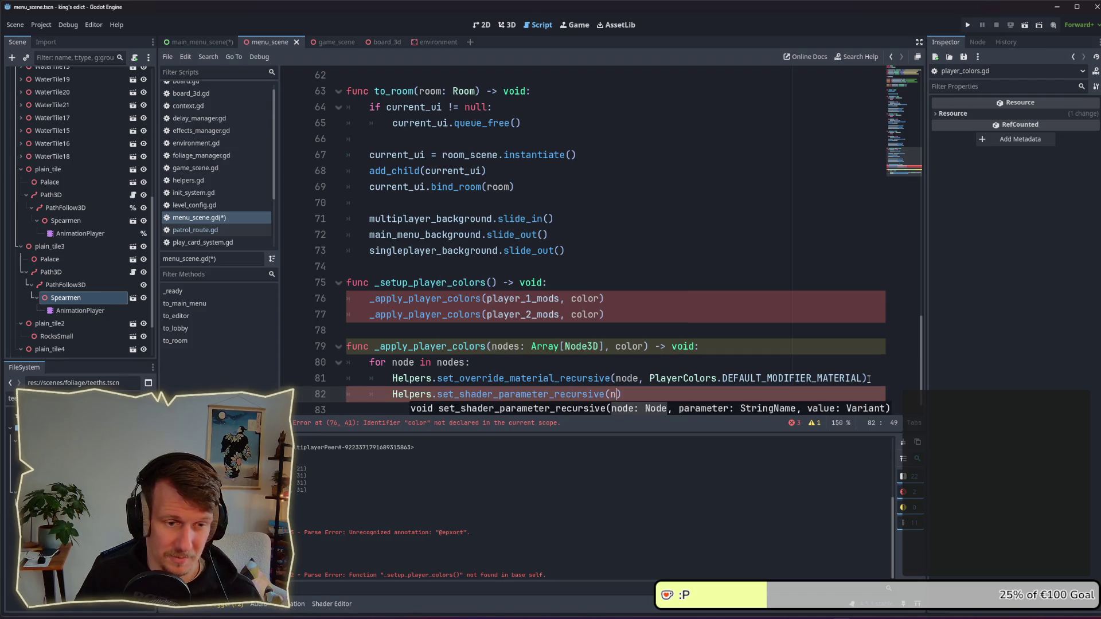
key(Return)
text(, )
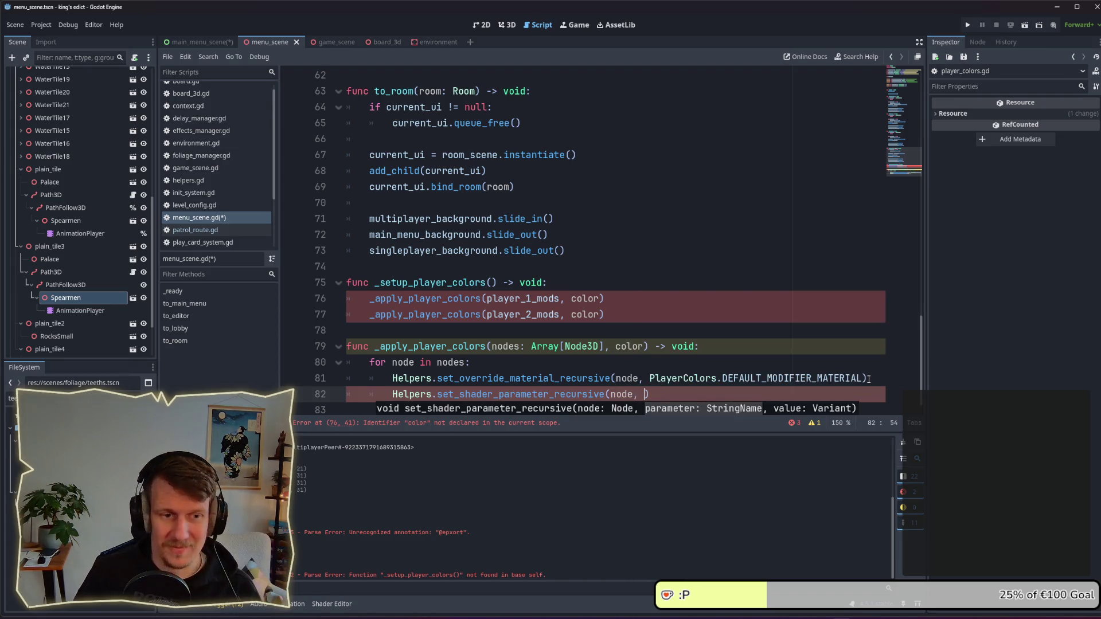
text(")
key(Right)
text(, )
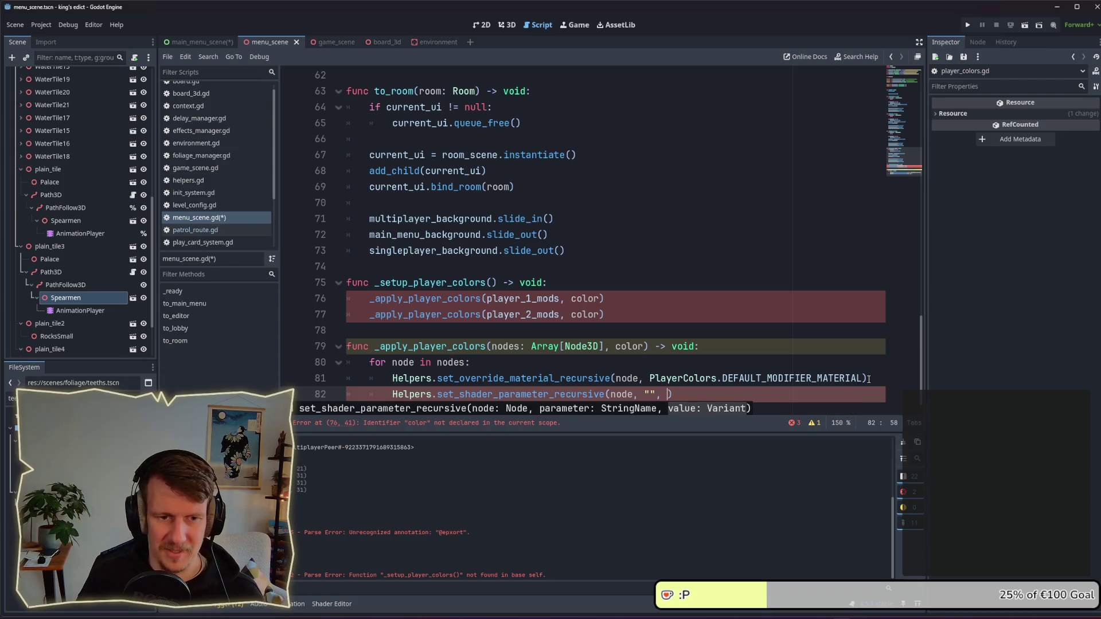
text(Player)
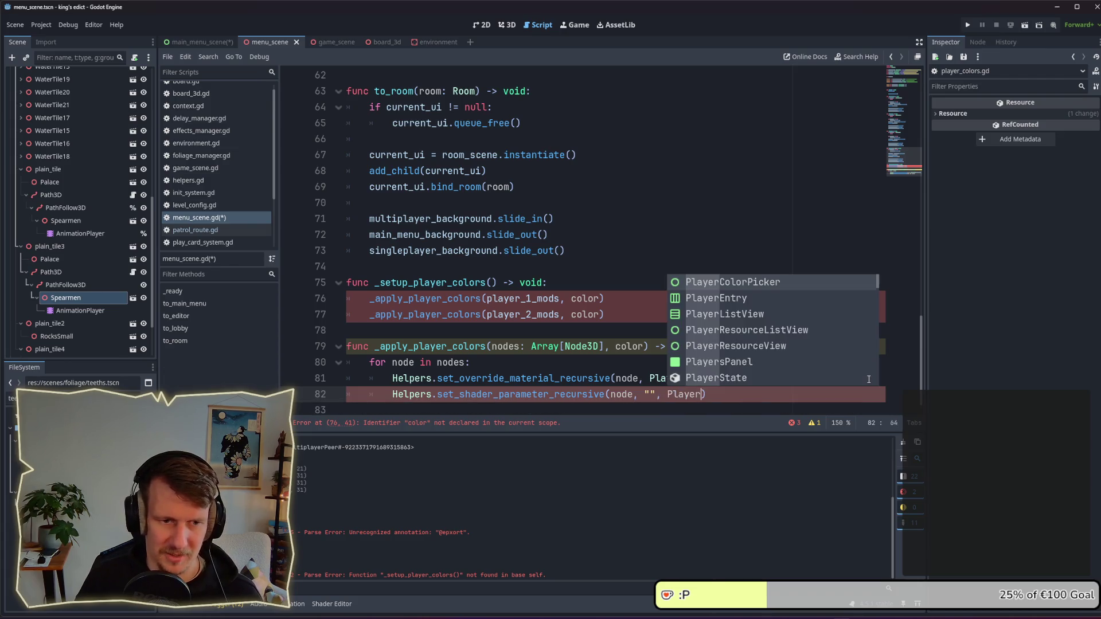
key(BackSpace)
key(BackSpace)
key(BackSpace)
text(color)
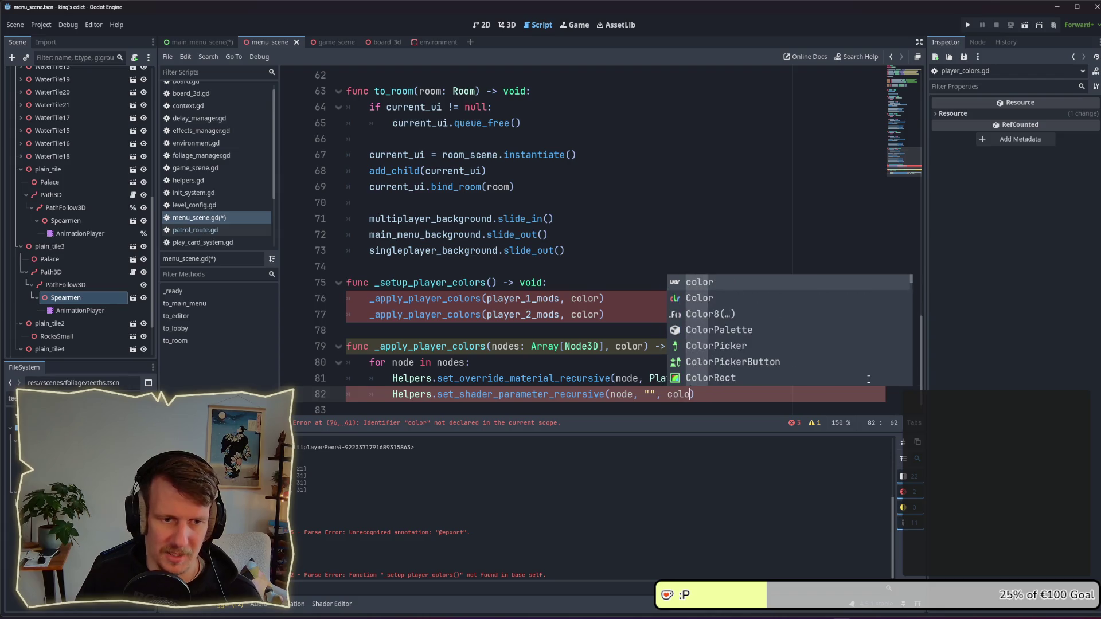
key(Escape)
Step: Replace the first player's color argument on line 76 with PlayerColors.COLORS[0]
double_click(580, 299)
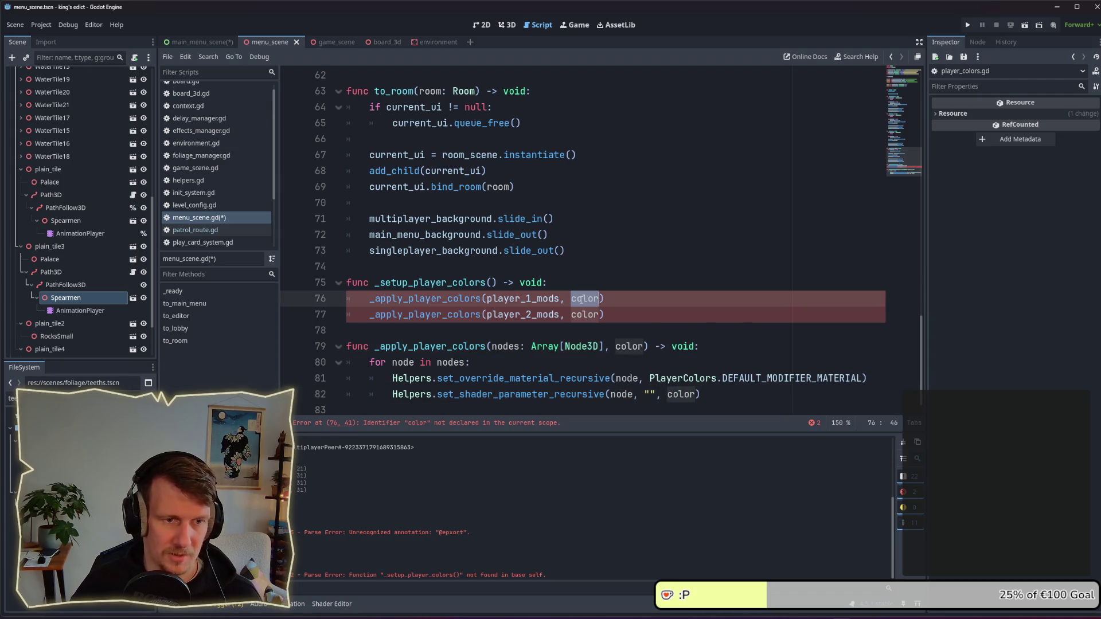
text(Player_)
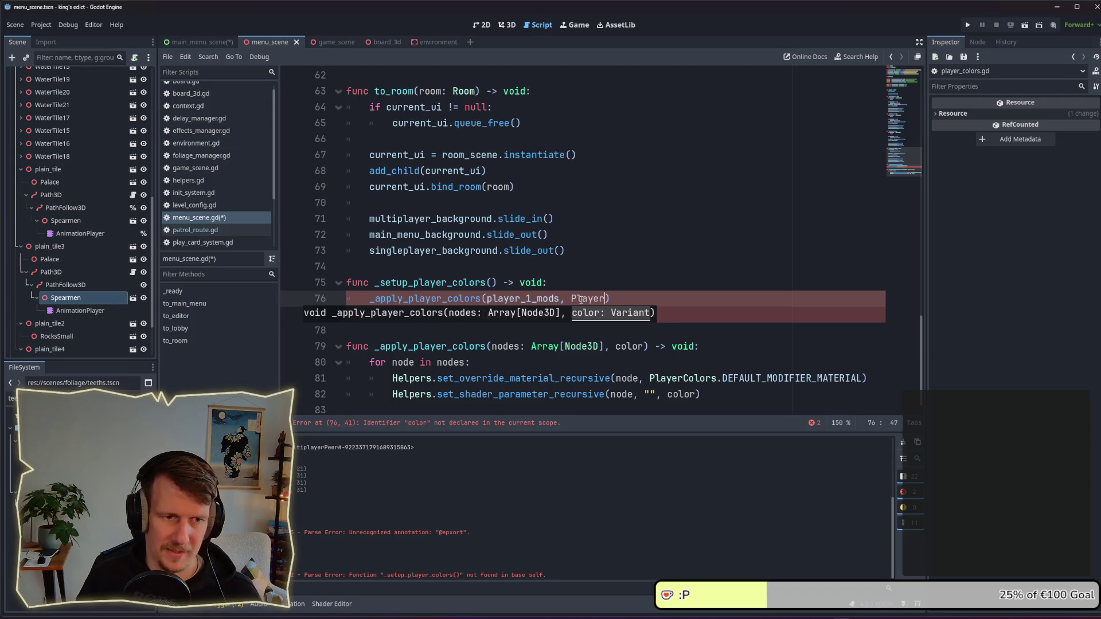
key(BackSpace)
text(Col)
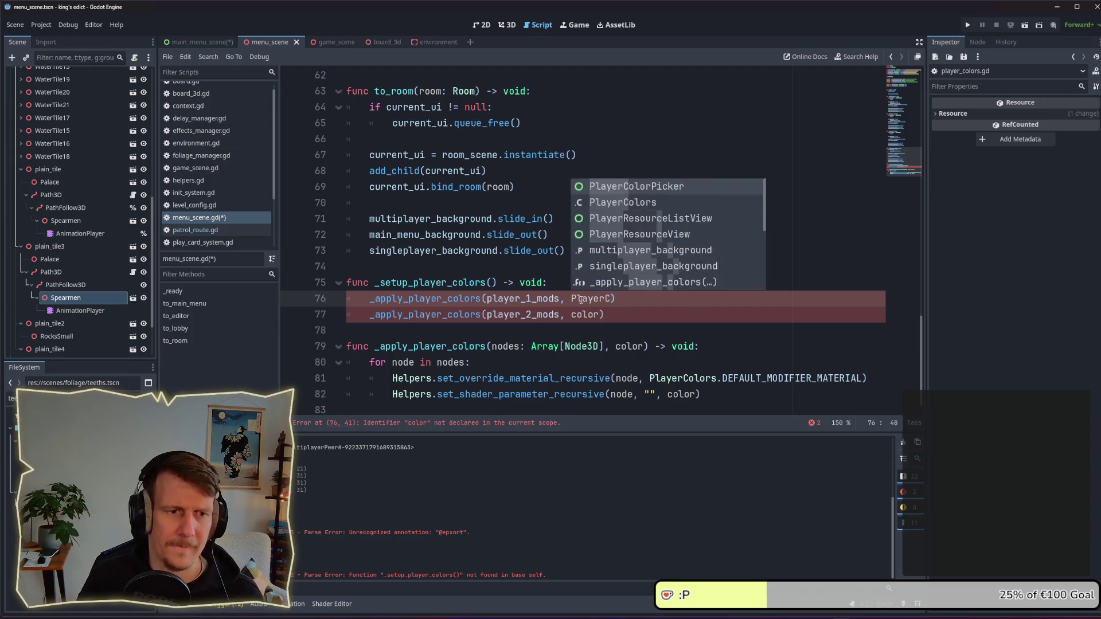
text(ors.)
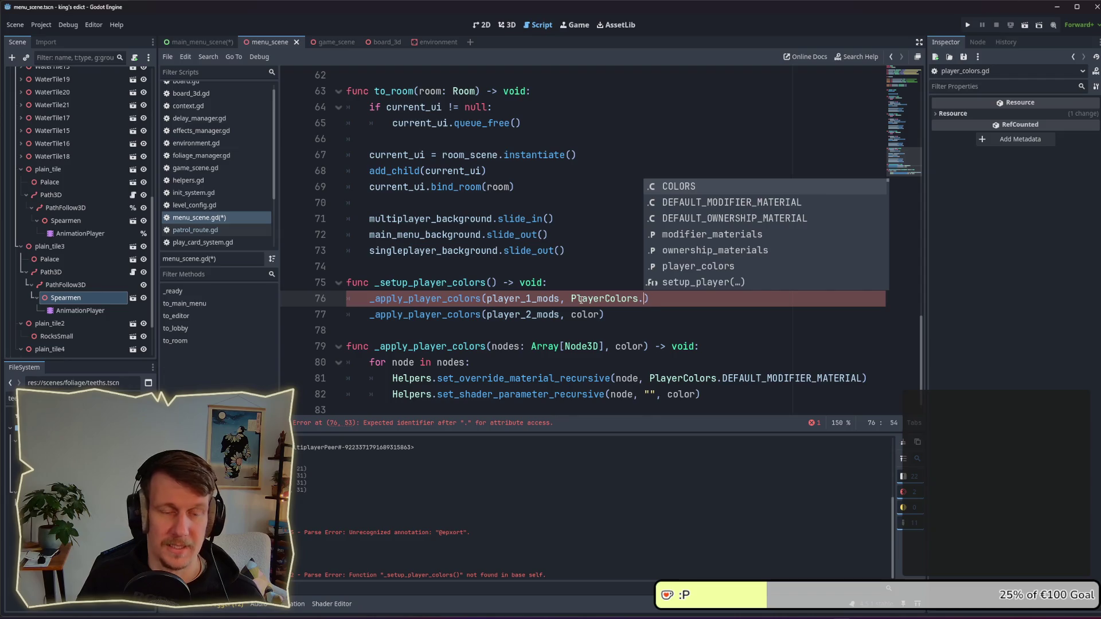
key(Return)
text([)
key(Escape)
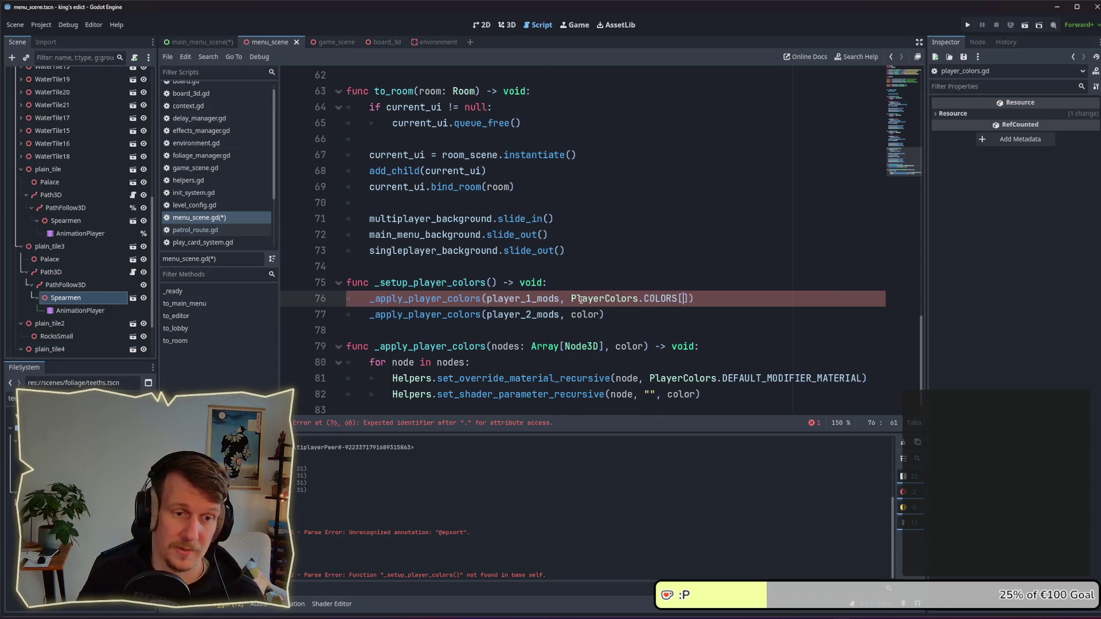
text(0)
Step: Use PlayerColors.COLORS[1] for the second player on line 77 and save the script
drag(571, 299, 694, 299)
key(ctrl+c)
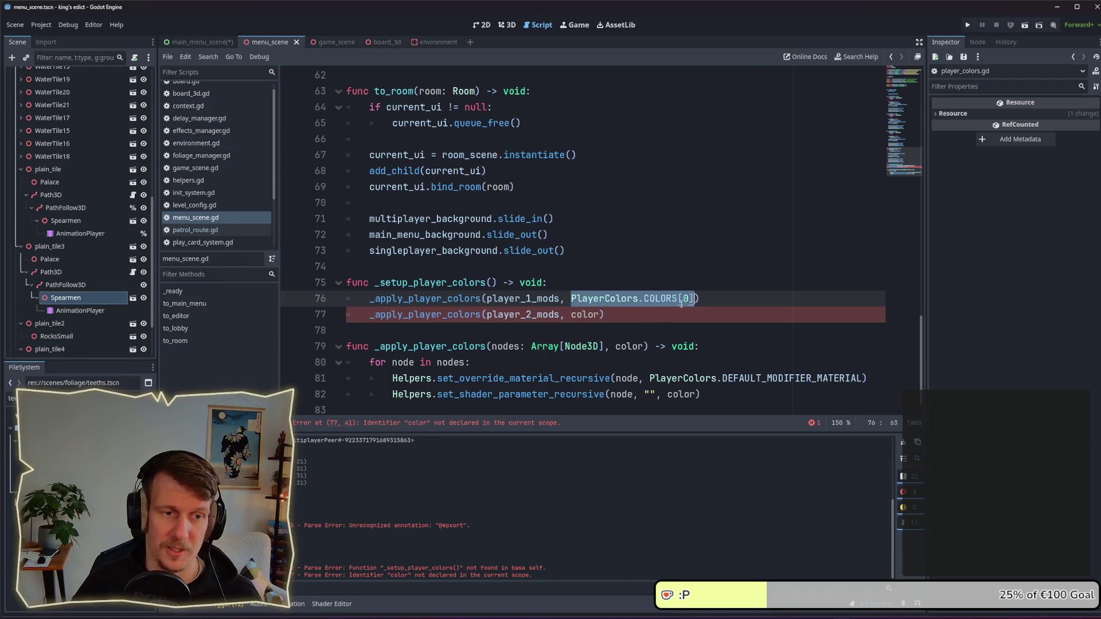
click(570, 315)
drag(571, 315, 599, 314)
key(ctrl+v)
key(Left)
key(BackSpace)
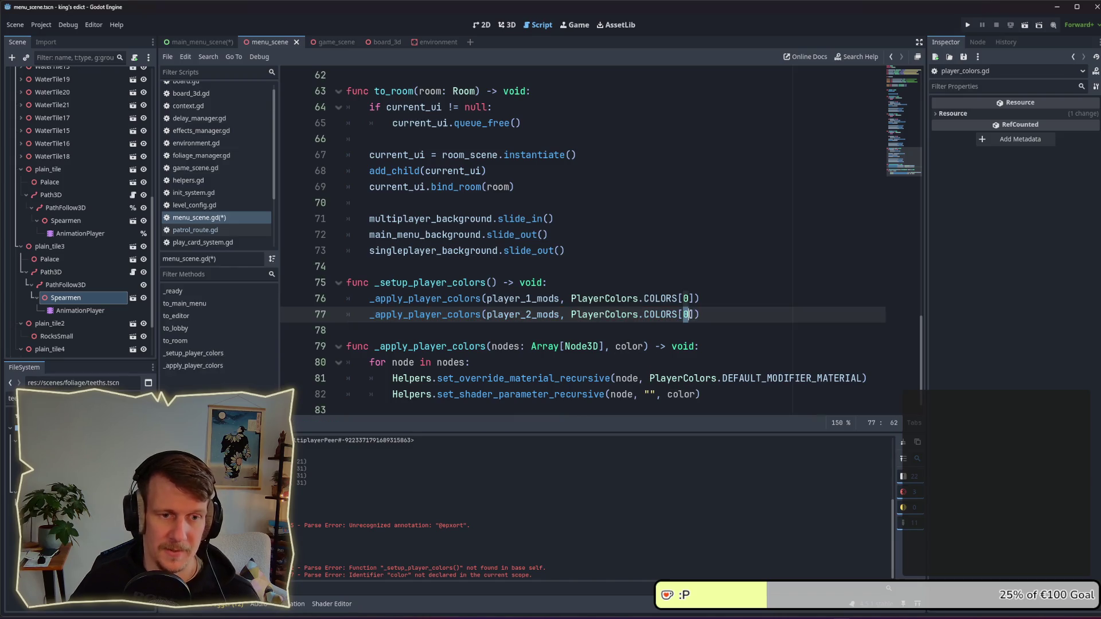
text(1)
key(ctrl+s)
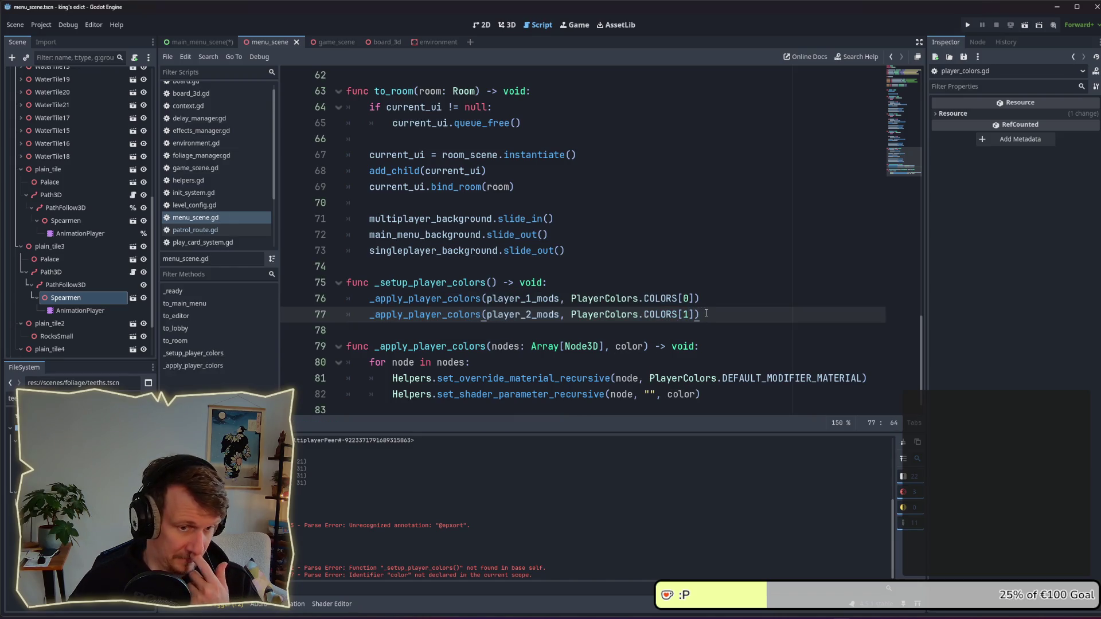
Step: Select set_shader_parameter_recursive and start a project-wide search for it
click(706, 330)
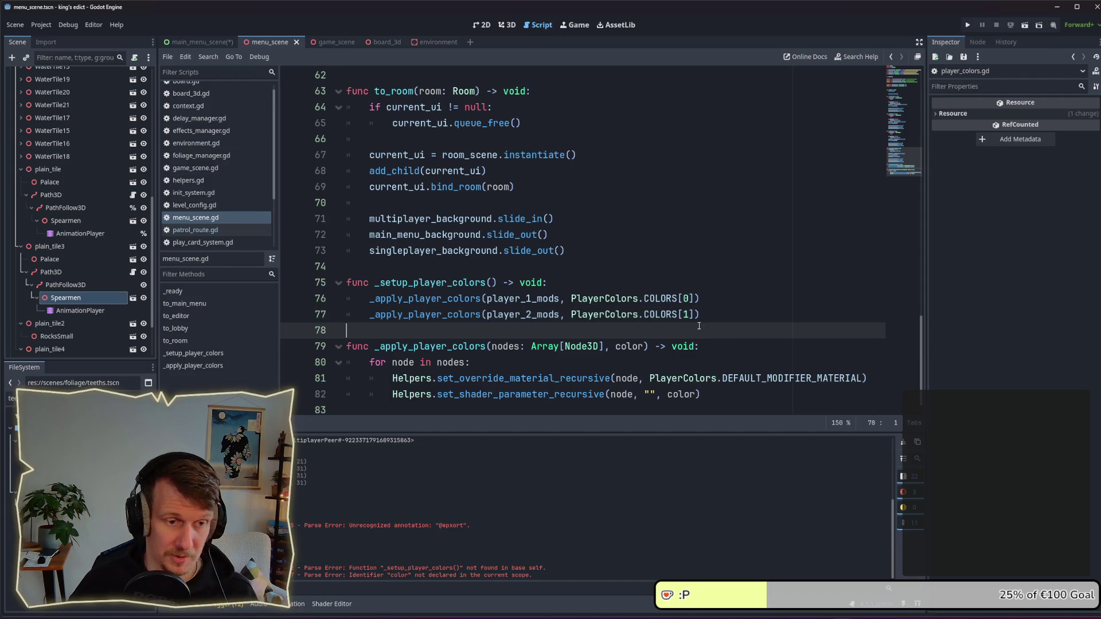
double_click(552, 395)
key(ctrl+shift+f)
Step: Search the project for set_shader_parameter_recursive and review the 22 matches in 6 files
click(761, 367)
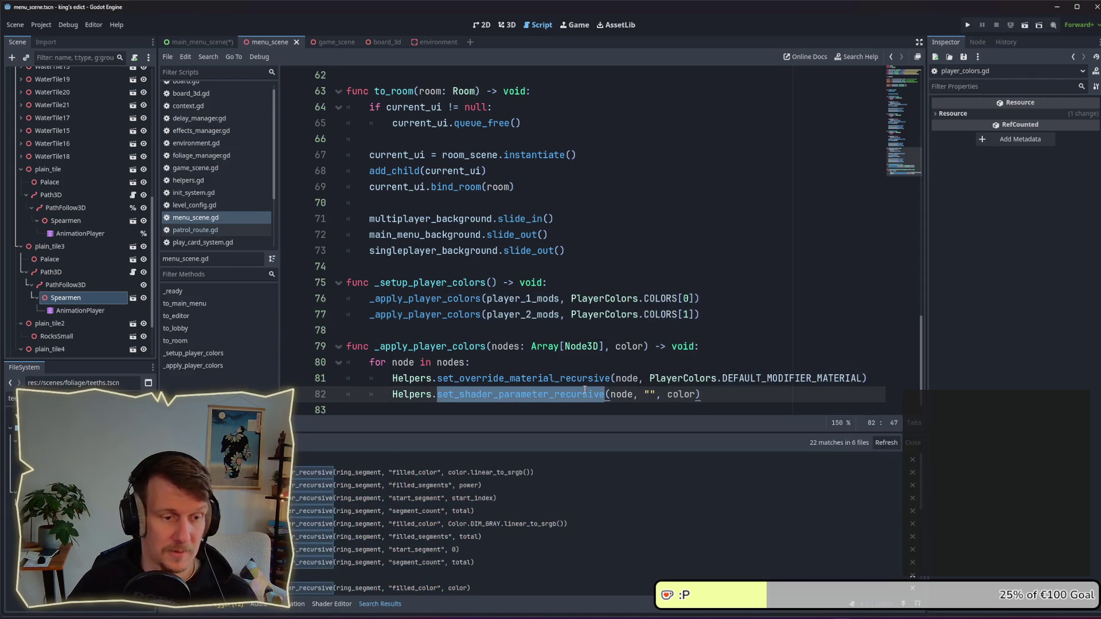
scroll(479, 479, down, 1)
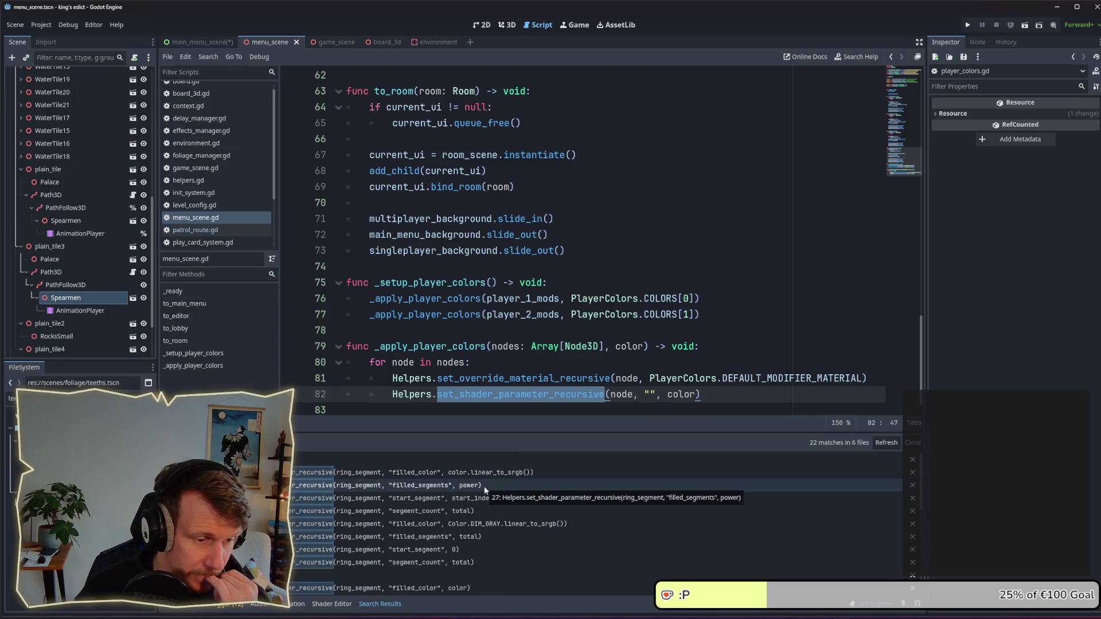
scroll(484, 490, down, 1)
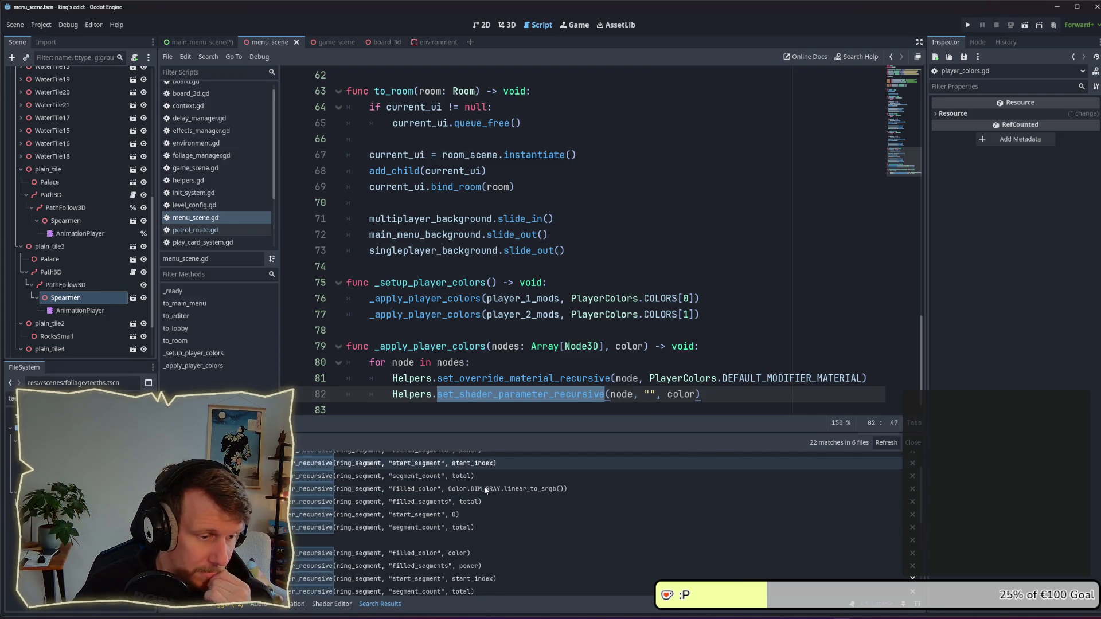
scroll(485, 490, down, 5)
scroll(484, 491, down, 3)
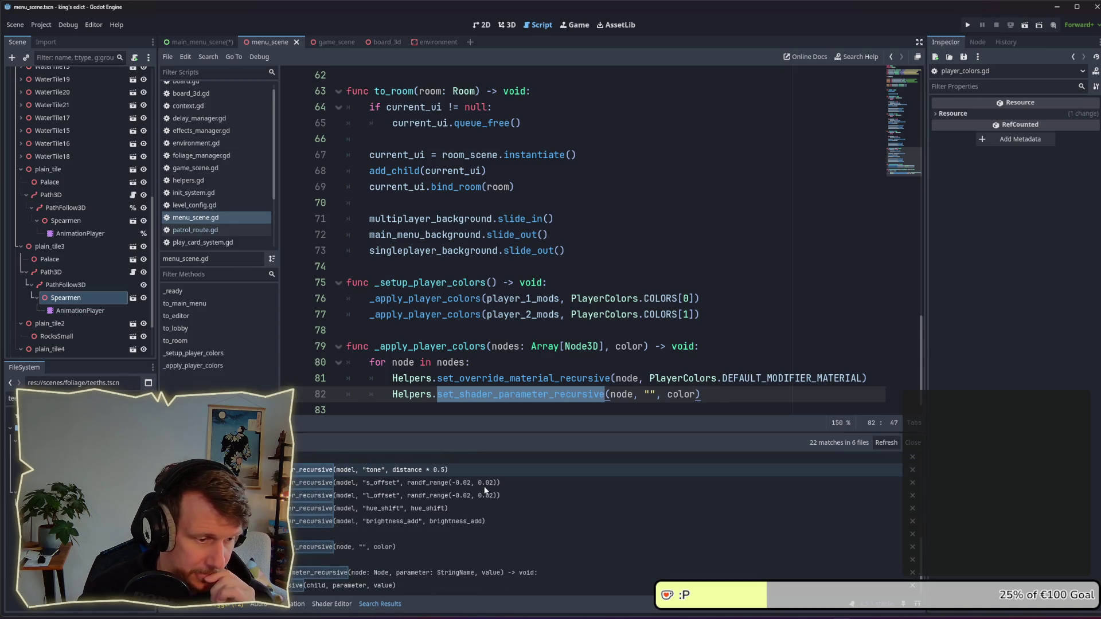
scroll(484, 490, up, 2)
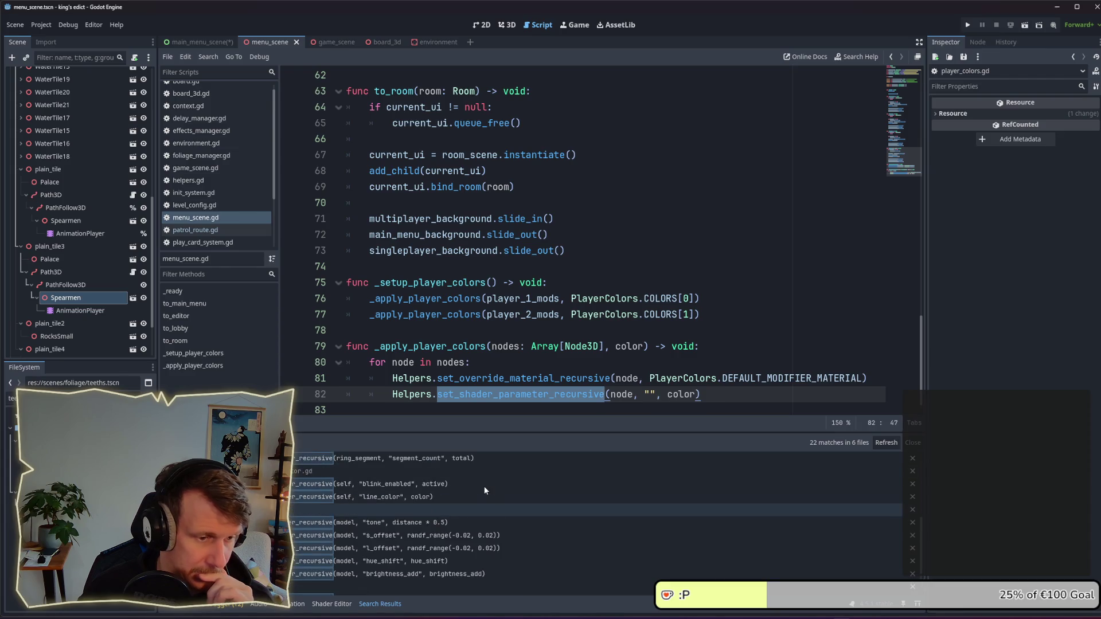
scroll(484, 490, up, 2)
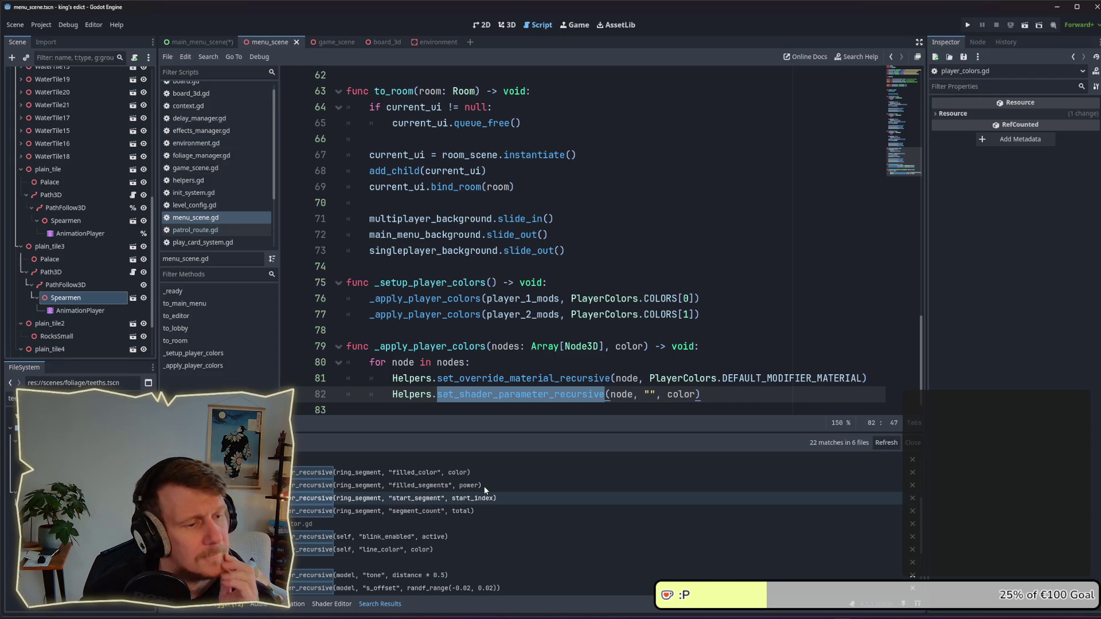
scroll(484, 490, up, 5)
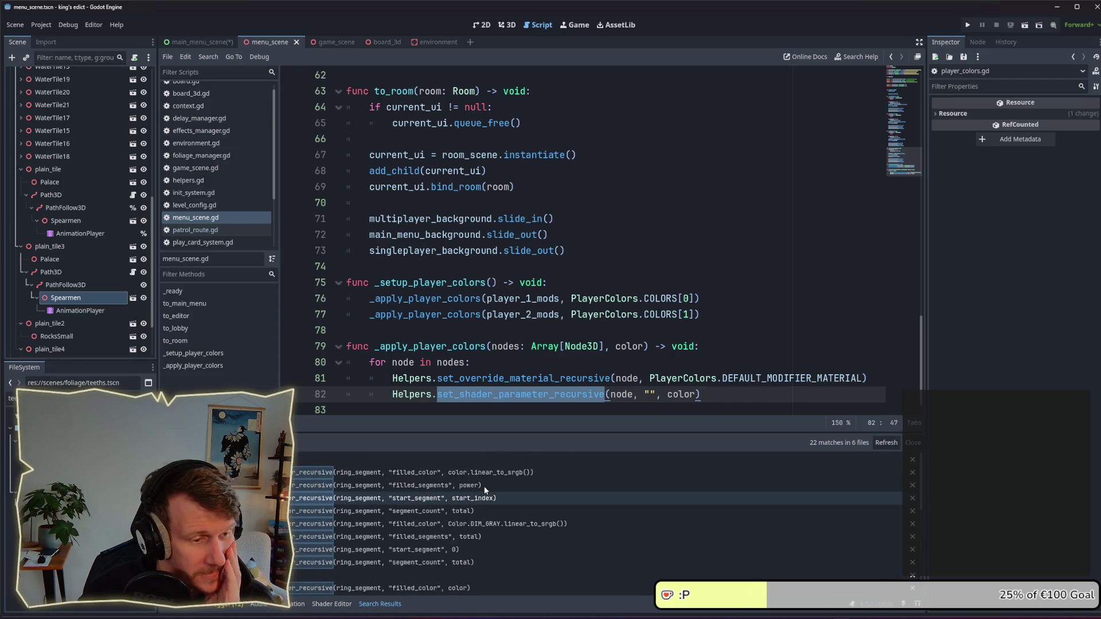
scroll(484, 490, down, 5)
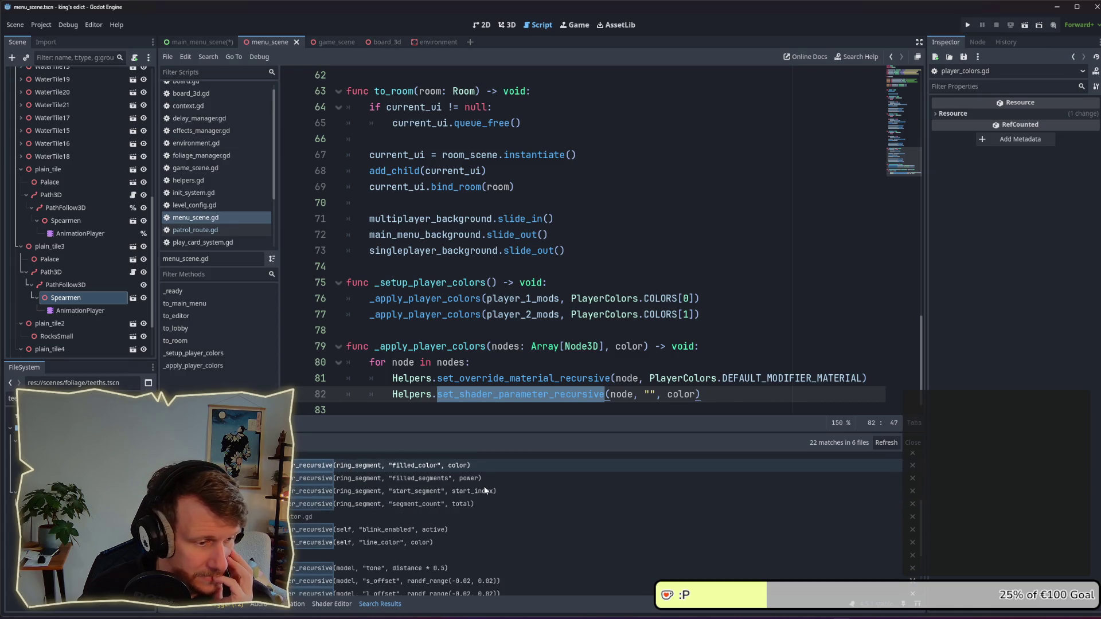
scroll(485, 491, down, 4)
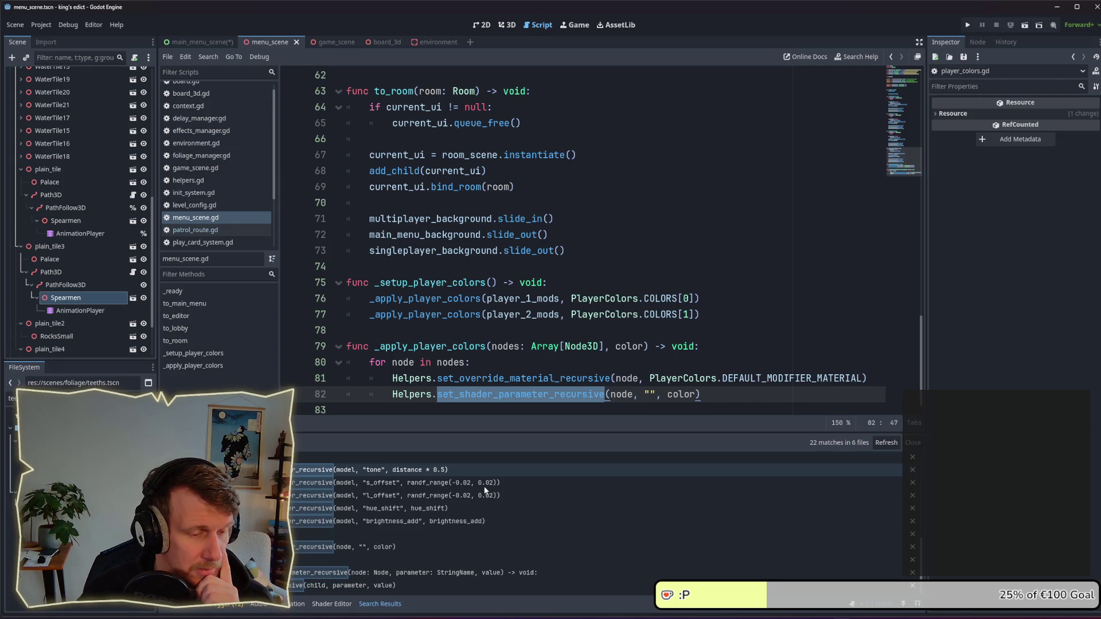
scroll(485, 491, up, 1)
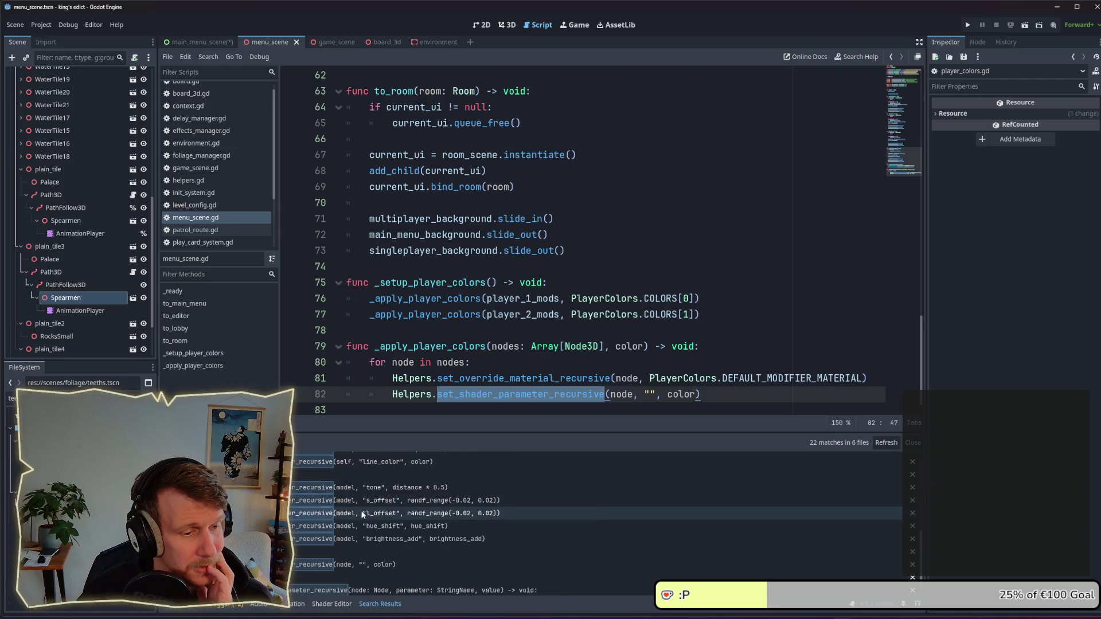
scroll(395, 522, up, 3)
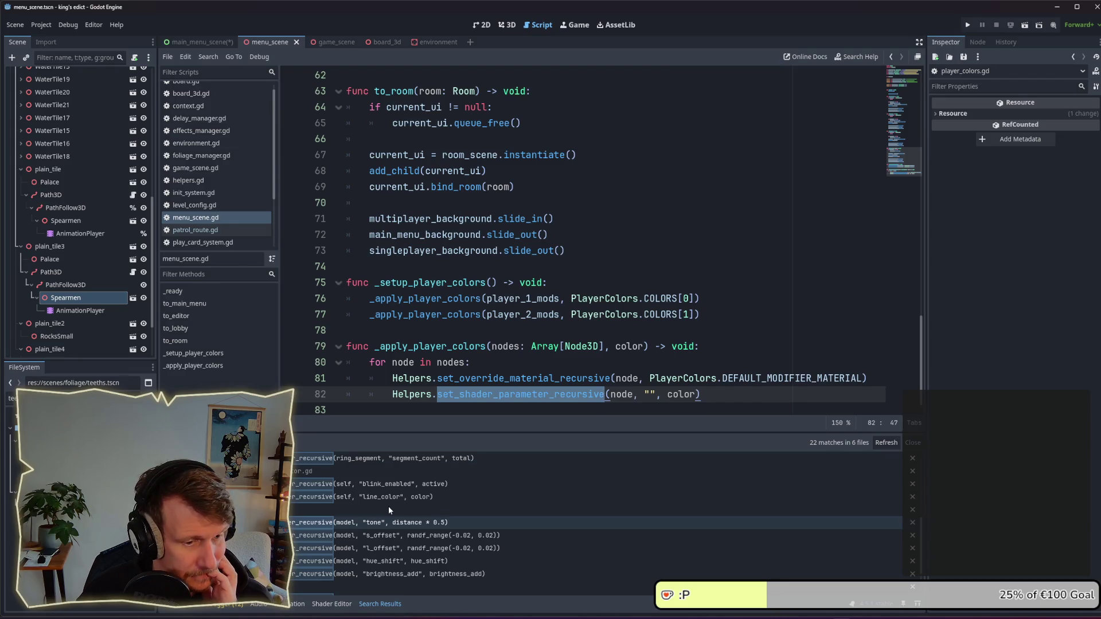
scroll(388, 507, up, 1)
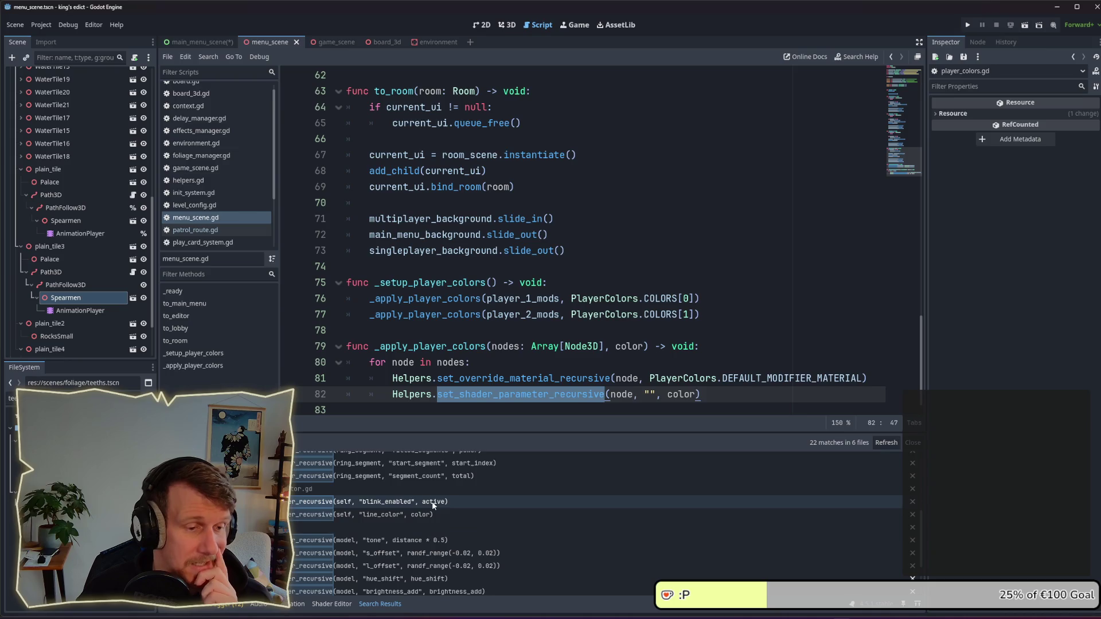
scroll(433, 504, up, 5)
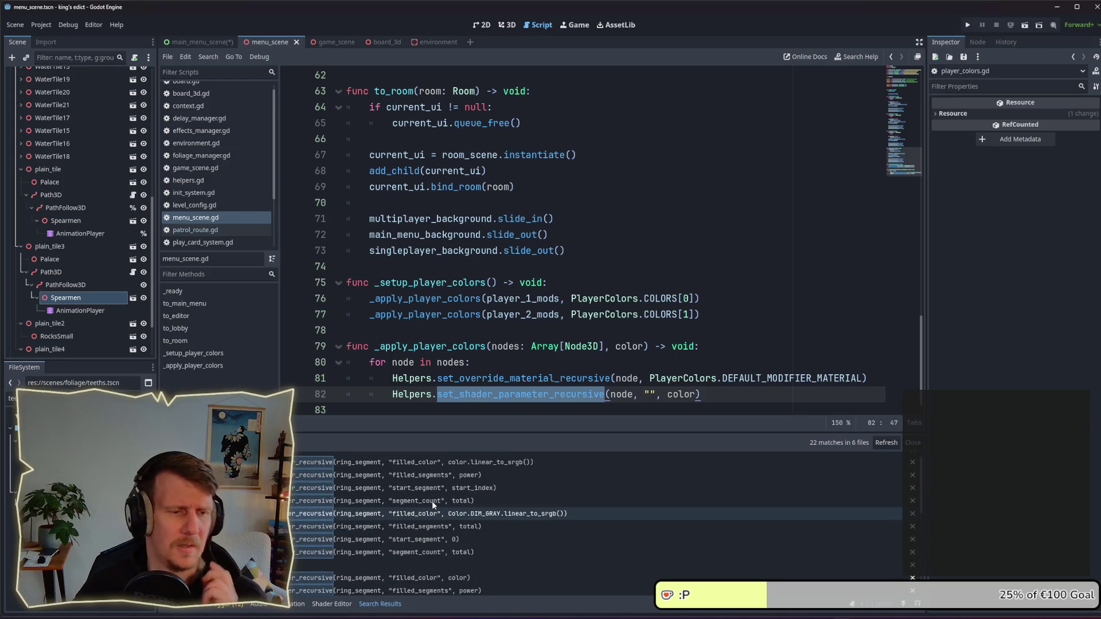
scroll(432, 502, up, 1)
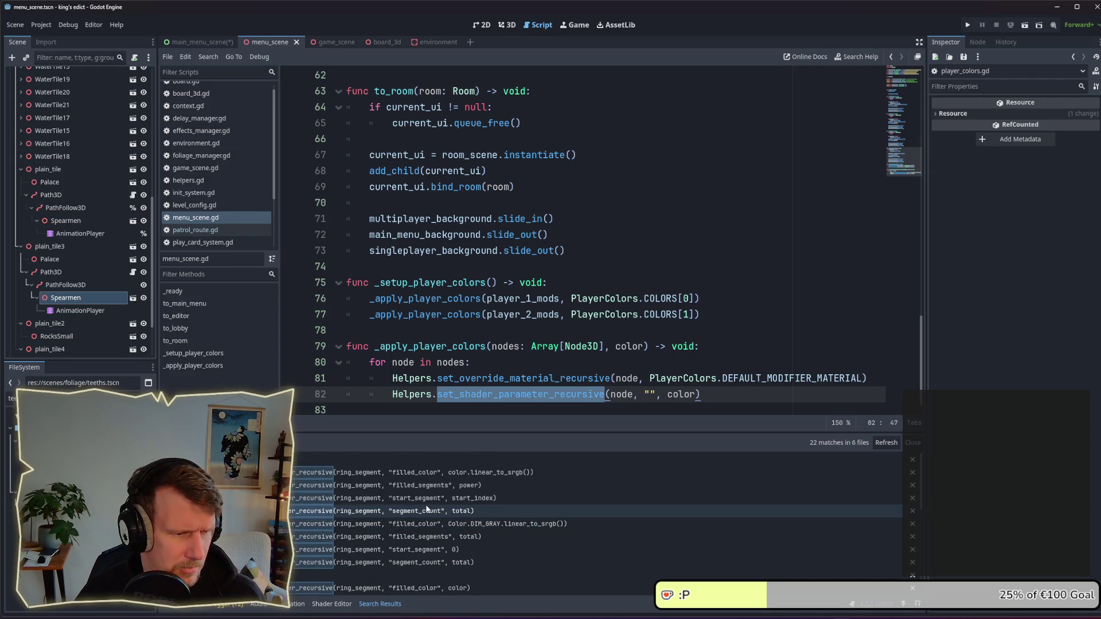
scroll(428, 509, down, 10)
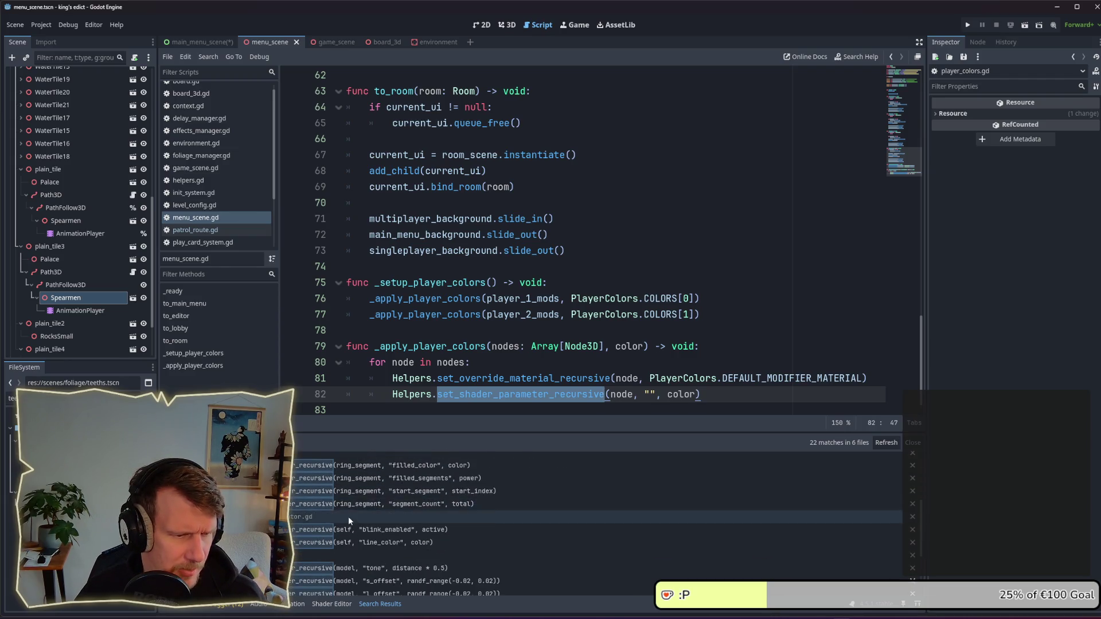
scroll(344, 523, down, 3)
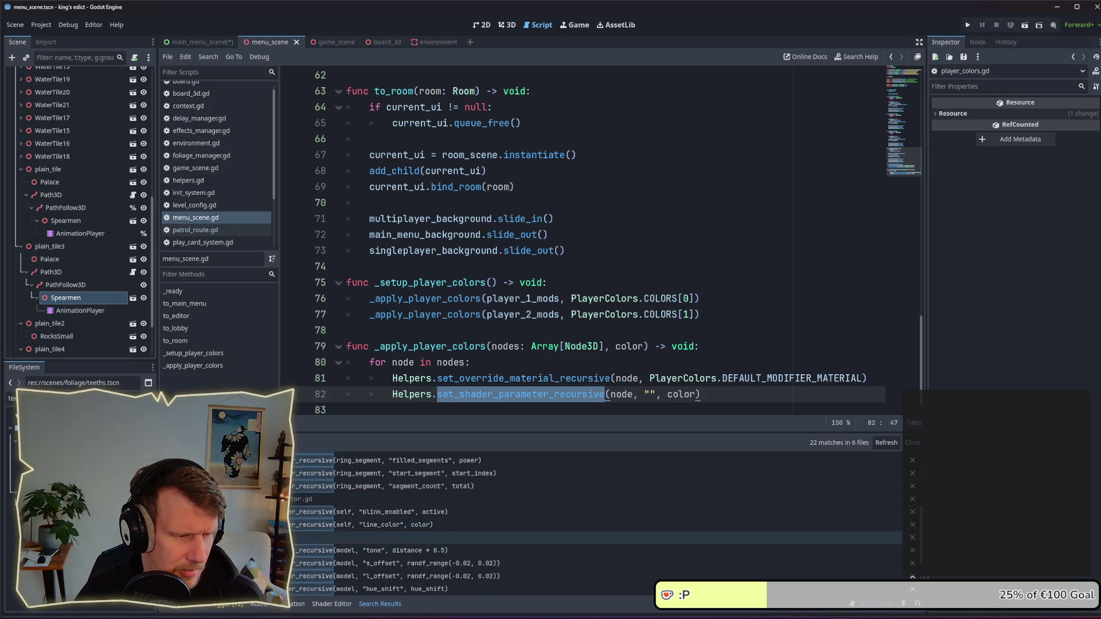
scroll(420, 526, down, 5)
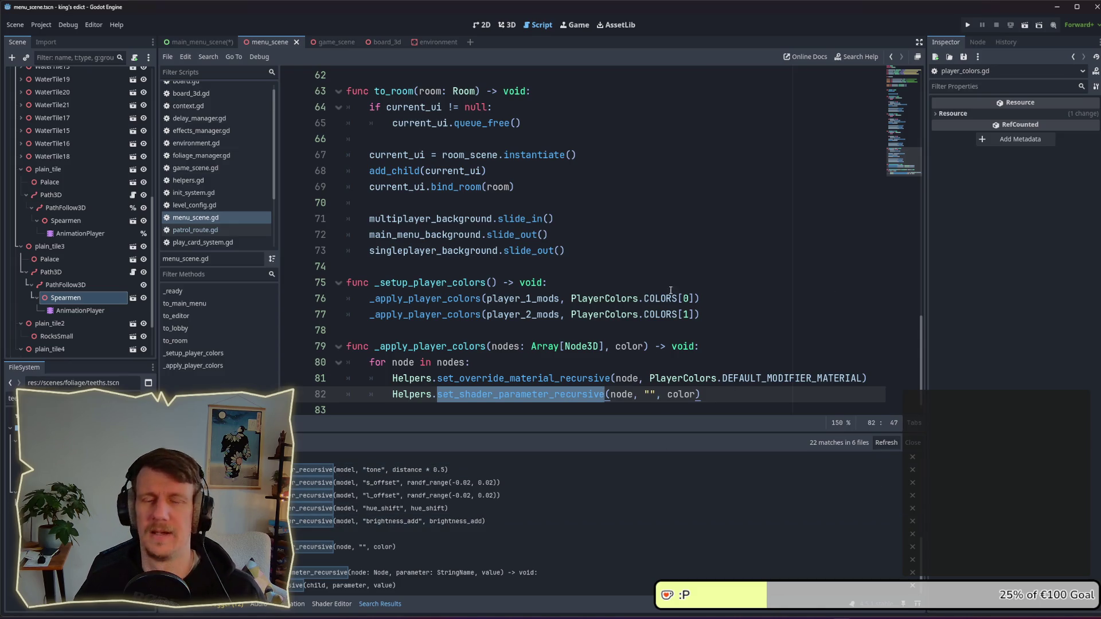
Step: Filter the FileSystem dock by 't' and open tile_node_3d.tscn
click(643, 260)
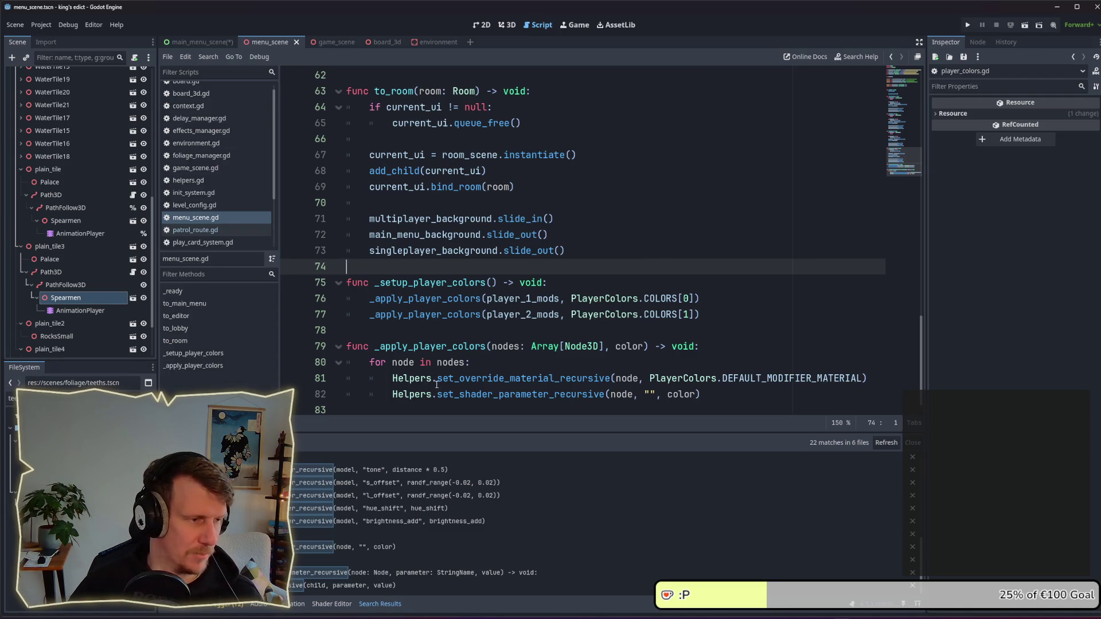
click(12, 398)
key(ctrl+a)
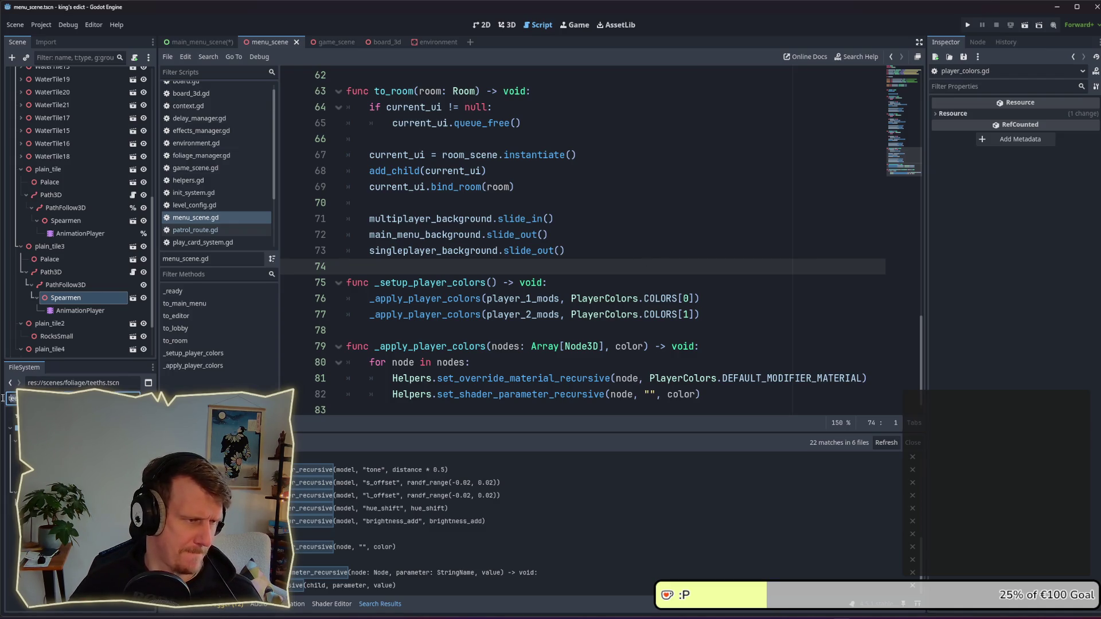
text(t)
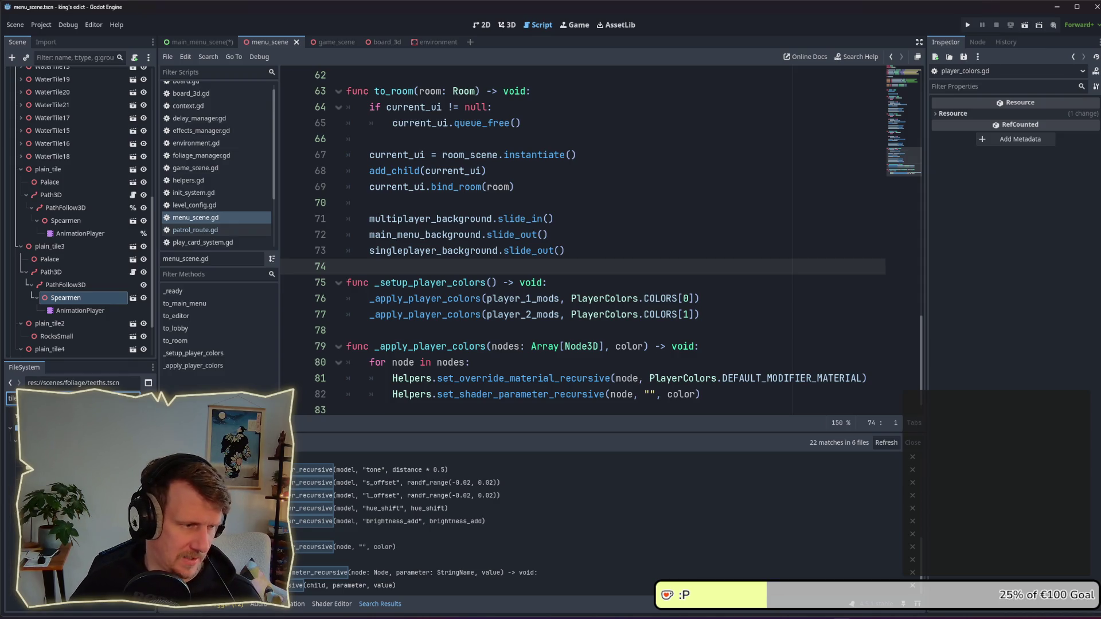
key(Return)
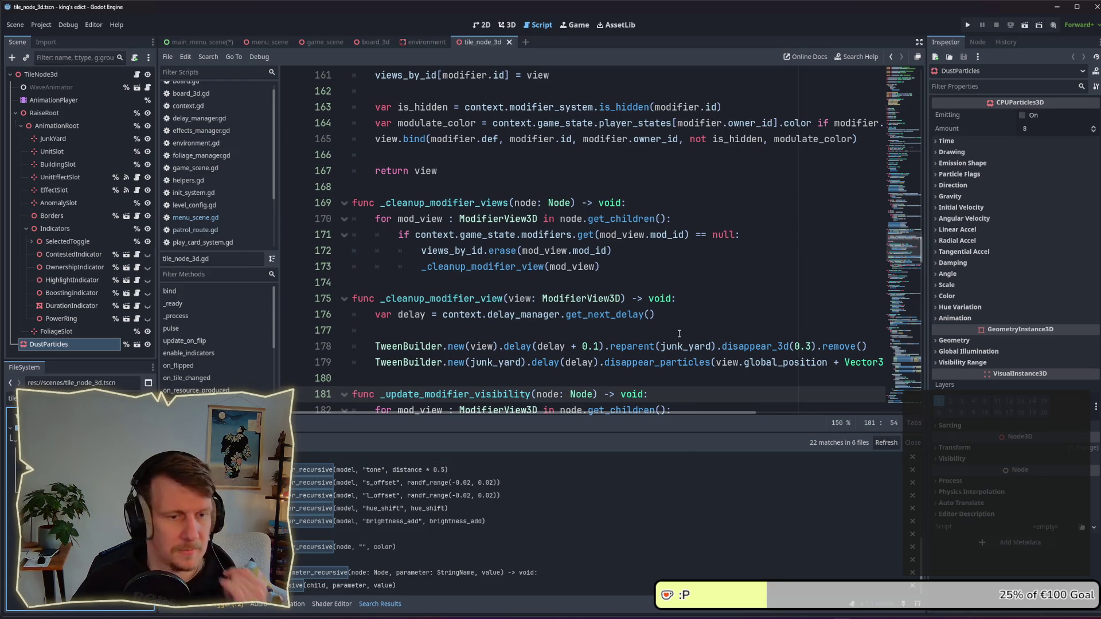
scroll(679, 334, down, 1)
scroll(679, 334, down, 2)
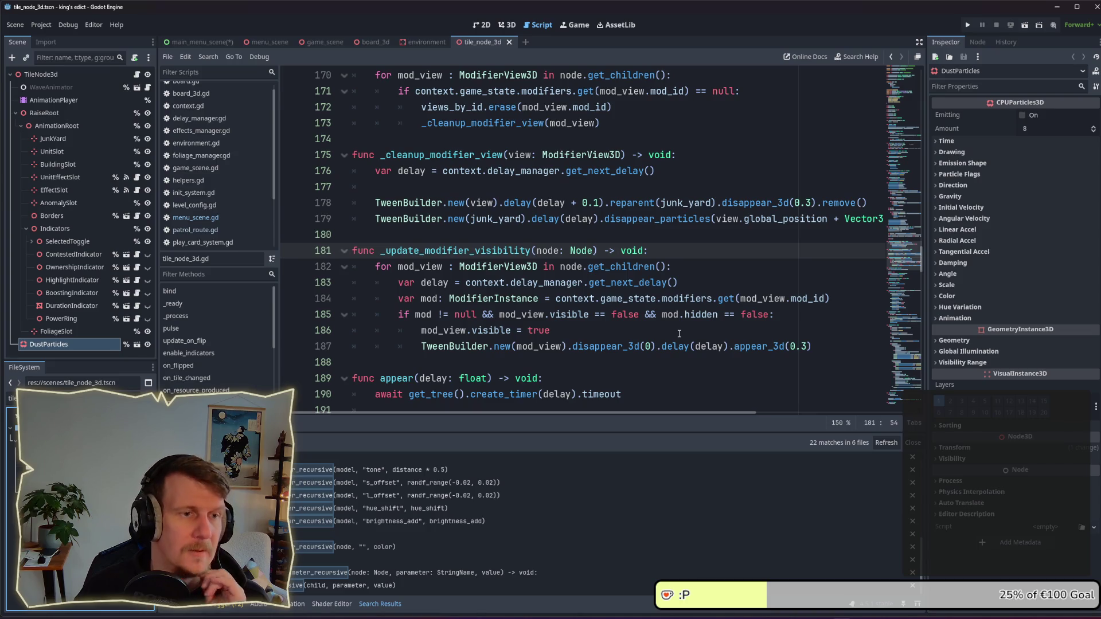
scroll(679, 334, up, 4)
scroll(679, 334, up, 3)
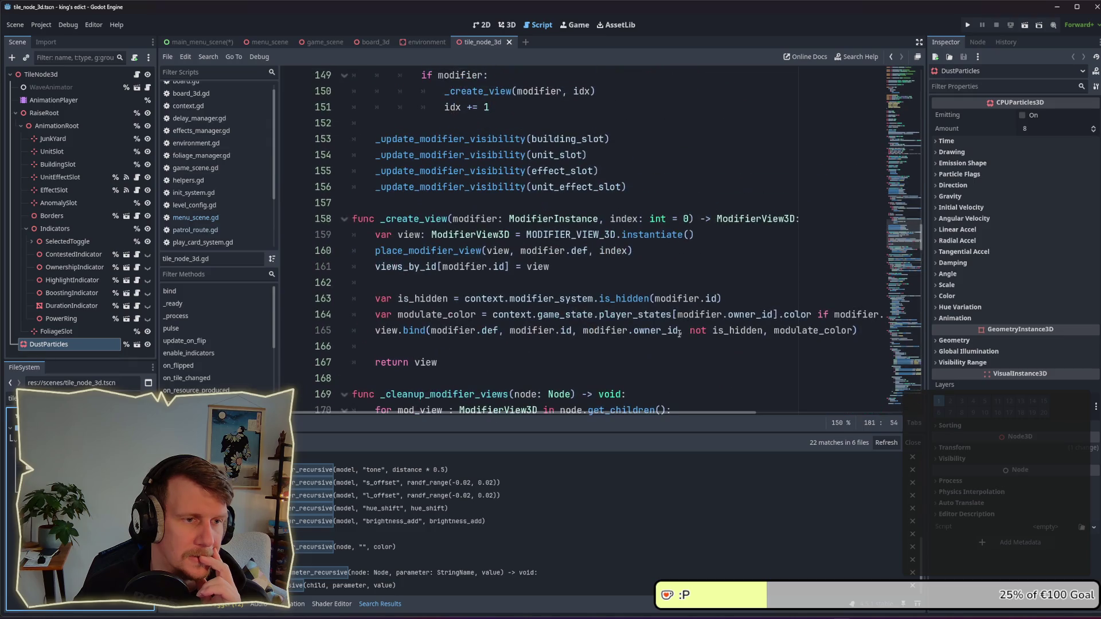
click(576, 284)
click(516, 267)
click(455, 250)
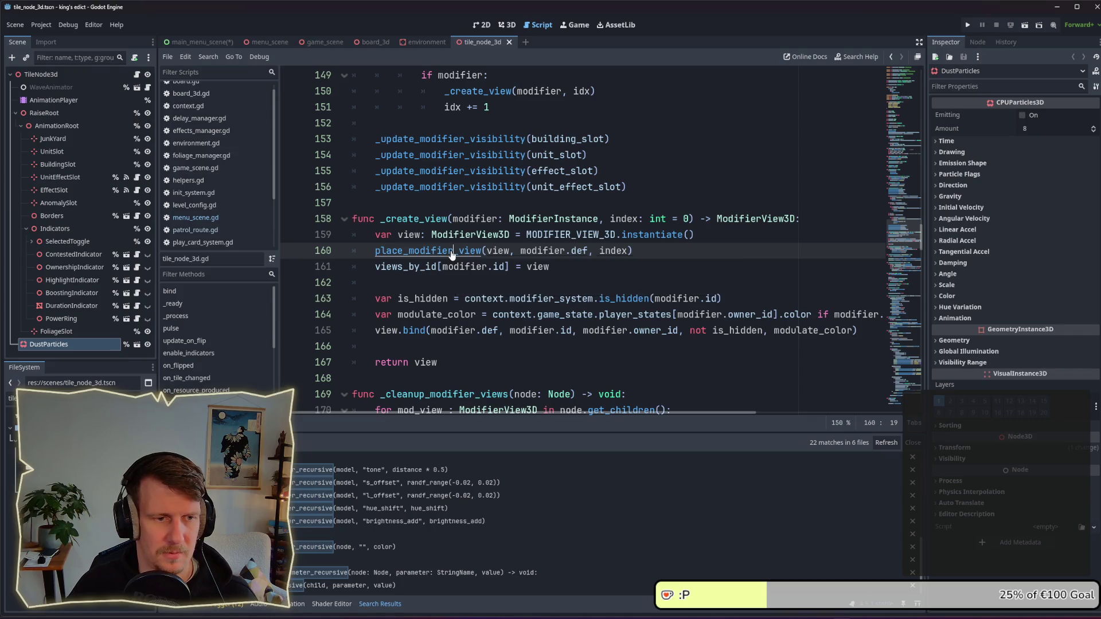
ctrl+click(452, 252)
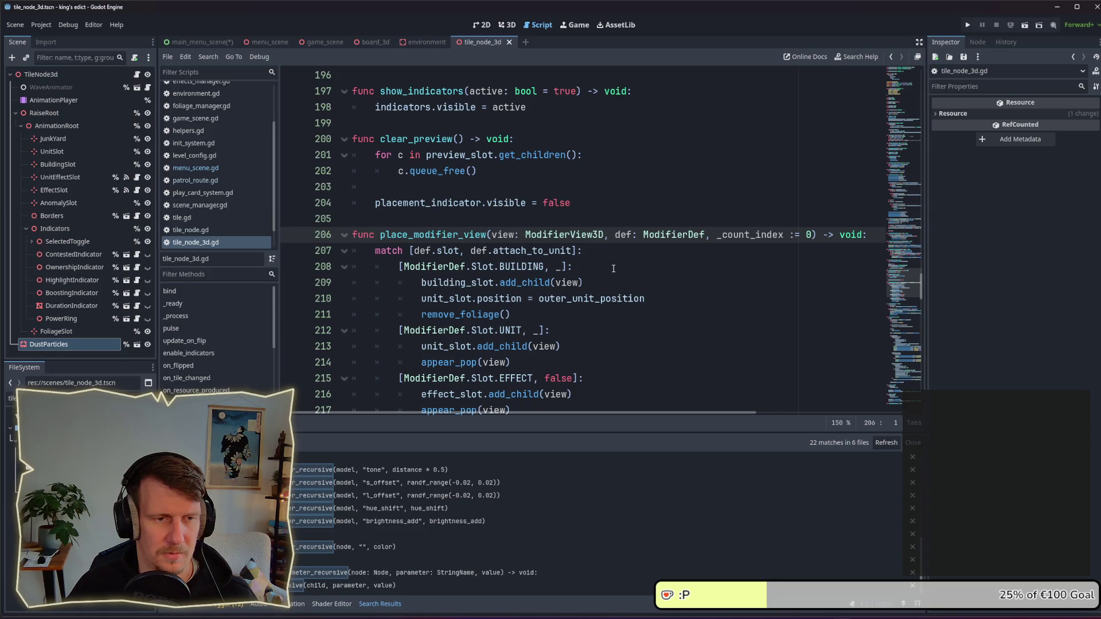
scroll(614, 268, down, 3)
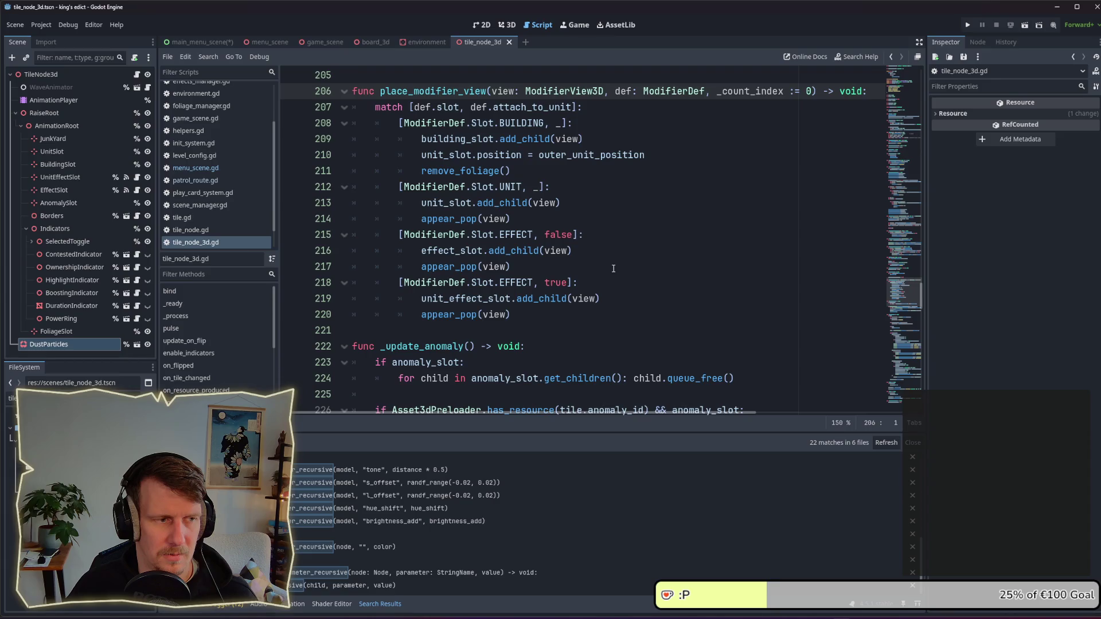
scroll(614, 268, up, 4)
double_click(472, 282)
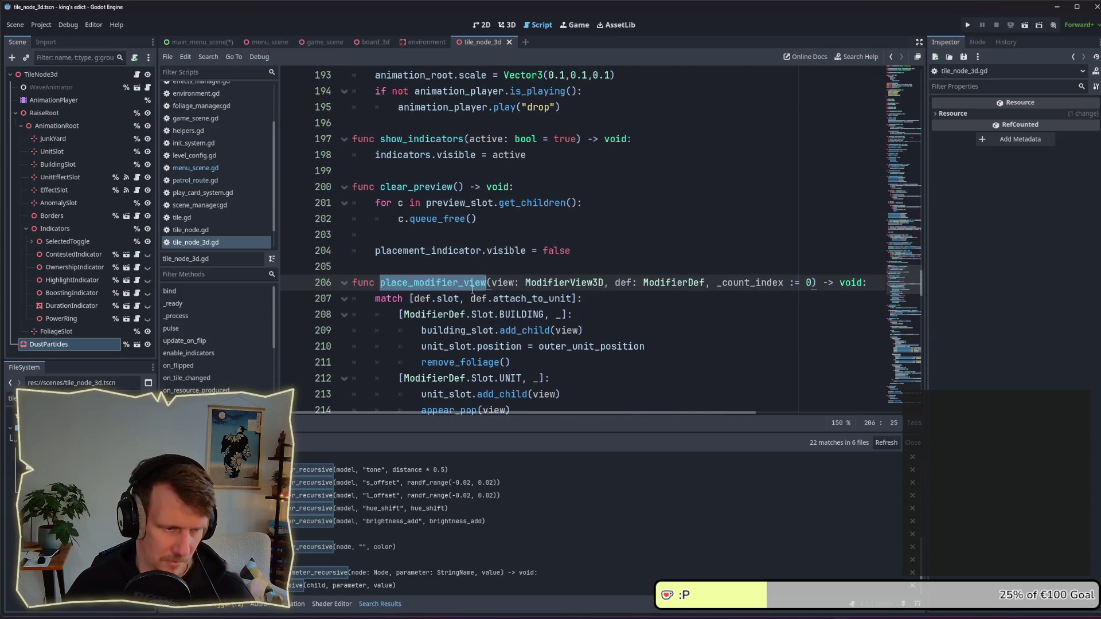
key(ctrl+f)
click(795, 423)
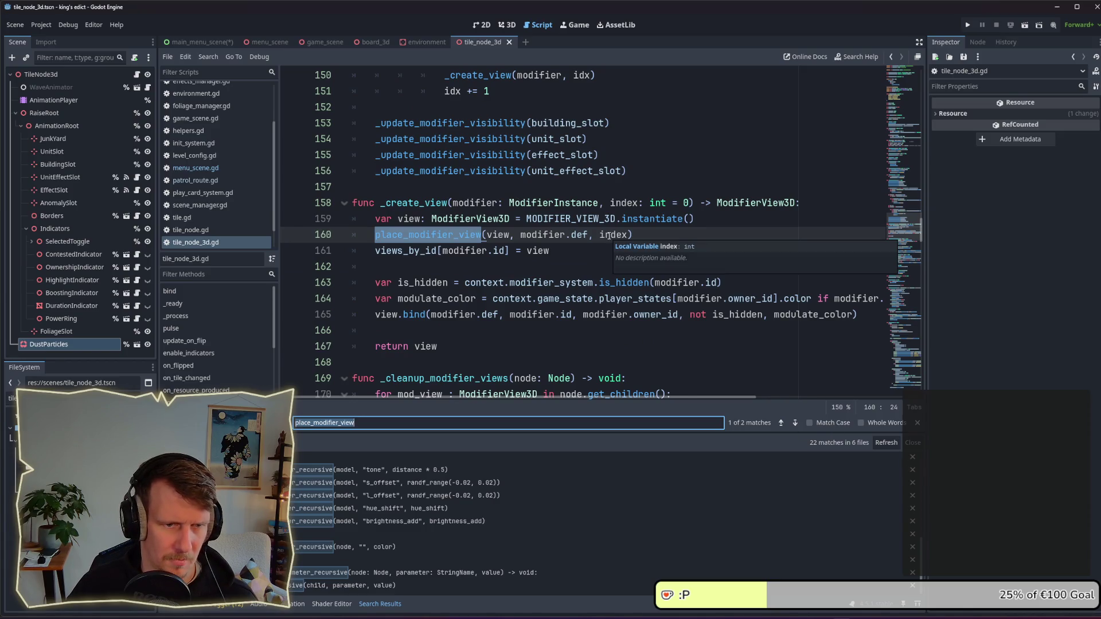
drag(679, 315, 584, 317)
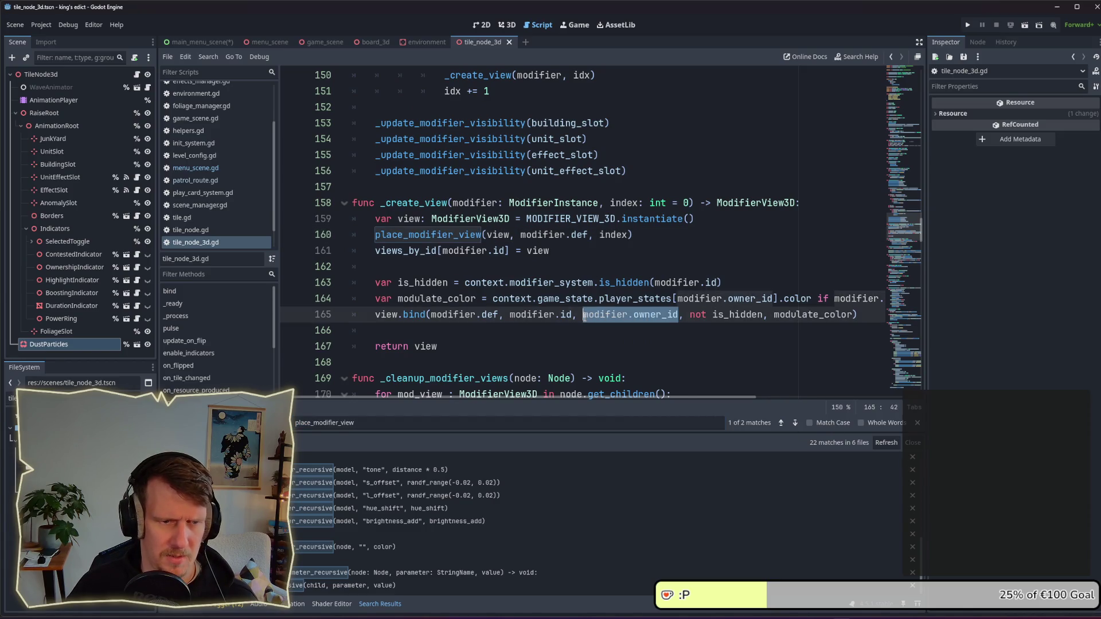